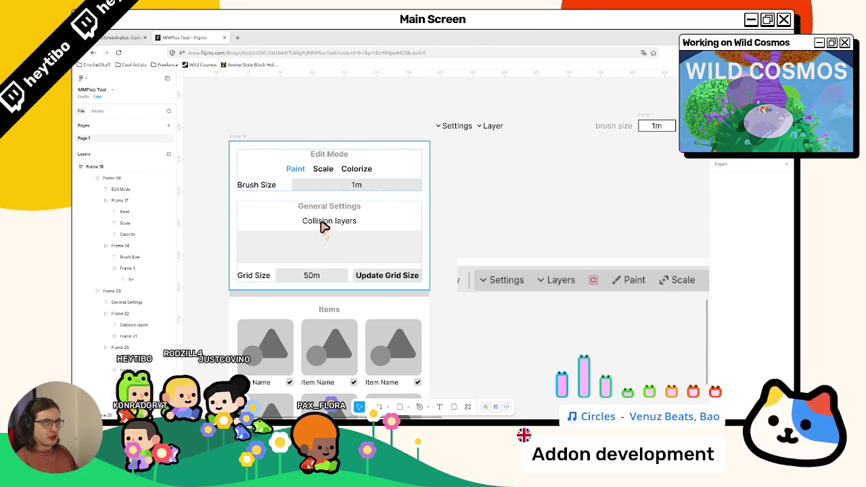
# Shrink the full-screen Figma mockup to a floating window and bring Godot's script editor forward
pyautogui.moveTo(486, 37)
pyautogui.mouseDown()
pyautogui.moveTo(498, 68)
pyautogui.moveTo(479, 73)
pyautogui.moveTo(467, 30)
pyautogui.mouseUp()
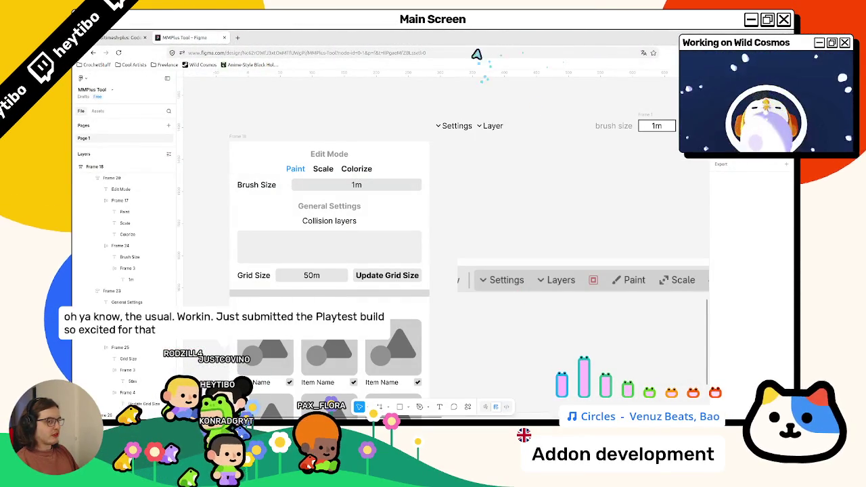
pyautogui.moveTo(442, 33); pyautogui.dragTo(466, 94)
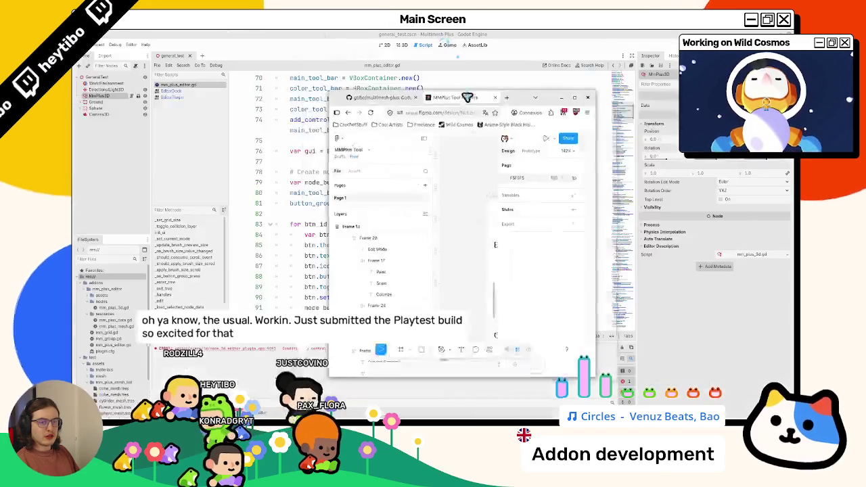
pyautogui.click(347, 108)
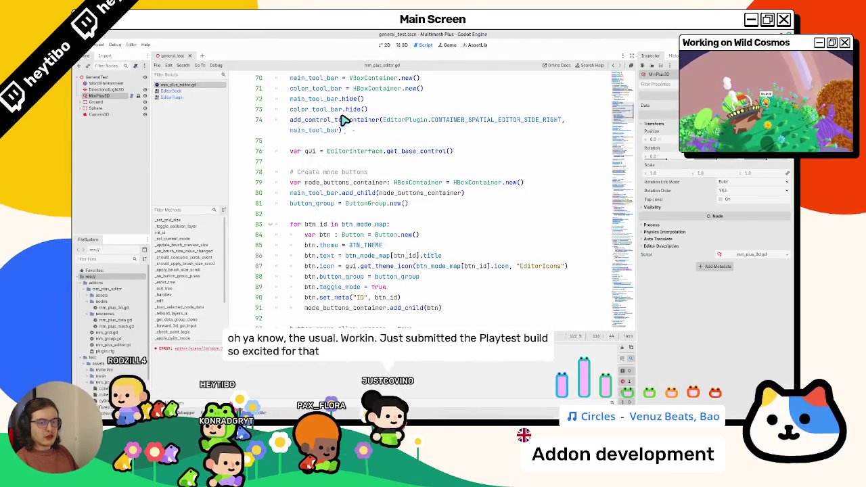
# Fold the mode-button for-loop at line 83, skim the script, then show the 3D wavy-mesh scene
pyautogui.moveTo(338, 121)
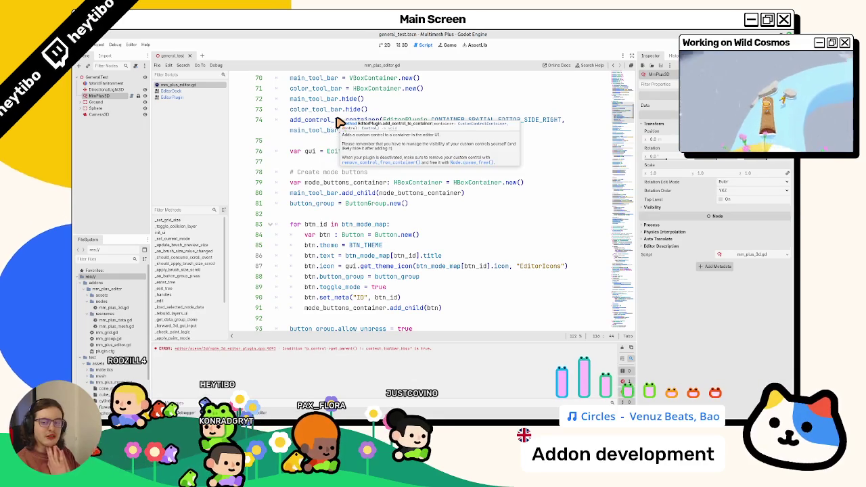
pyautogui.click(271, 225)
pyautogui.scroll(-10, 277, 212)
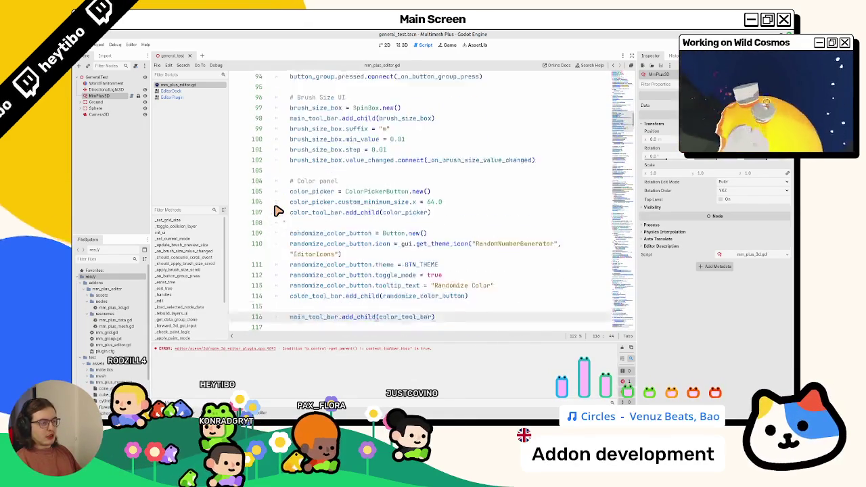
pyautogui.scroll(-2, 315, 242)
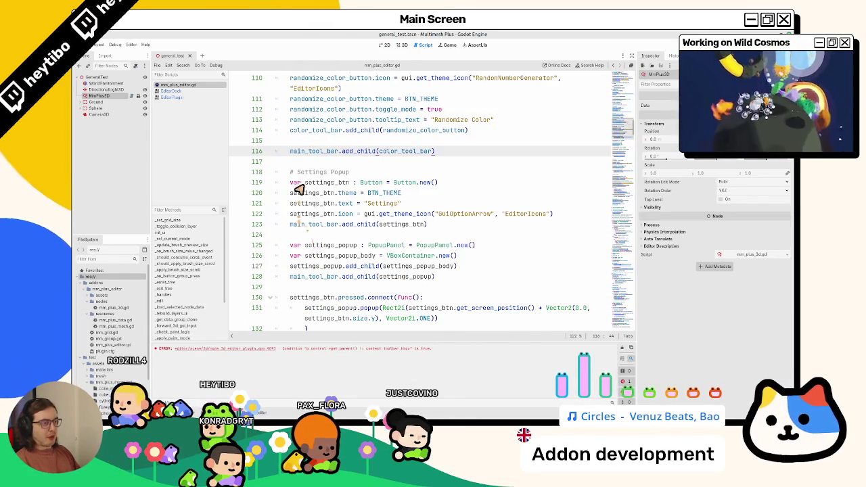
pyautogui.scroll(-1, 359, 244)
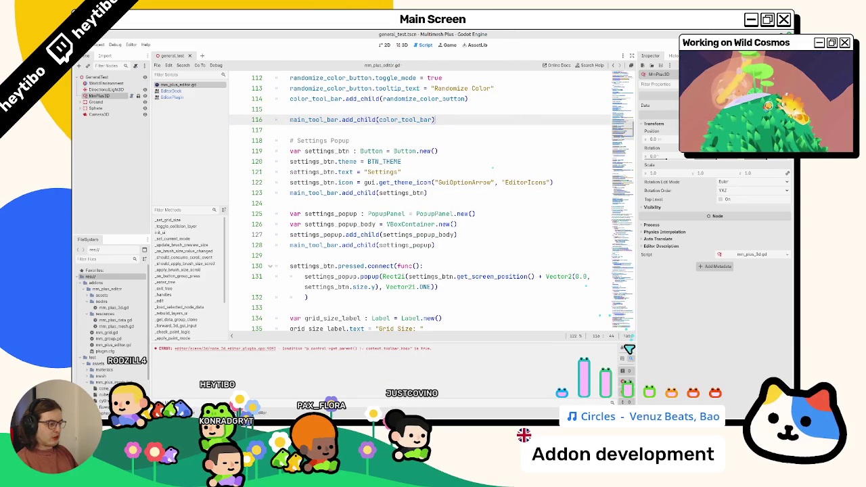
pyautogui.click(383, 46)
pyautogui.click(101, 99)
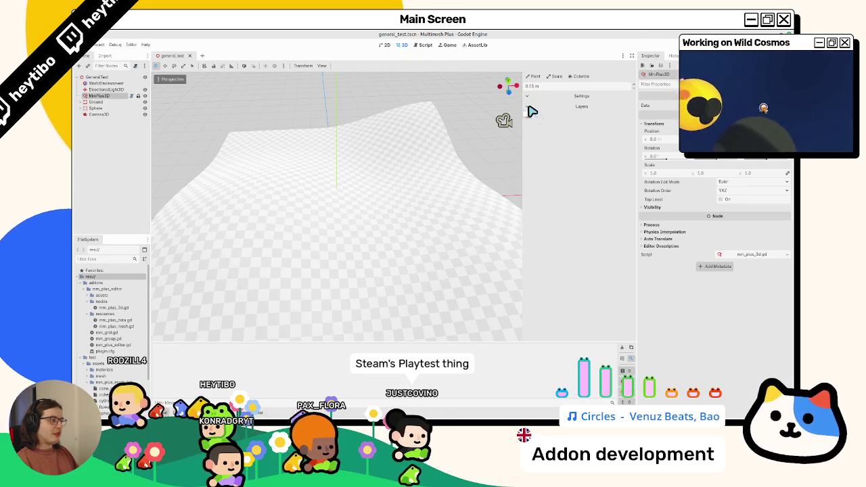
# Toggle the addon's Settings popup (Grid Size 50) a few times, then return to mm_plus_editor.gd
pyautogui.click(568, 97)
pyautogui.click(583, 109)
pyautogui.click(561, 98)
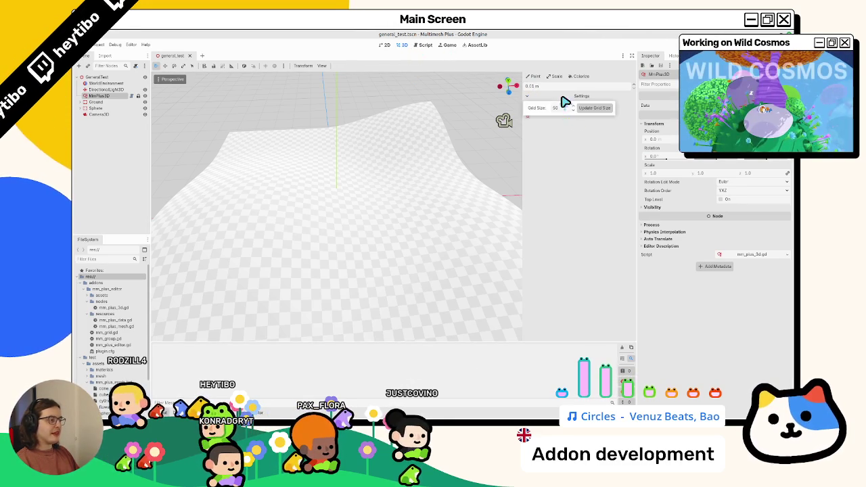
pyautogui.click(563, 107)
pyautogui.click(573, 98)
pyautogui.click(572, 107)
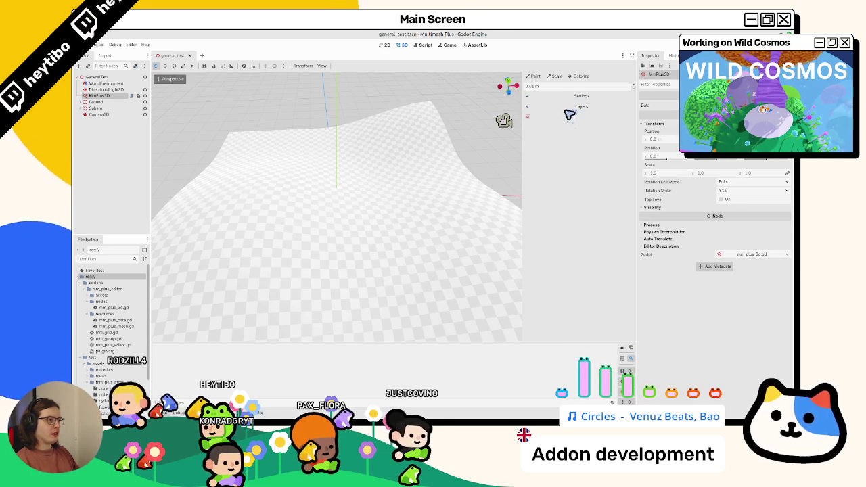
pyautogui.click(422, 46)
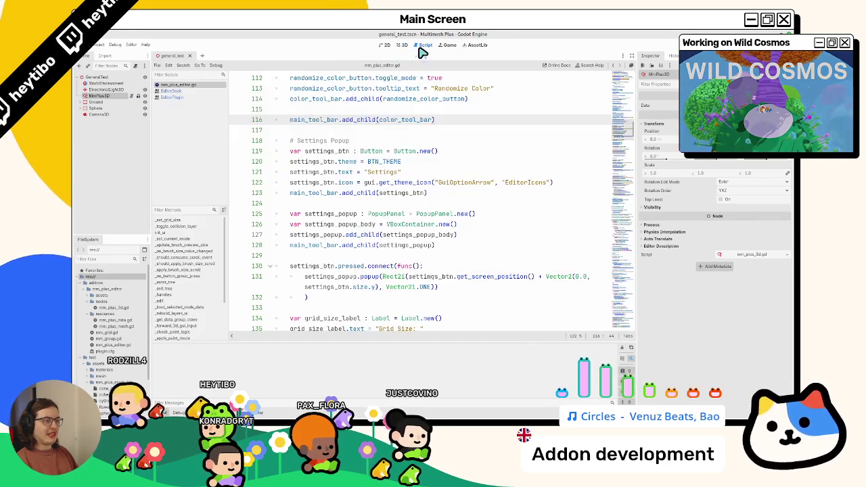
# Cut the Layers popup code block from its current position in the script
pyautogui.scroll(-12, 342, 173)
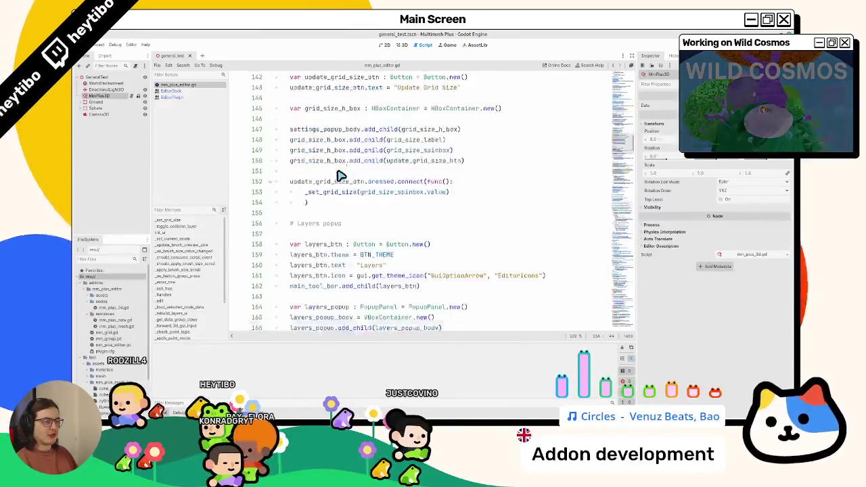
pyautogui.scroll(-4, 328, 220)
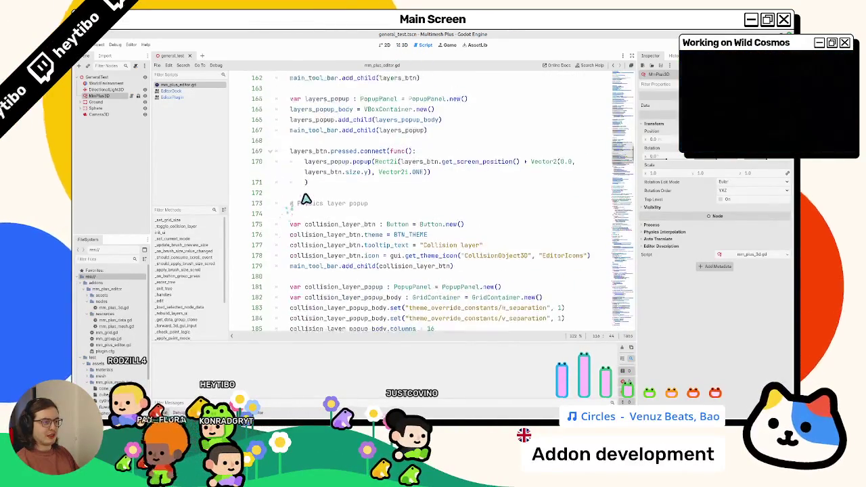
pyautogui.moveTo(329, 221)
pyautogui.mouseDown()
pyautogui.moveTo(251, 174)
pyautogui.moveTo(342, 177)
pyautogui.mouseUp()
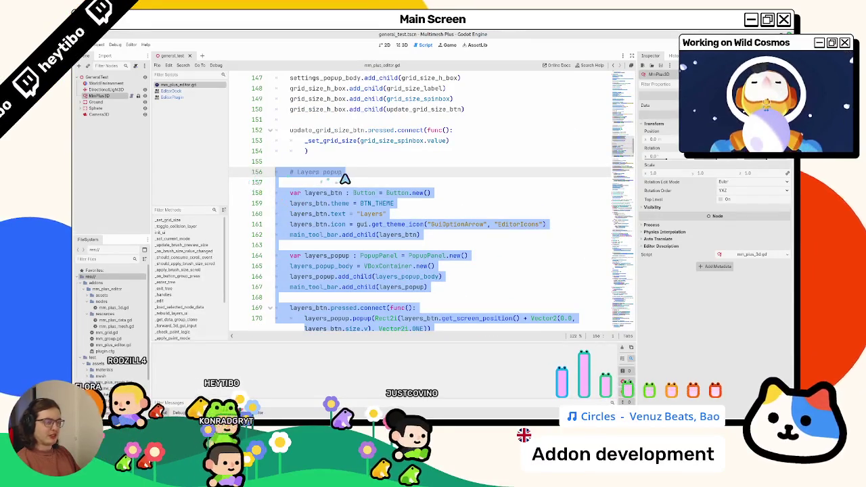
pyautogui.hotkey('ctrl', 'v')
# Paste the Layers popup block after the collision layer popup code, above # Create preview mesh
pyautogui.scroll(-8, 353, 203)
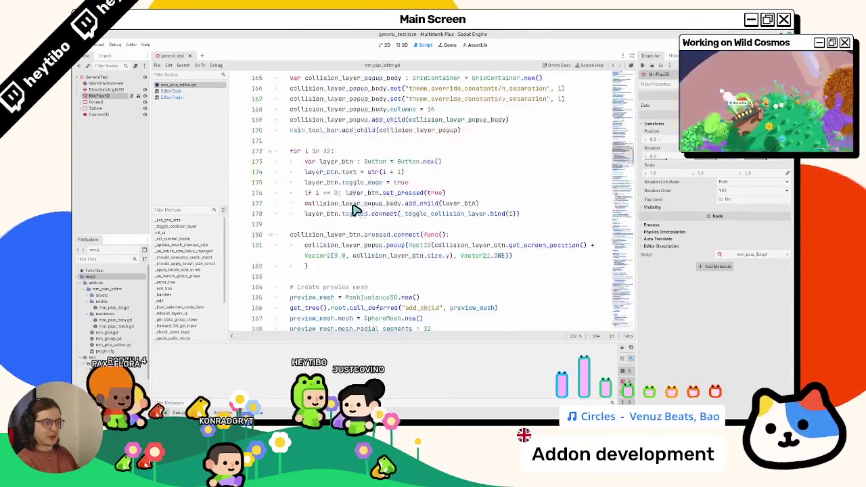
pyautogui.click(350, 214)
pyautogui.press('Return')
pyautogui.press('Return')
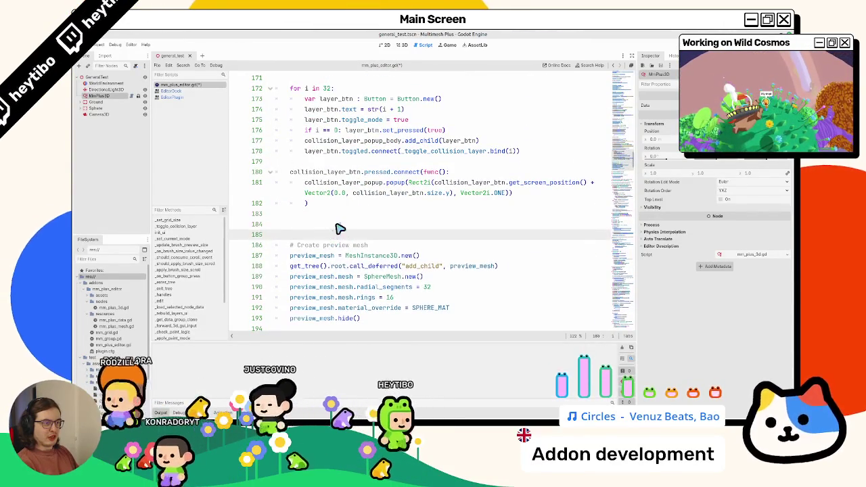
pyautogui.scroll(10, 341, 230)
pyautogui.scroll(-10, 342, 228)
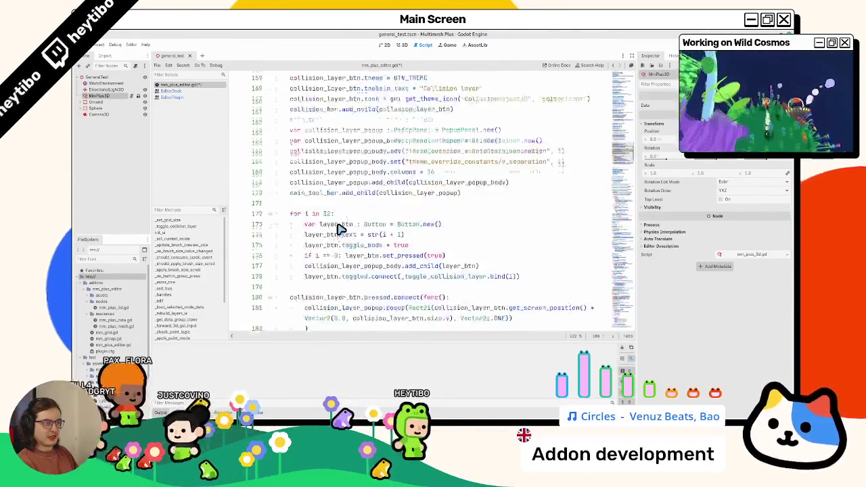
pyautogui.hotkey('ctrl', 'v')
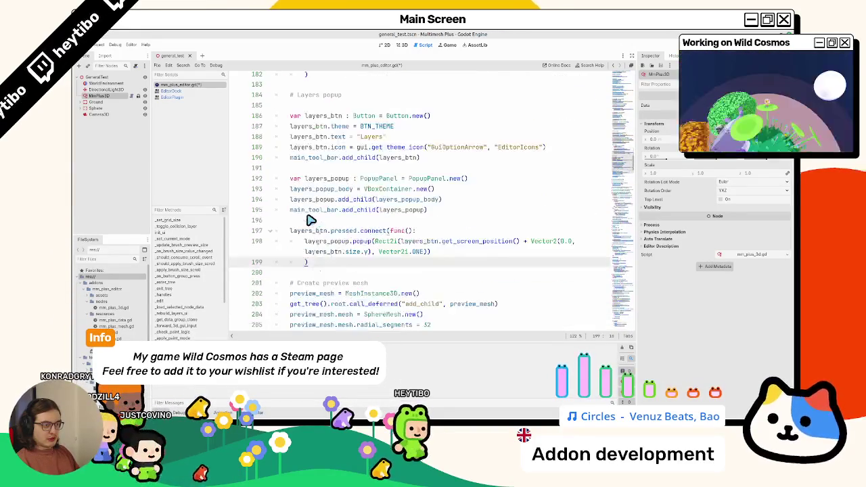
# Start a '(TODO: Make' note after the Layers popup comment
pyautogui.click(343, 95)
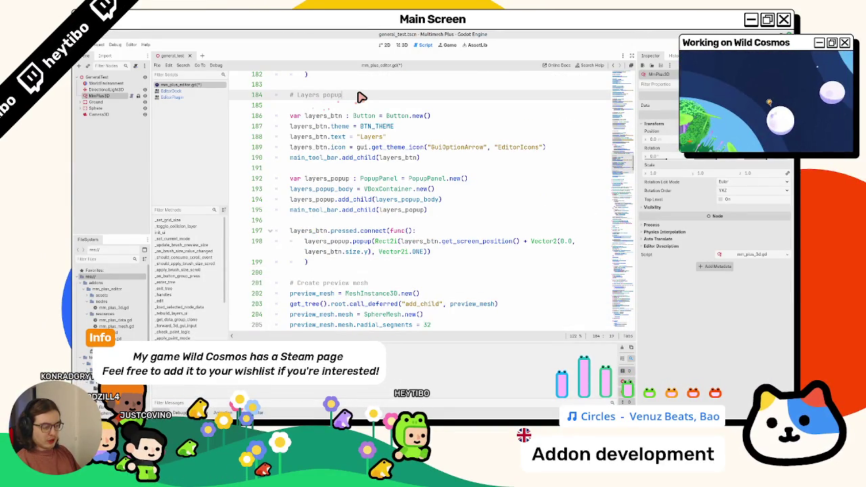
pyautogui.write('(TODO: Make it')
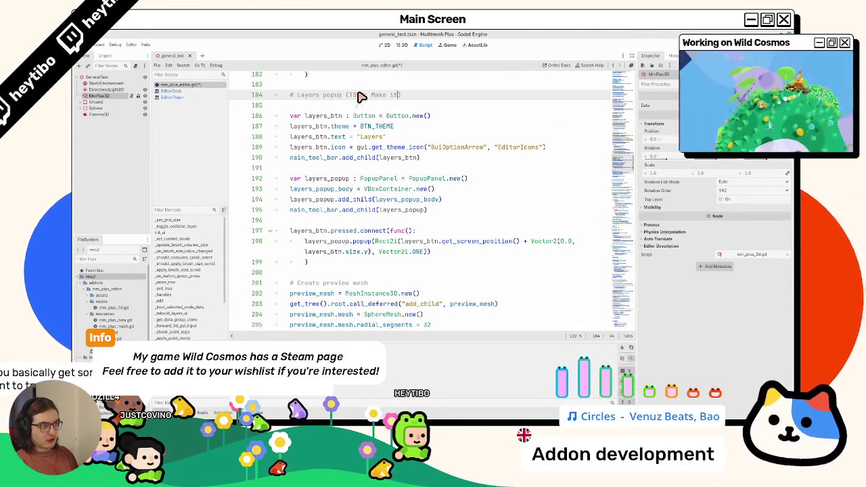
pyautogui.press('Left')
pyautogui.press('Left')
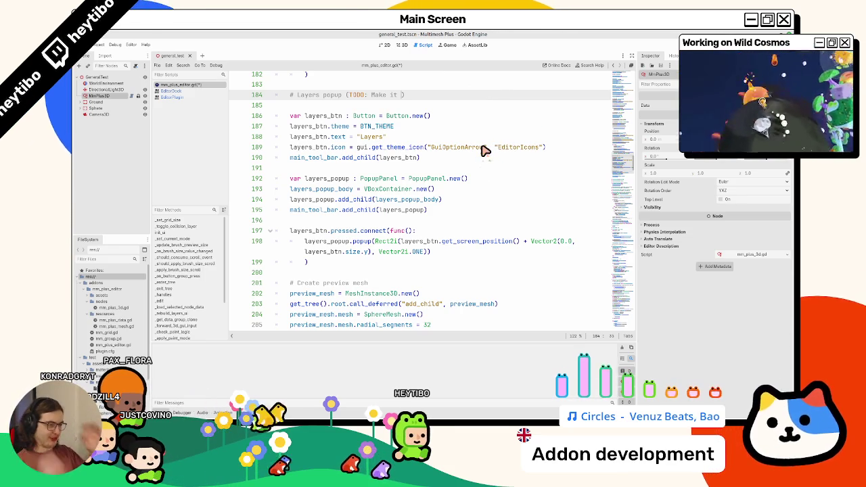
# Review the Figma toolbar mockup at full size, then return to the Godot script
pyautogui.moveTo(369, 414)
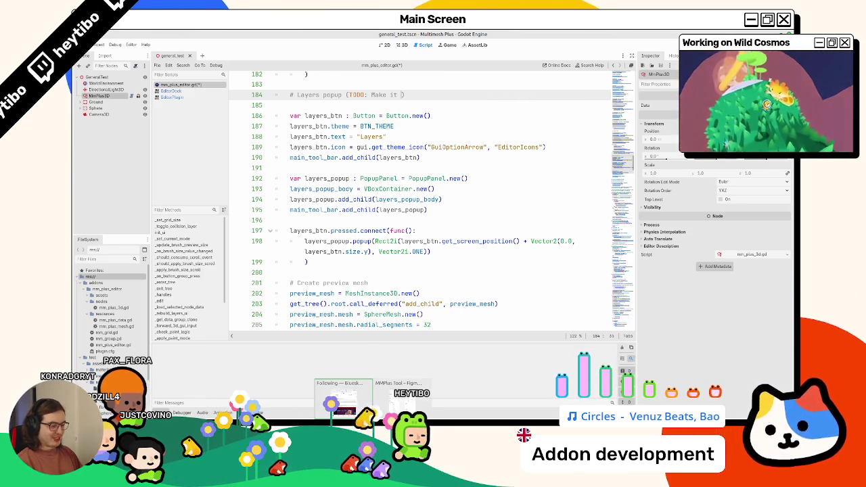
pyautogui.click(401, 399)
pyautogui.click(568, 109)
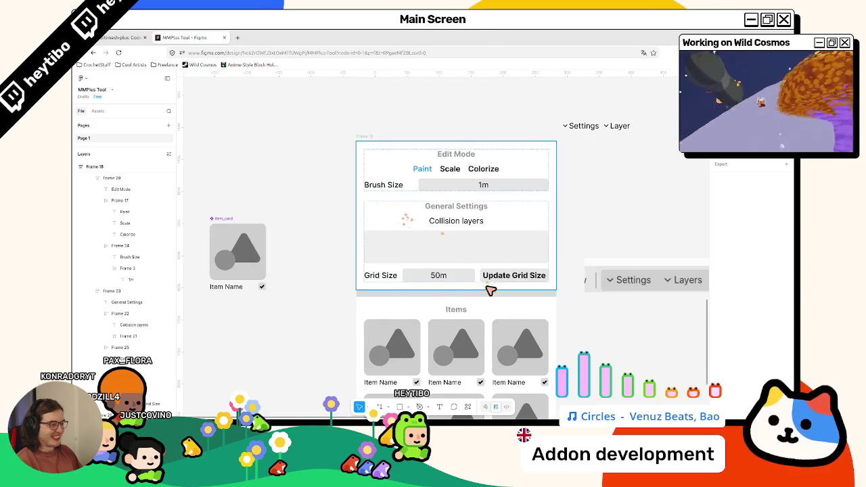
pyautogui.hotkey('alt', 'Tab')
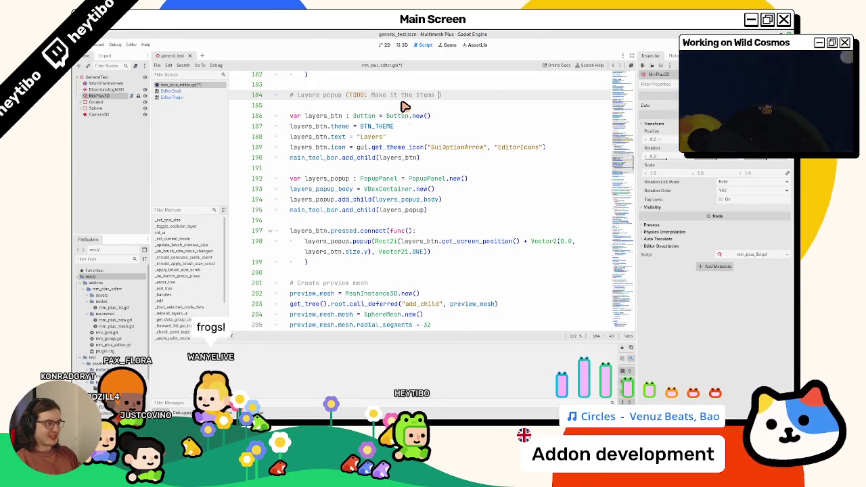
# Finish the Layers TODO as 'Make it the items panel' and scroll through the toolbar code
pyautogui.write('panel')
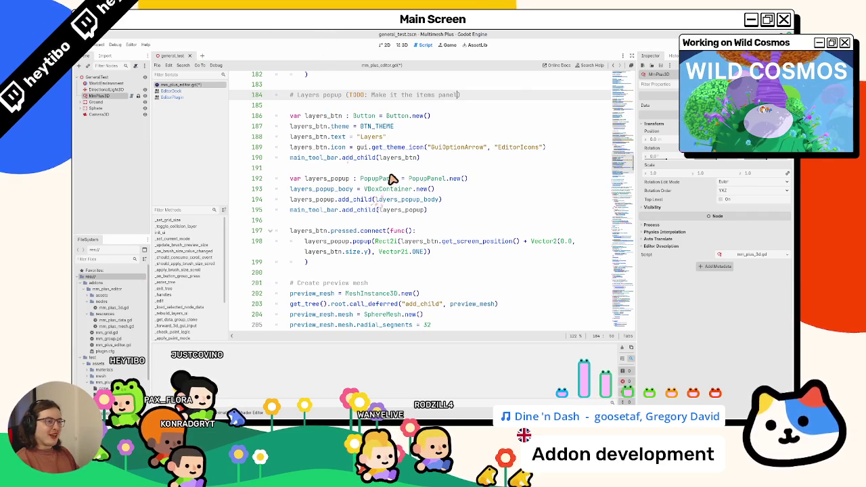
pyautogui.scroll(2, 278, 97)
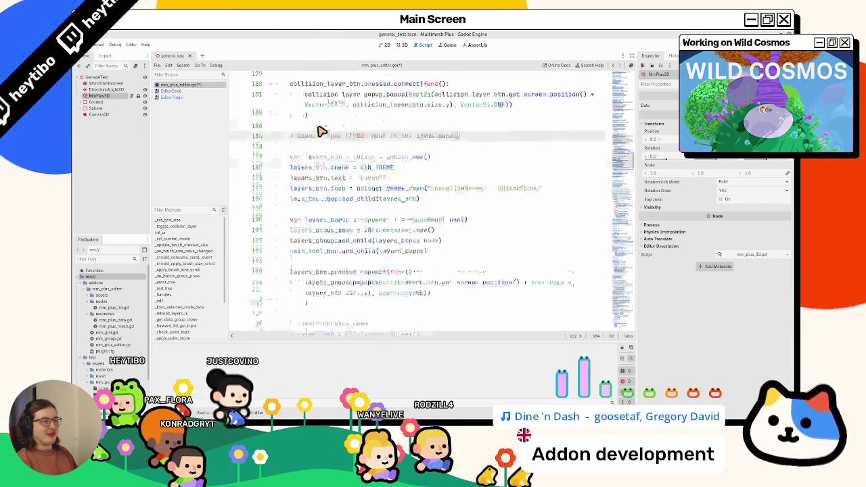
pyautogui.scroll(-5, 321, 216)
pyautogui.scroll(6, 324, 221)
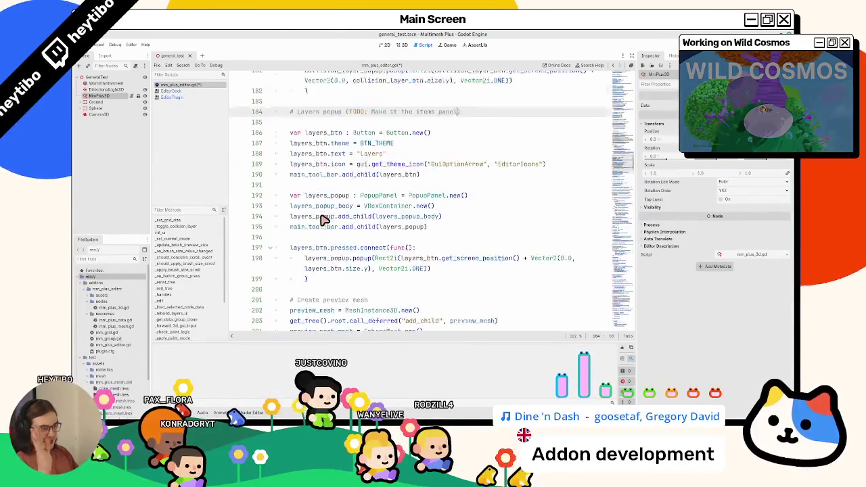
pyautogui.scroll(-3, 321, 227)
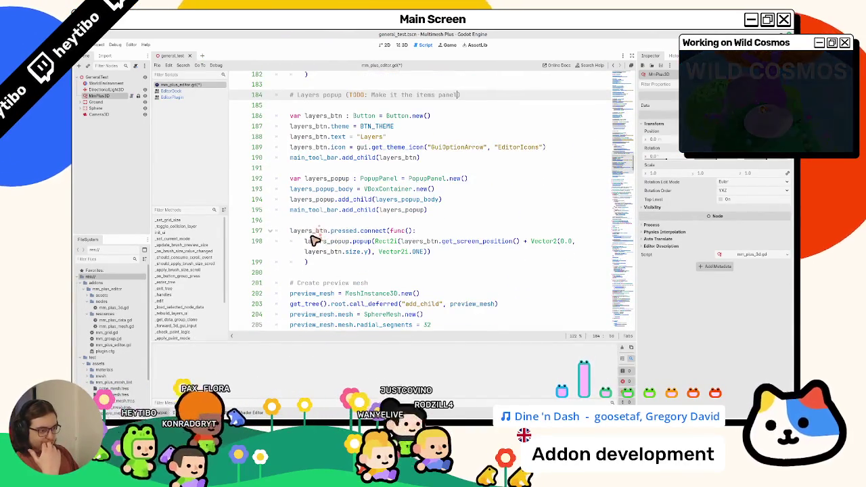
pyautogui.scroll(-2, 332, 243)
pyautogui.scroll(-1, 355, 271)
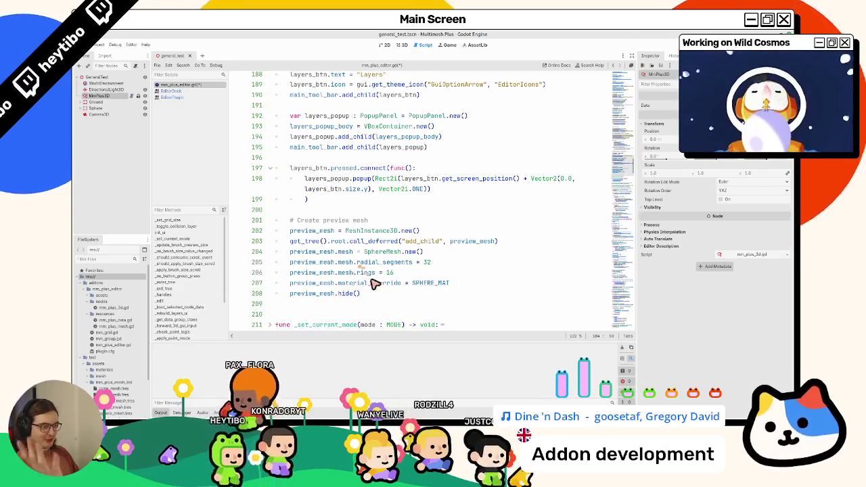
# Look over the preview mesh and Settings Popup code, then switch to the 3D terrain scene
pyautogui.moveTo(362, 303); pyautogui.dragTo(392, 211)
pyautogui.click(387, 214)
pyautogui.scroll(15, 388, 221)
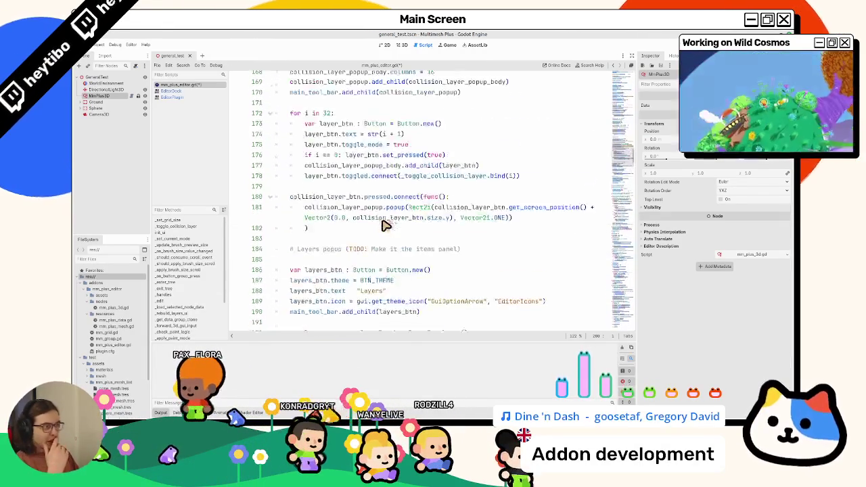
pyautogui.scroll(6, 384, 226)
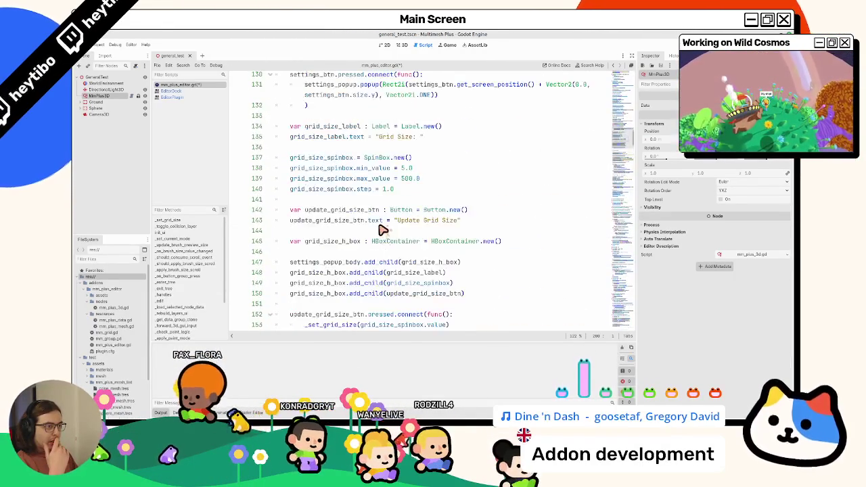
pyautogui.scroll(4, 382, 230)
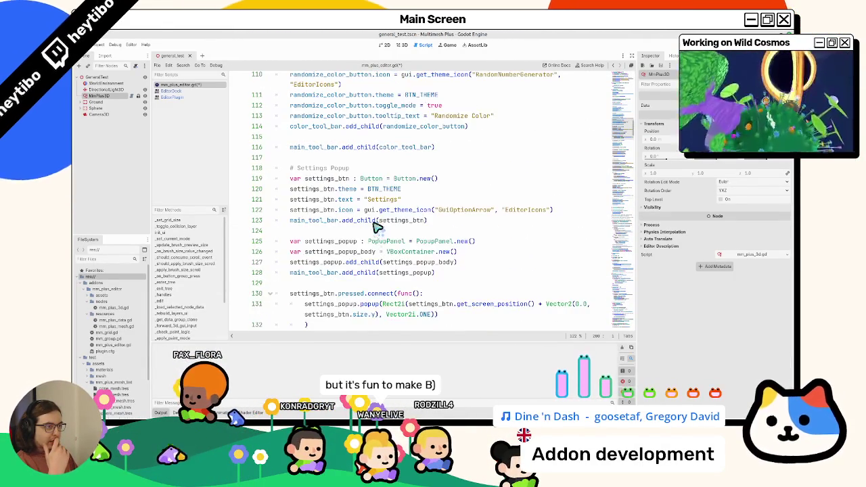
pyautogui.click(347, 160)
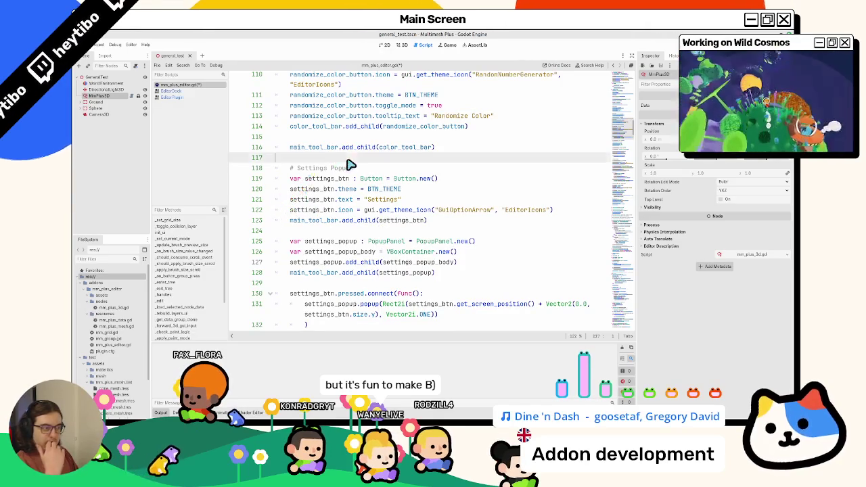
pyautogui.click(402, 44)
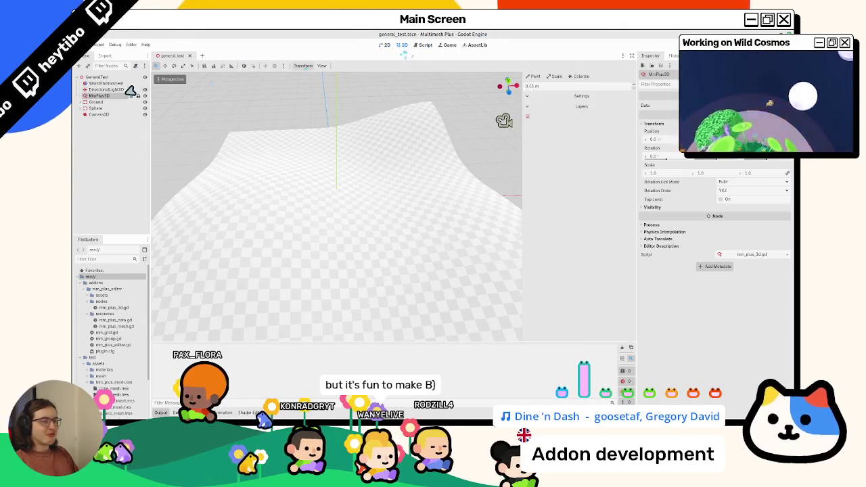
# Select MmPlus3D, check the Layers popup's 32 layer toggles, then return to mm_plus_editor.gd
pyautogui.click(101, 89)
pyautogui.click(97, 97)
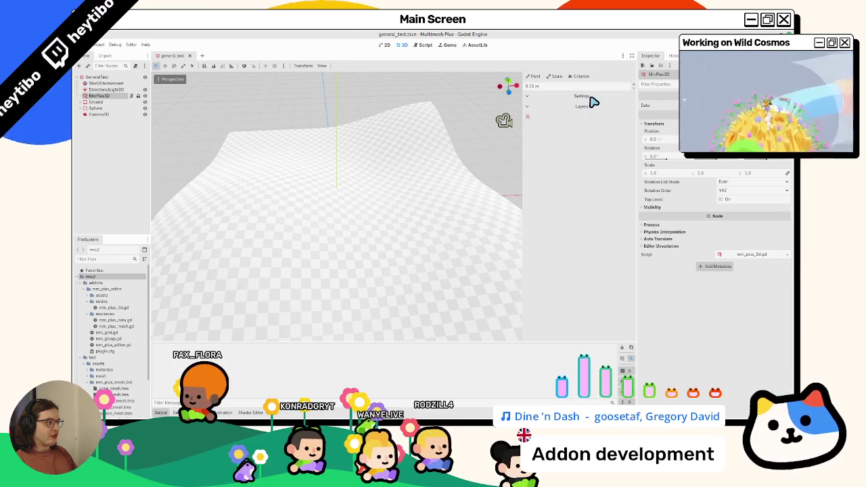
pyautogui.click(535, 121)
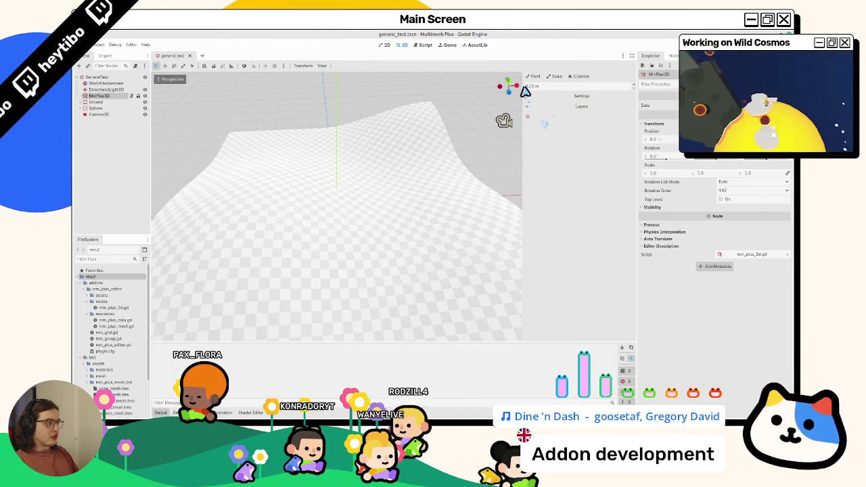
pyautogui.click(426, 44)
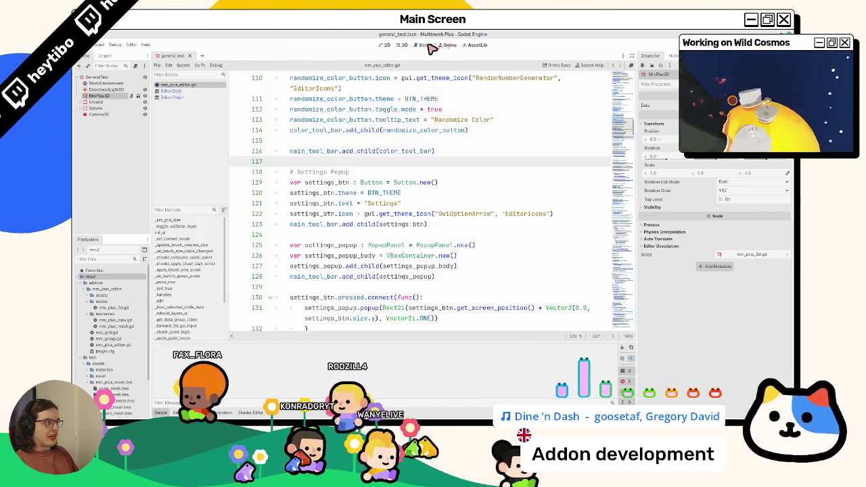
# Inspect the Settings comment and the settings_btn declaration on line 119
pyautogui.doubleClick(324, 173)
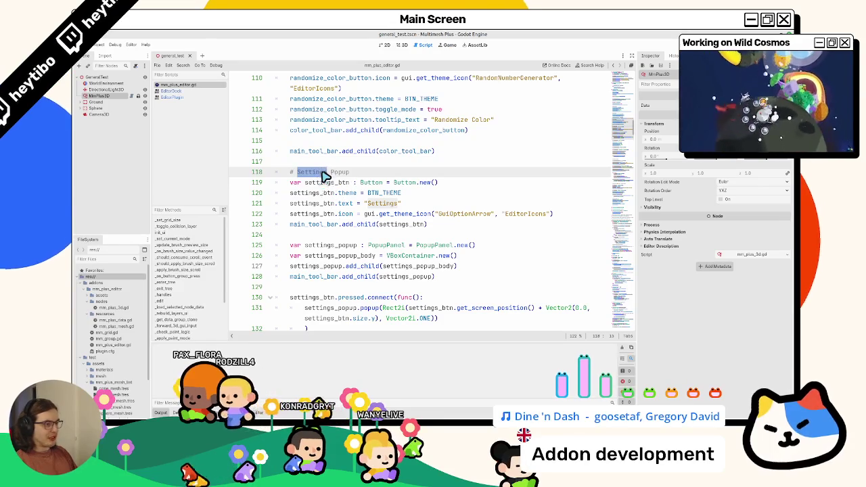
pyautogui.doubleClick(372, 183)
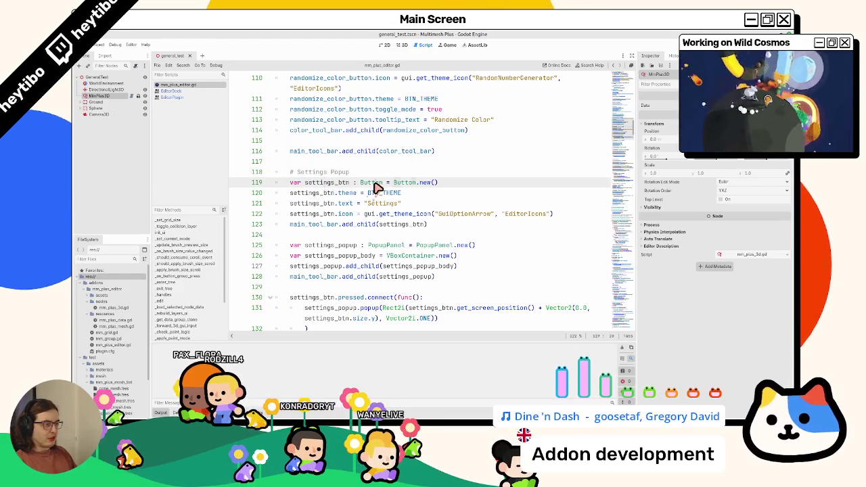
pyautogui.doubleClick(328, 184)
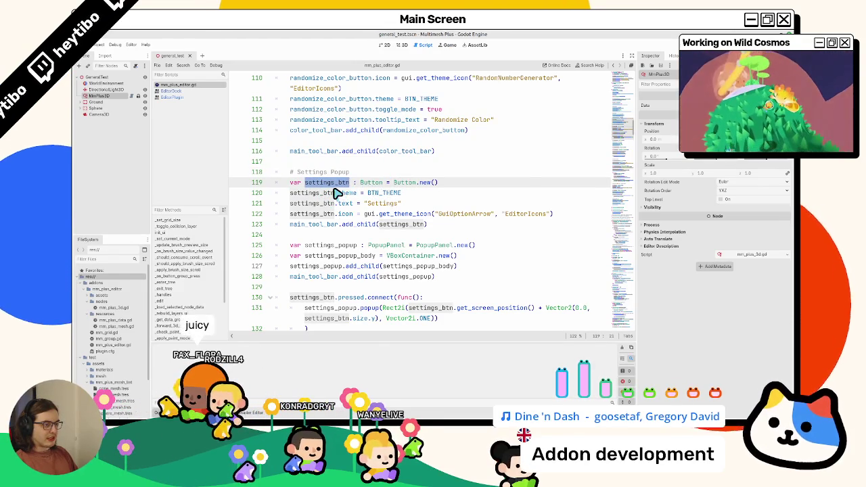
pyautogui.scroll(-1, 338, 208)
pyautogui.scroll(1, 343, 213)
pyautogui.scroll(-2, 380, 218)
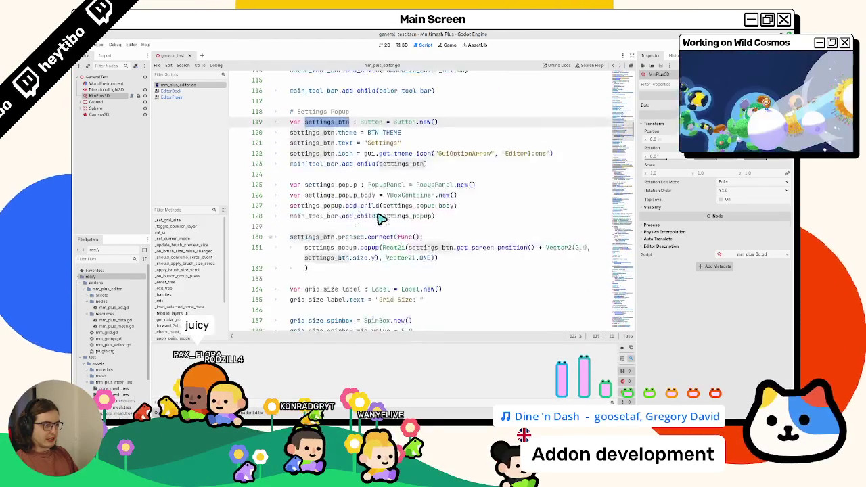
pyautogui.scroll(-2, 380, 218)
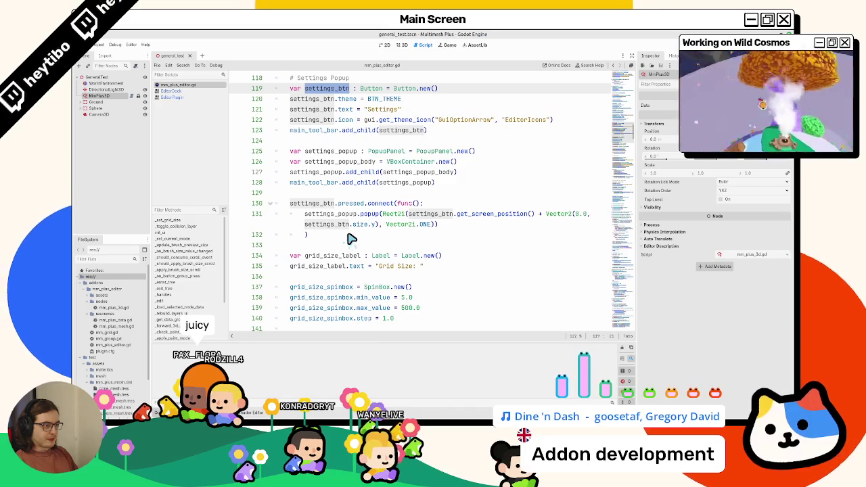
# Trace the settings_popup and settings_popup_body declarations around lines 125–126
pyautogui.doubleClick(351, 161)
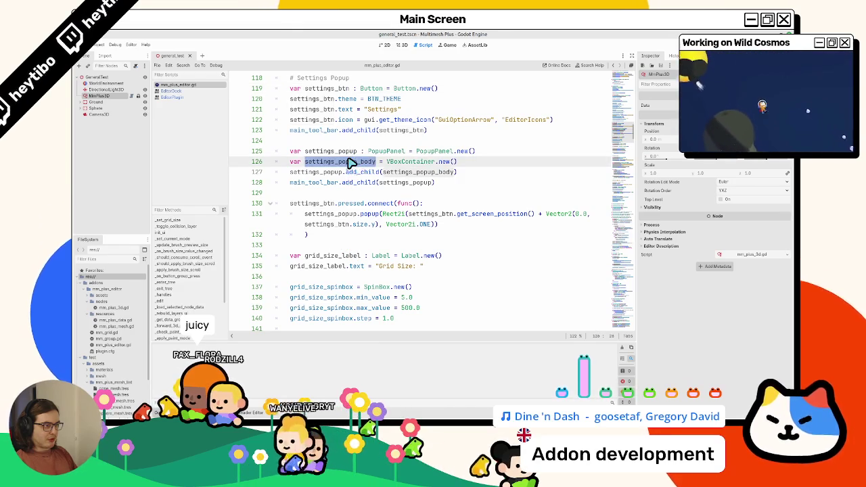
pyautogui.doubleClick(344, 153)
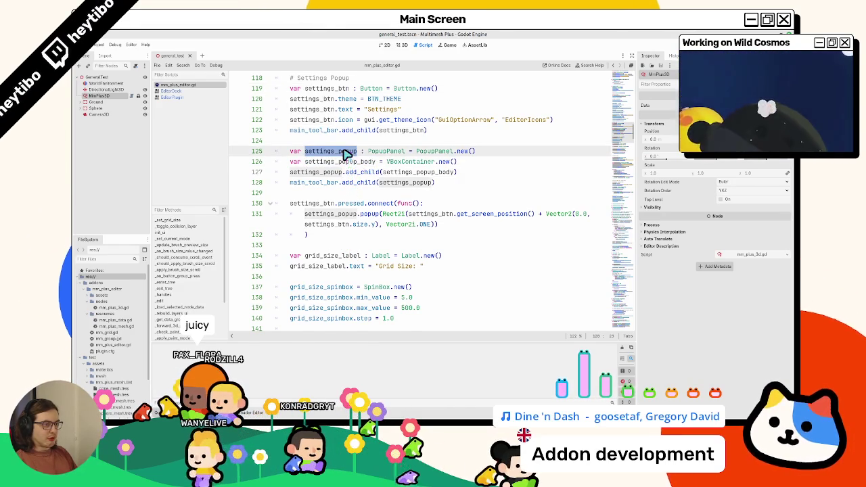
pyautogui.scroll(1, 344, 153)
pyautogui.doubleClick(330, 120)
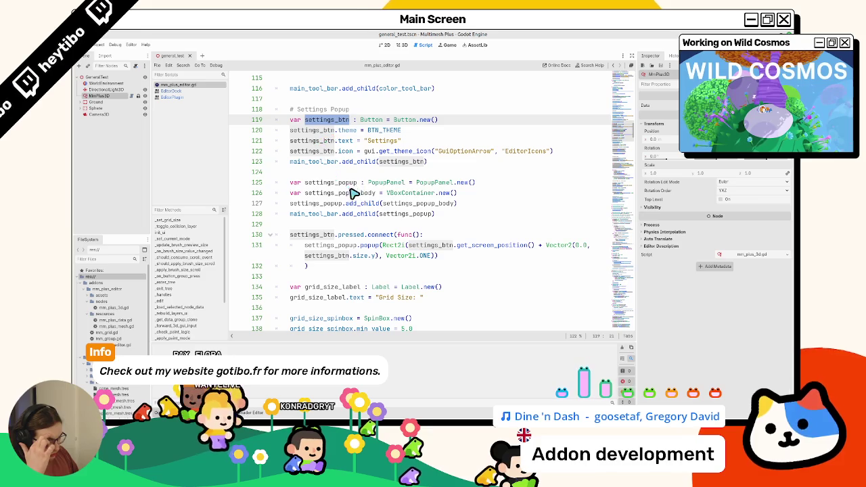
pyautogui.moveTo(400, 199)
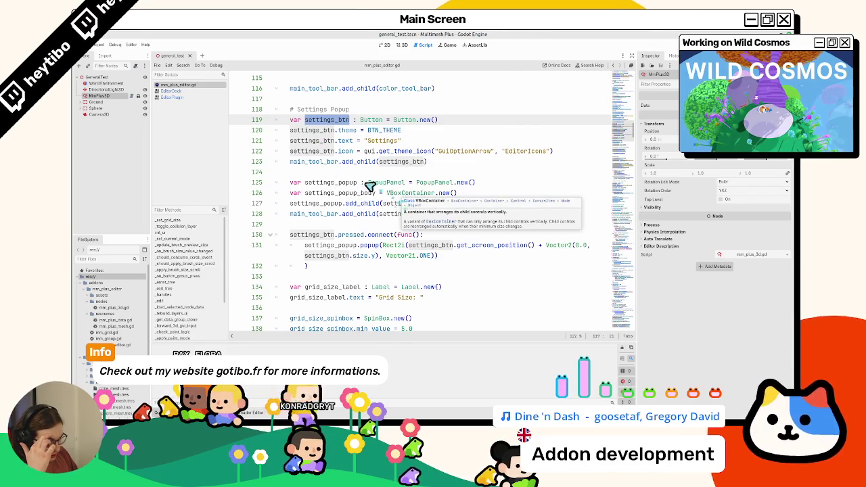
pyautogui.doubleClick(357, 184)
pyautogui.doubleClick(348, 194)
pyautogui.doubleClick(353, 184)
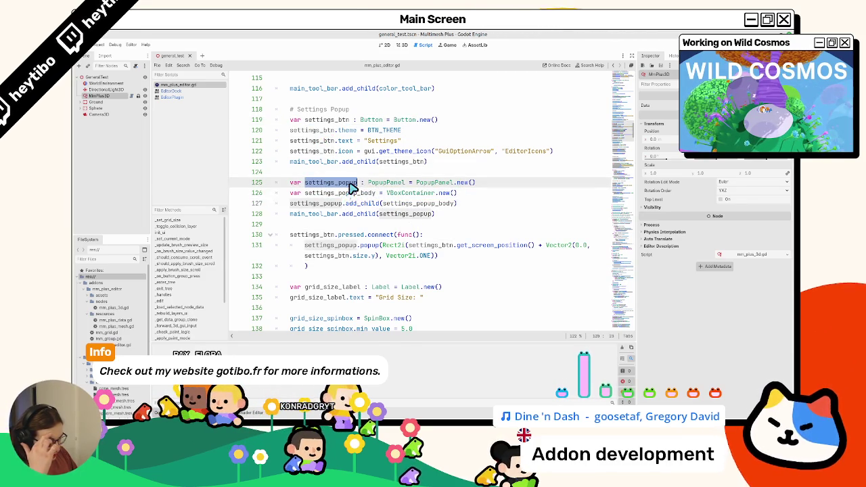
# Cut the settings_popup declaration on line 125 and the settings_btn declaration on line 119
pyautogui.tripleClick(350, 184)
pyautogui.hotkey('ctrl', 'x')
pyautogui.tripleClick(330, 120)
pyautogui.hotkey('ctrl', 'x')
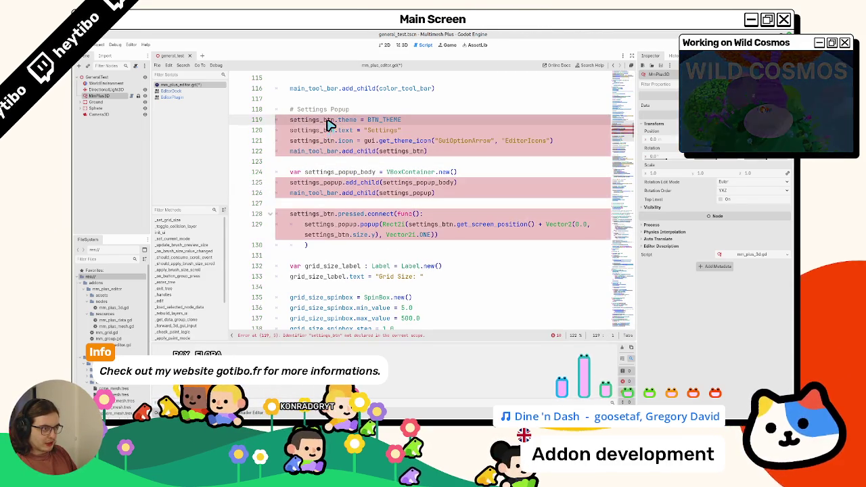
# Delete the settings_btn theme, text and icon setup lines
pyautogui.doubleClick(330, 122)
pyautogui.moveTo(330, 122); pyautogui.dragTo(331, 160)
pyautogui.press('BackSpace')
pyautogui.press('BackSpace')
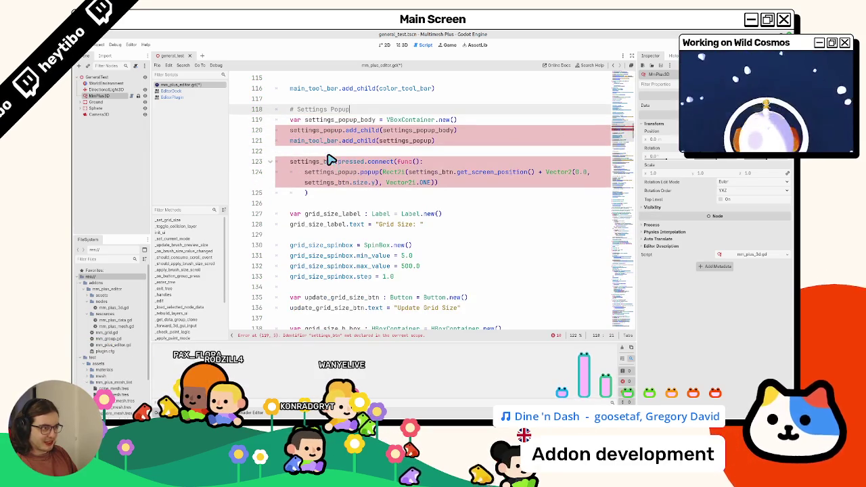
# Remove the settings_popup.add_child lines so the toolbar adds settings_popup_body directly
pyautogui.tripleClick(322, 131)
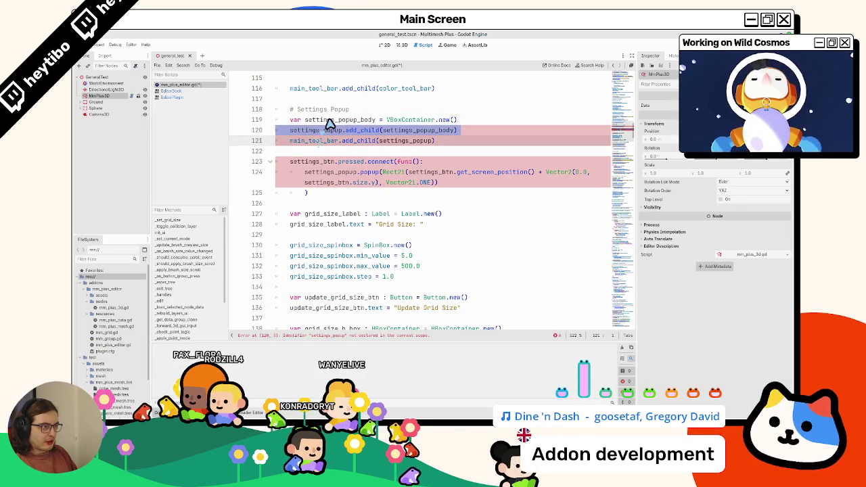
pyautogui.doubleClick(329, 122)
pyautogui.moveTo(325, 130); pyautogui.dragTo(322, 138)
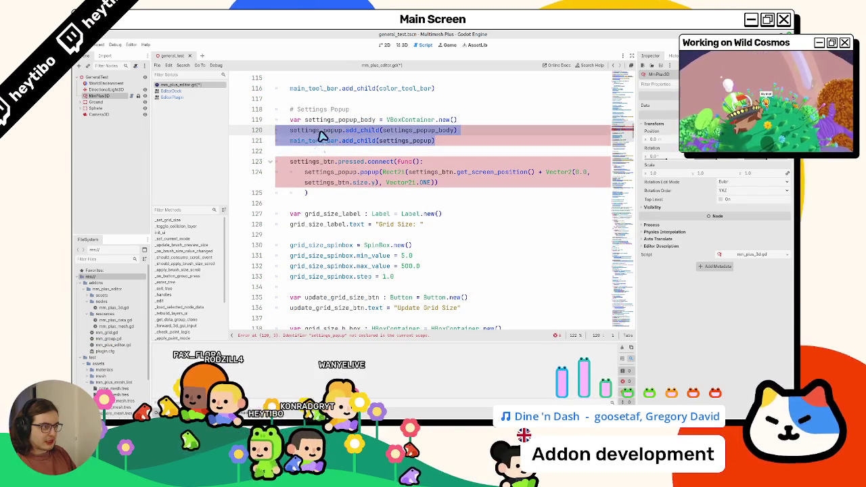
pyautogui.doubleClick(325, 121)
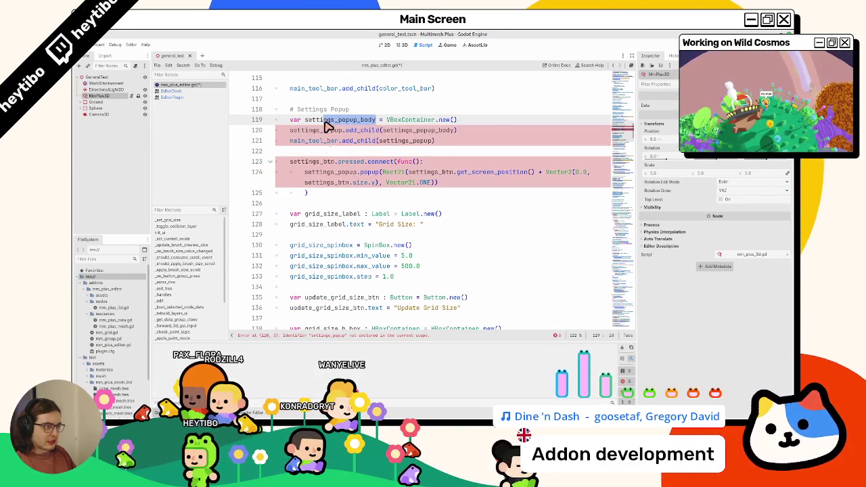
pyautogui.doubleClick(406, 141)
pyautogui.hotkey('ctrl', 'v')
pyautogui.tripleClick(365, 130)
pyautogui.press('BackSpace')
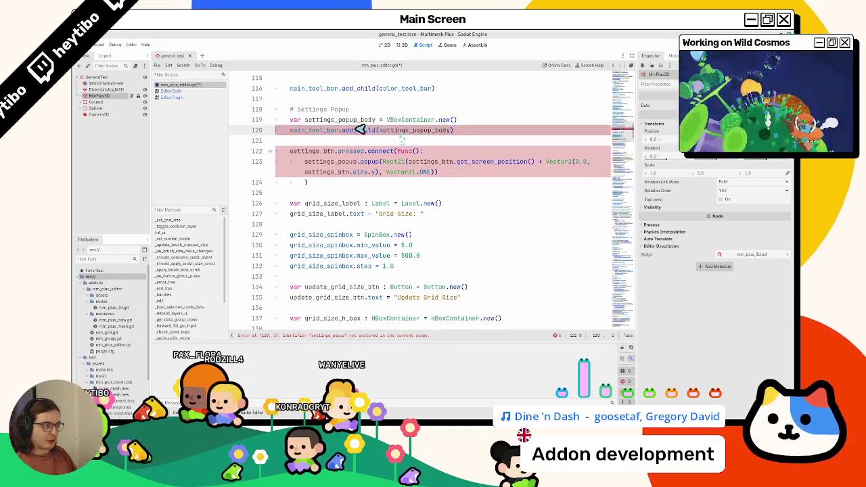
# Check settings_popup_body's uses near line 139, then delete the erroring settings_btn.pressed.connect block
pyautogui.doubleClick(308, 121)
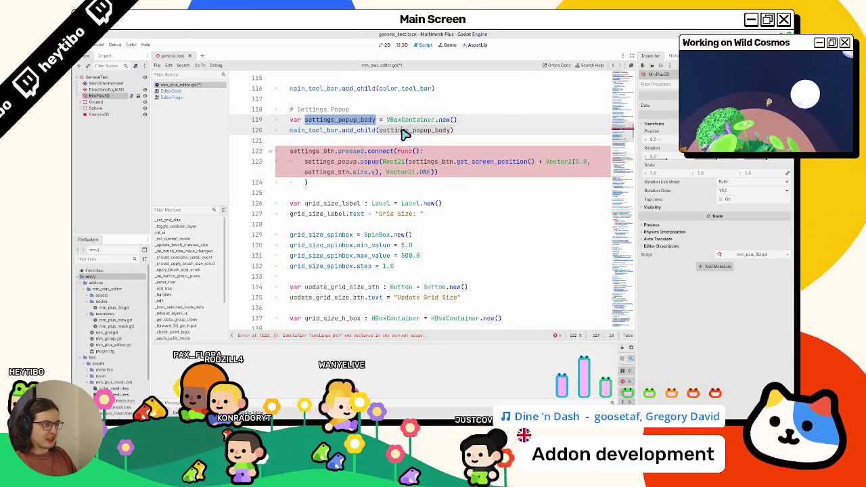
pyautogui.click(323, 123)
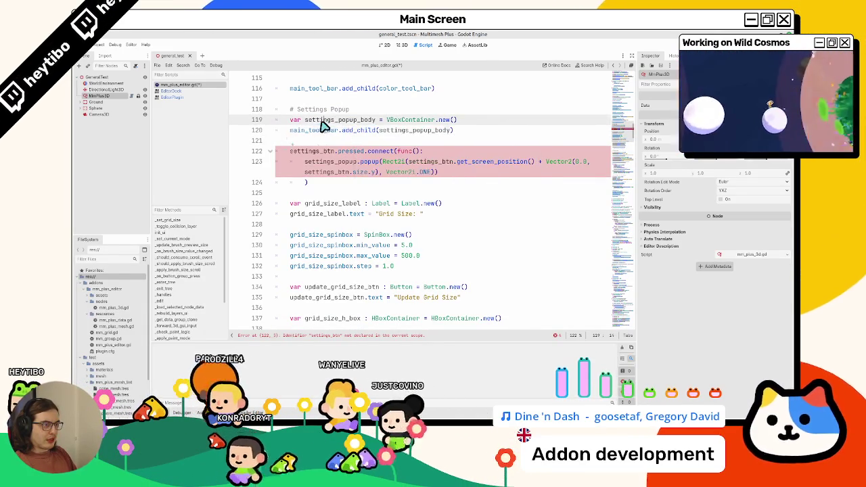
pyautogui.scroll(-6, 328, 163)
pyautogui.scroll(2, 336, 215)
pyautogui.scroll(-1, 334, 267)
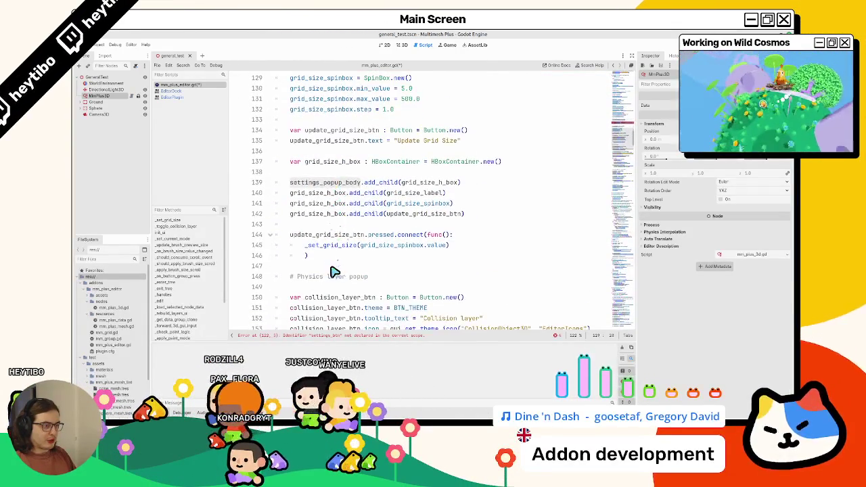
pyautogui.moveTo(320, 216)
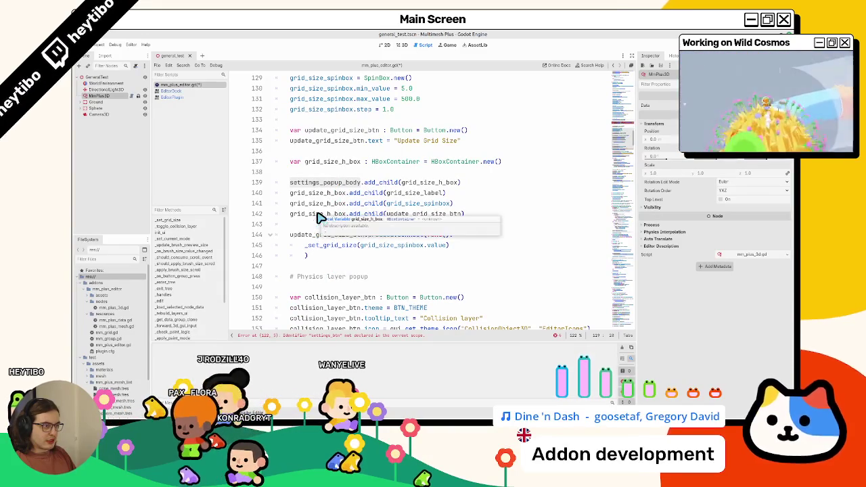
pyautogui.doubleClick(406, 183)
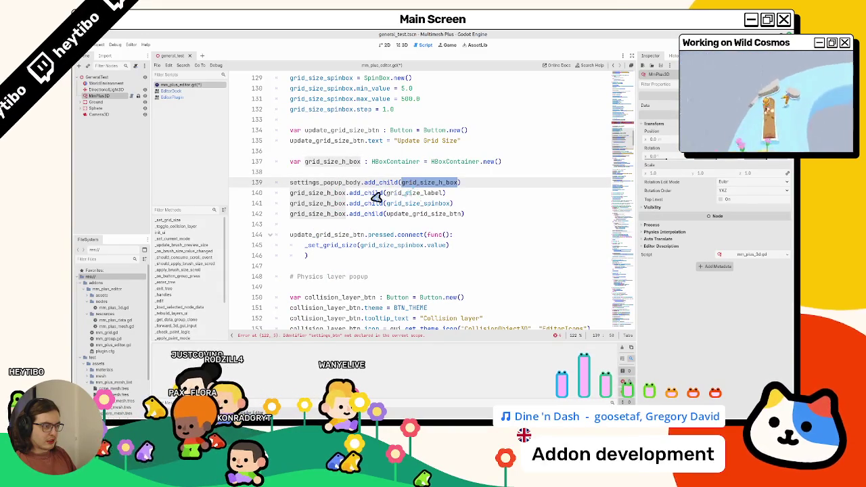
pyautogui.doubleClick(334, 183)
pyautogui.scroll(-1, 325, 203)
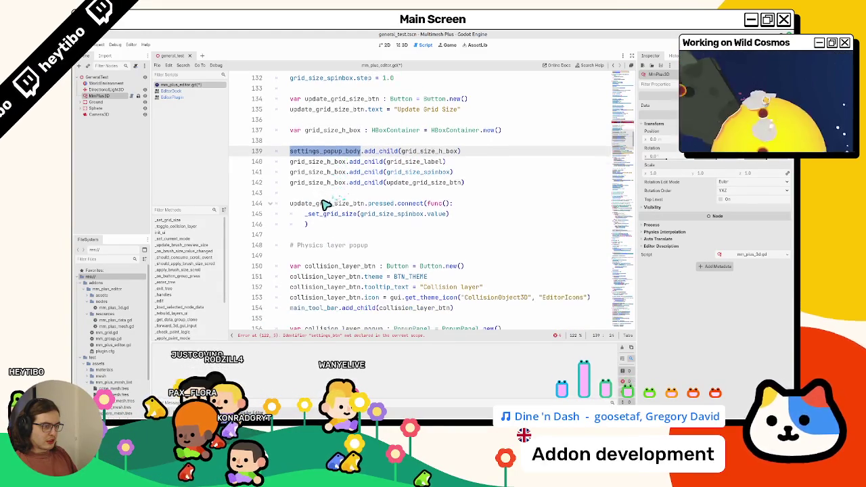
pyautogui.scroll(-1, 318, 217)
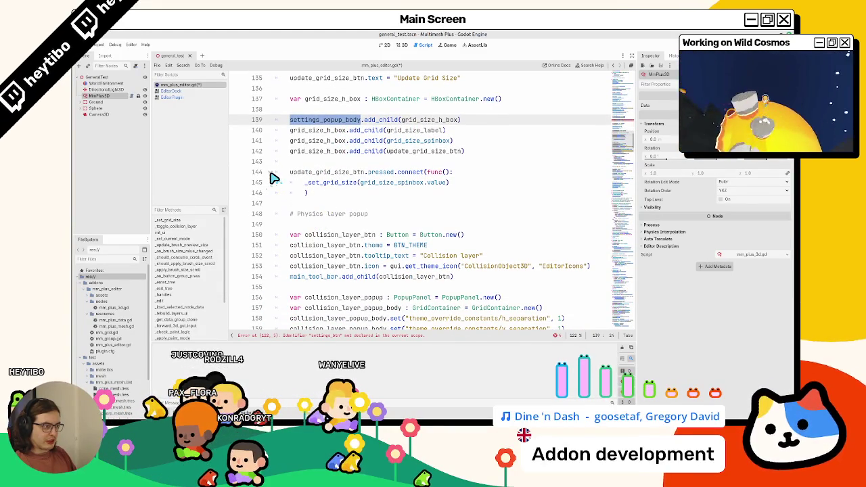
pyautogui.scroll(8, 302, 189)
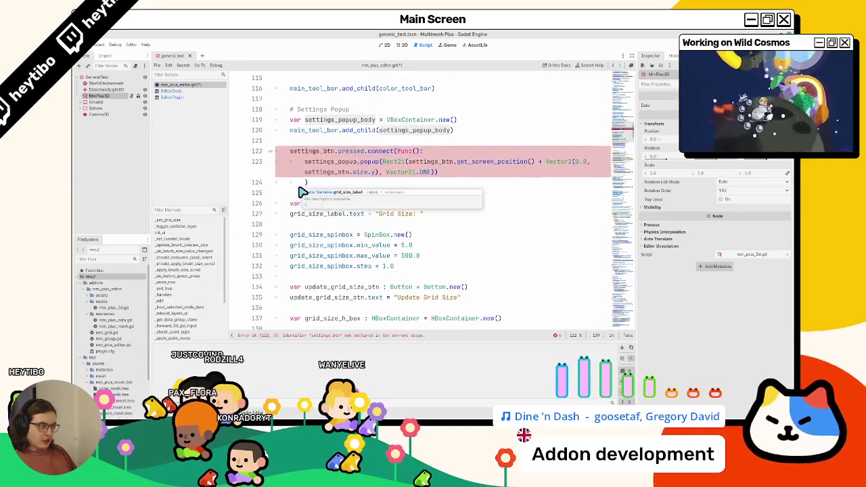
pyautogui.moveTo(290, 181); pyautogui.dragTo(306, 222)
pyautogui.press('BackSpace')
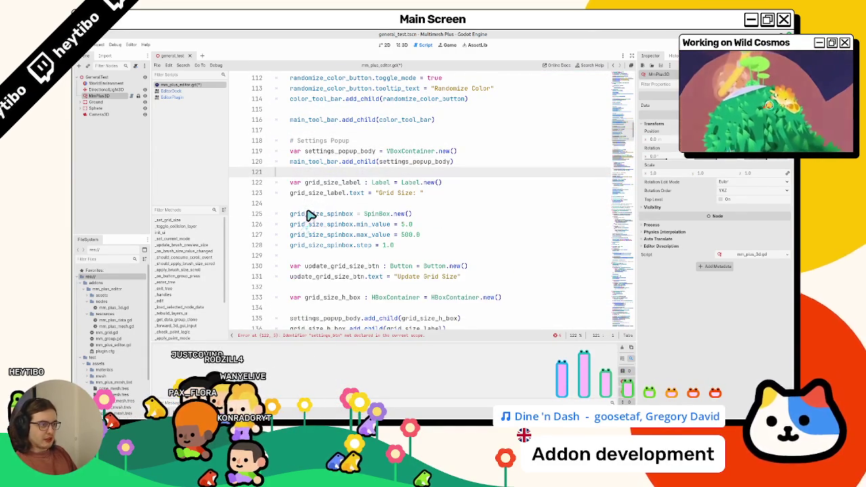
# Rename settings_popup_body to settings_container on lines 119, 120 and 135, then save
pyautogui.scroll(-2, 304, 217)
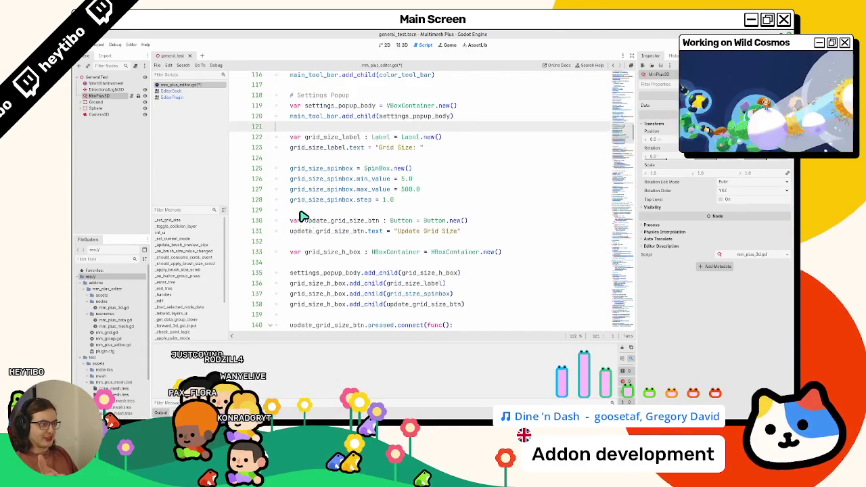
pyautogui.scroll(1, 302, 217)
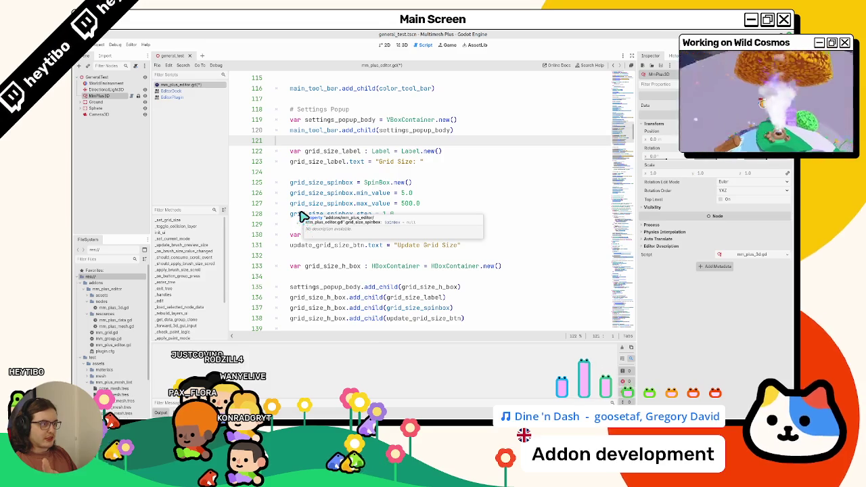
pyautogui.doubleClick(370, 121)
pyautogui.doubleClick(406, 131)
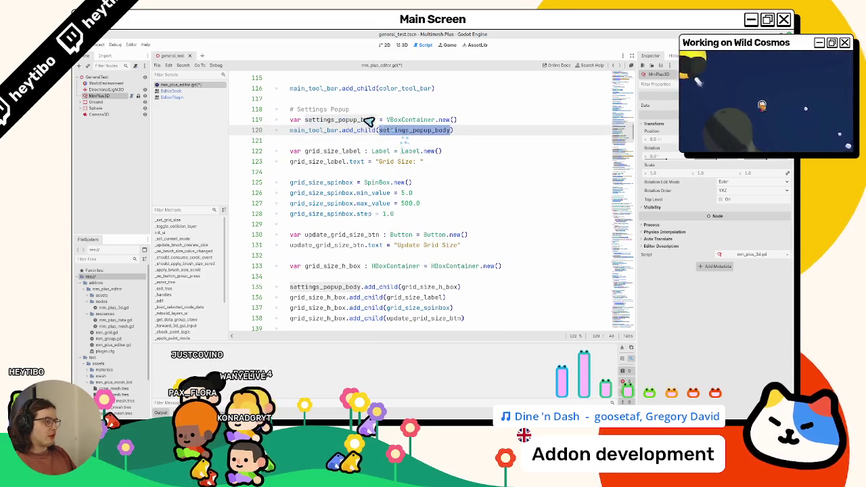
pyautogui.scroll(-1, 315, 236)
pyautogui.doubleClick(317, 256)
pyautogui.scroll(-3, 325, 256)
pyautogui.scroll(3, 319, 255)
pyautogui.write('settings_contai')
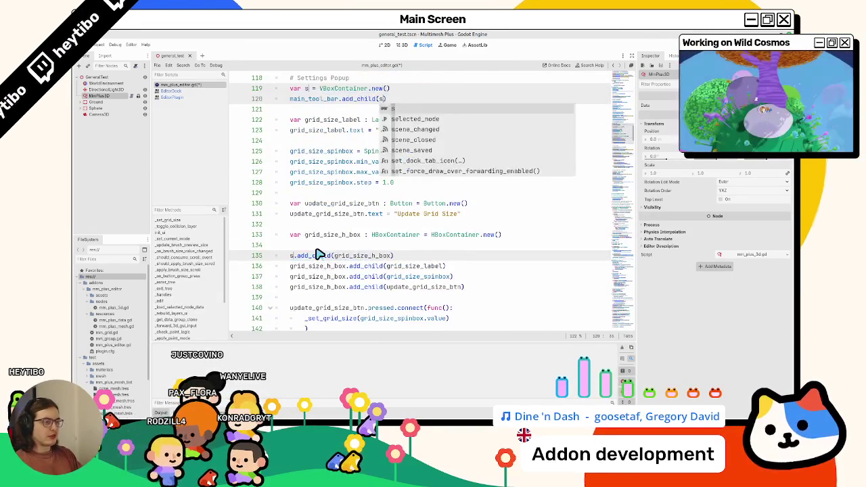
pyautogui.write('ner')
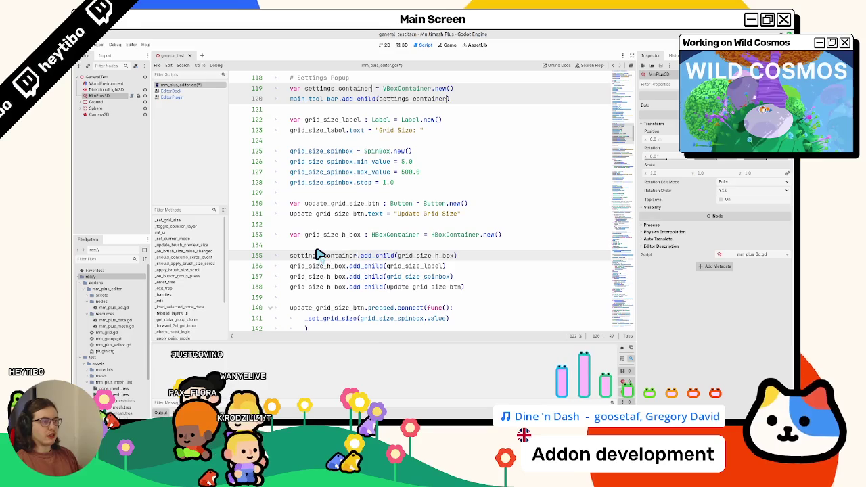
pyautogui.press('Escape')
pyautogui.click(100, 44)
pyautogui.press('Escape')
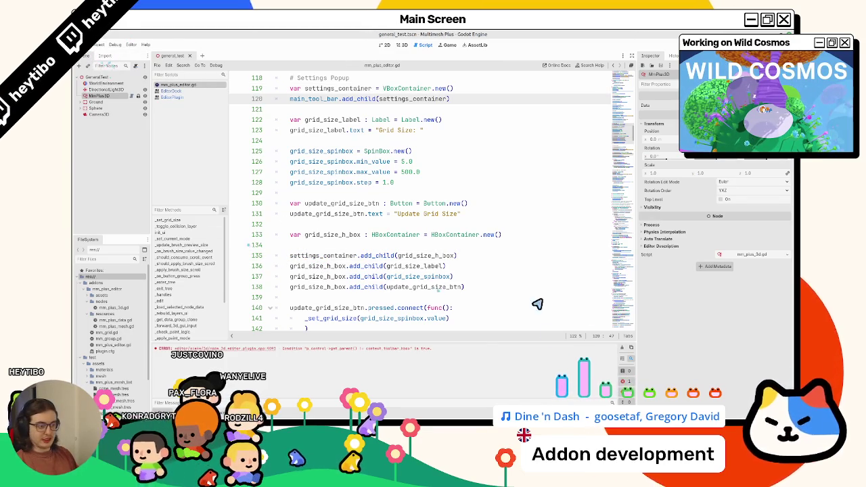
pyautogui.click(399, 45)
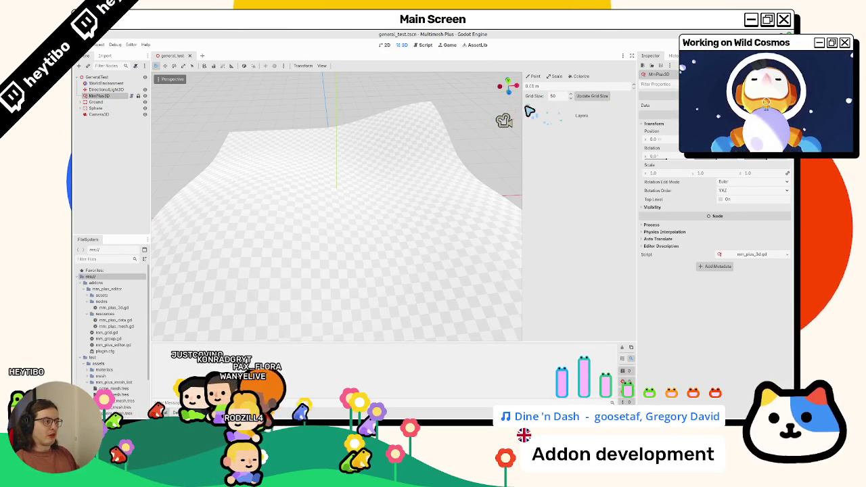
pyautogui.click(424, 45)
pyautogui.scroll(2, 301, 234)
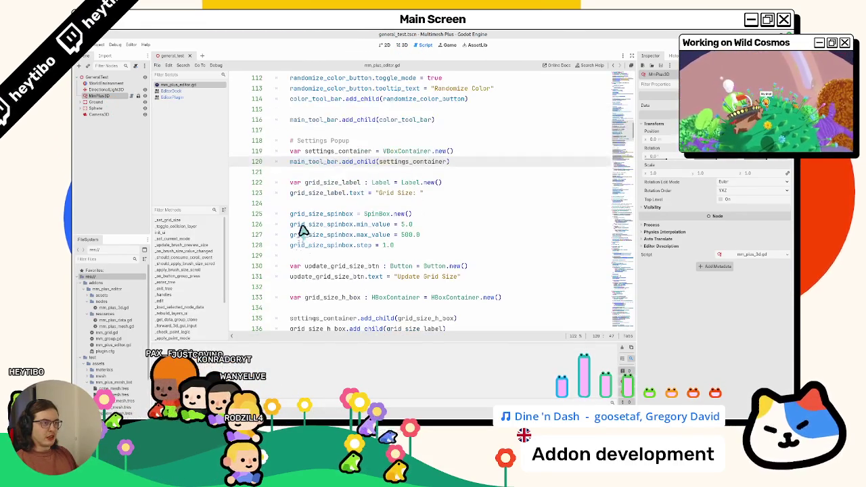
pyautogui.click(364, 144)
pyautogui.press('Return')
pyautogui.press('Up')
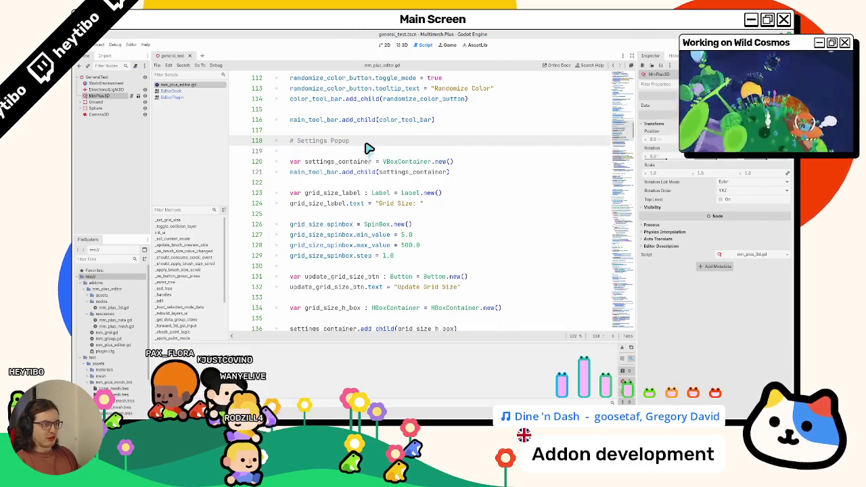
pyautogui.press('Down')
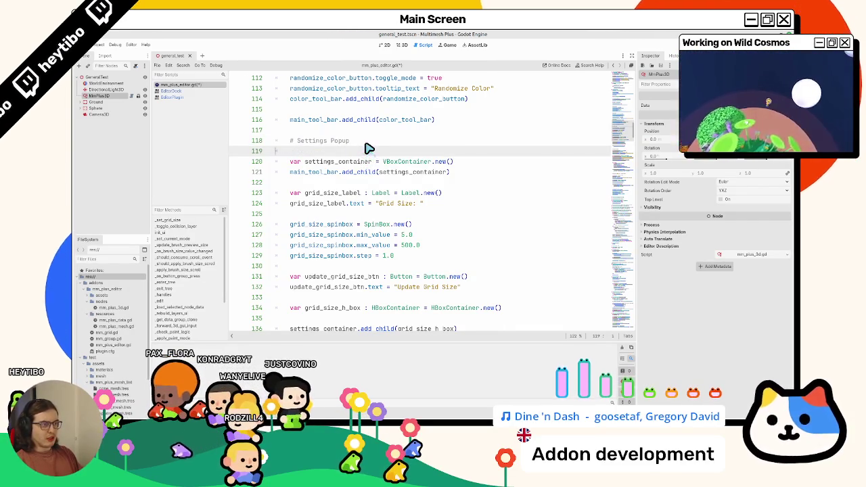
pyautogui.press('Up')
pyautogui.write('Section')
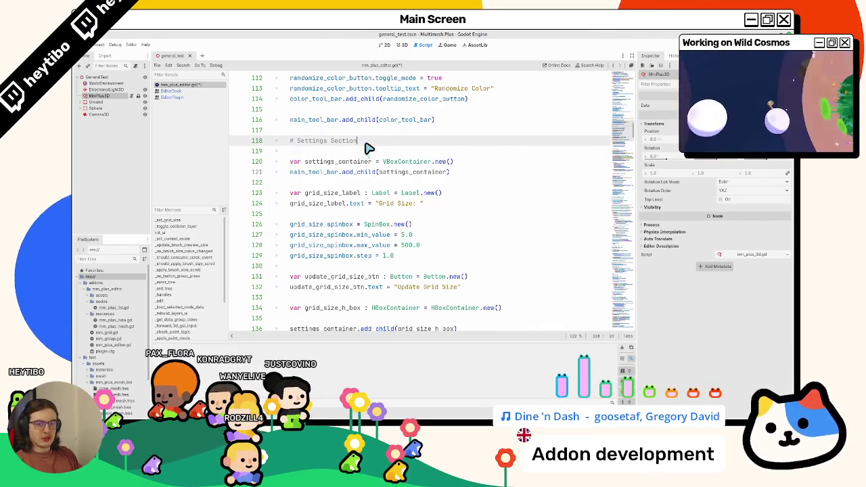
pyautogui.press('Down')
pyautogui.scroll(-6, 368, 148)
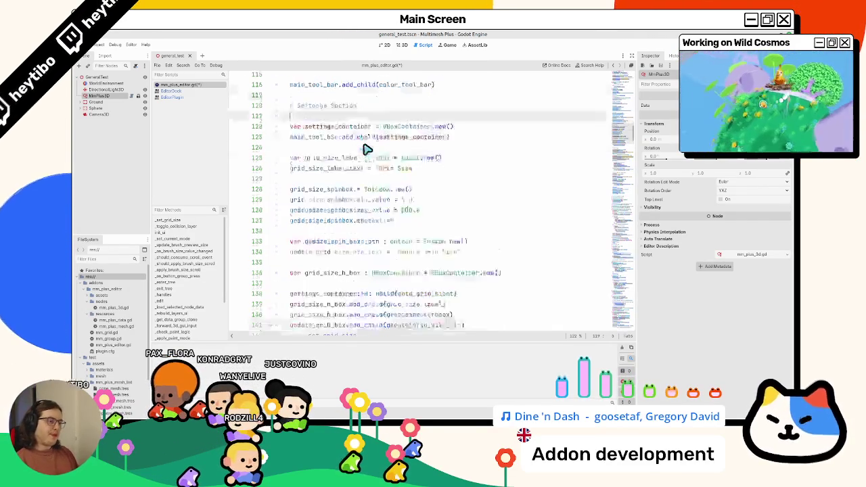
pyautogui.scroll(-2, 326, 227)
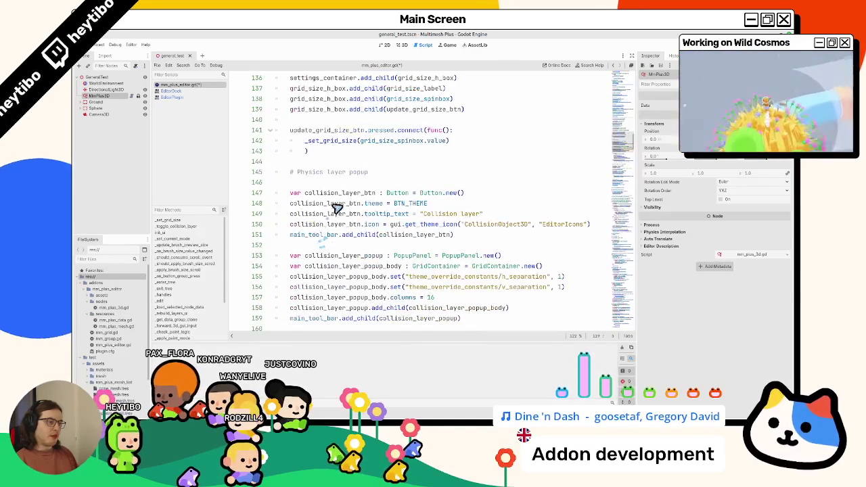
pyautogui.doubleClick(364, 173)
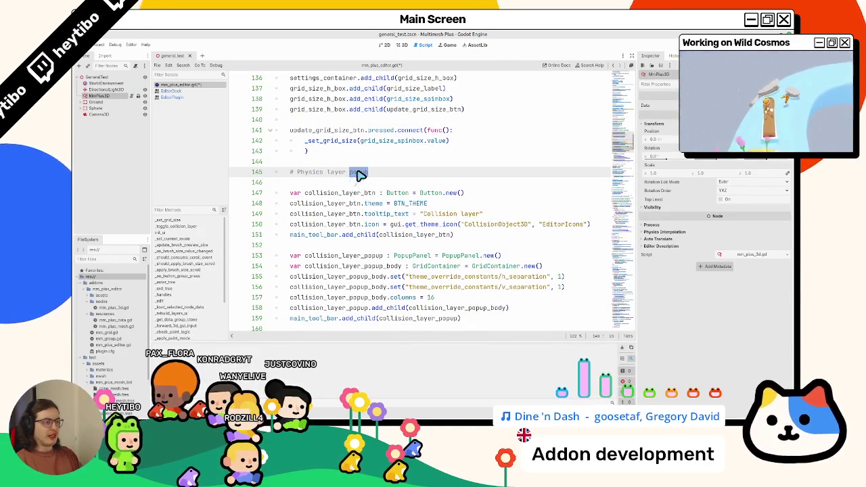
pyautogui.scroll(2, 360, 175)
pyautogui.write('se')
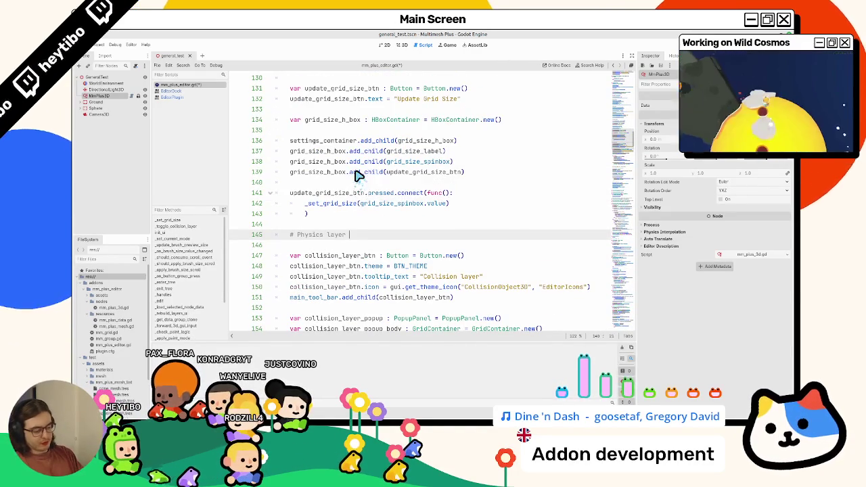
pyautogui.write('tting')
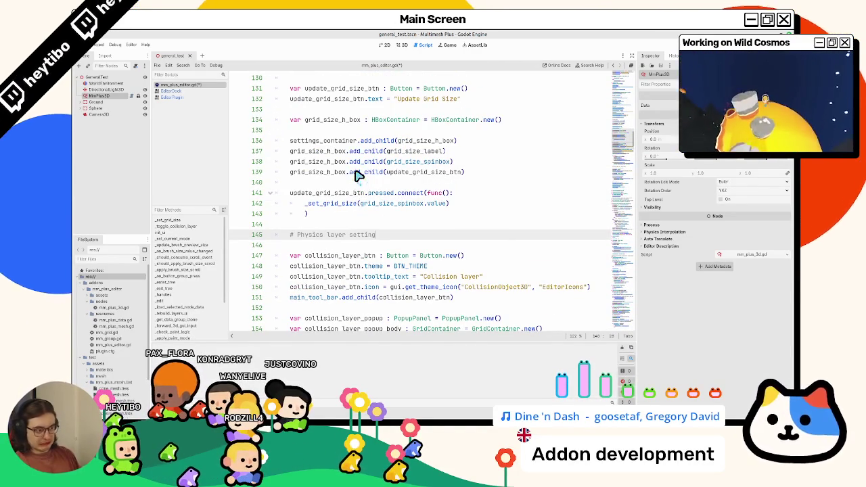
pyautogui.scroll(3, 359, 175)
pyautogui.scroll(3, 284, 177)
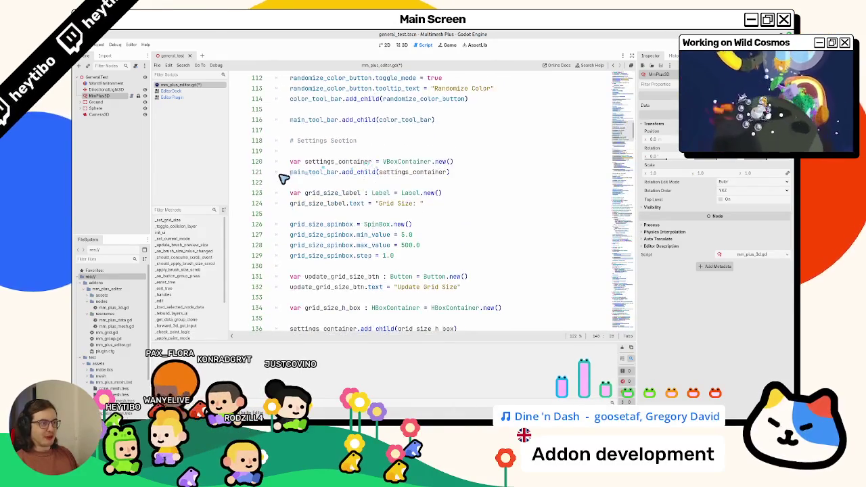
pyautogui.doubleClick(318, 162)
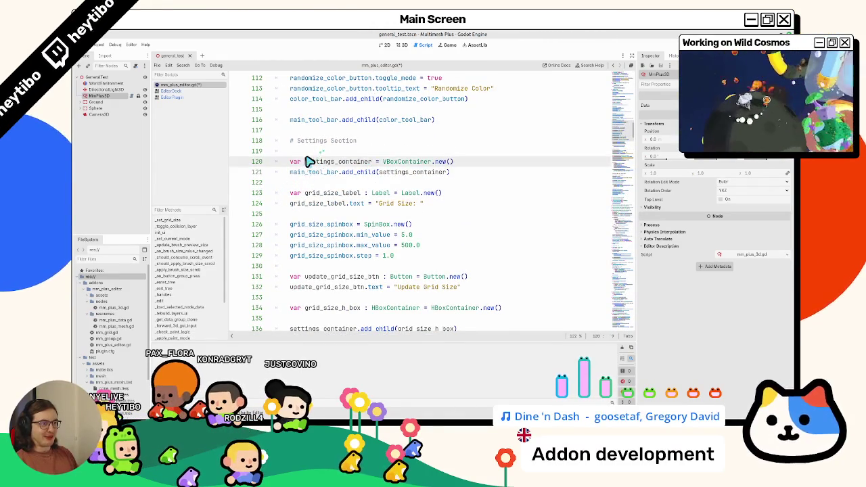
pyautogui.scroll(-1, 319, 158)
pyautogui.scroll(-2, 320, 162)
pyautogui.scroll(1, 322, 169)
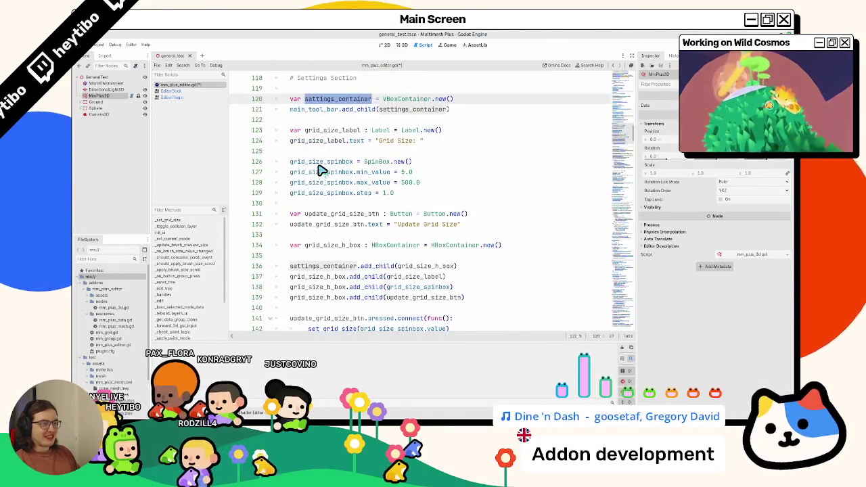
pyautogui.doubleClick(329, 131)
pyautogui.click(334, 121)
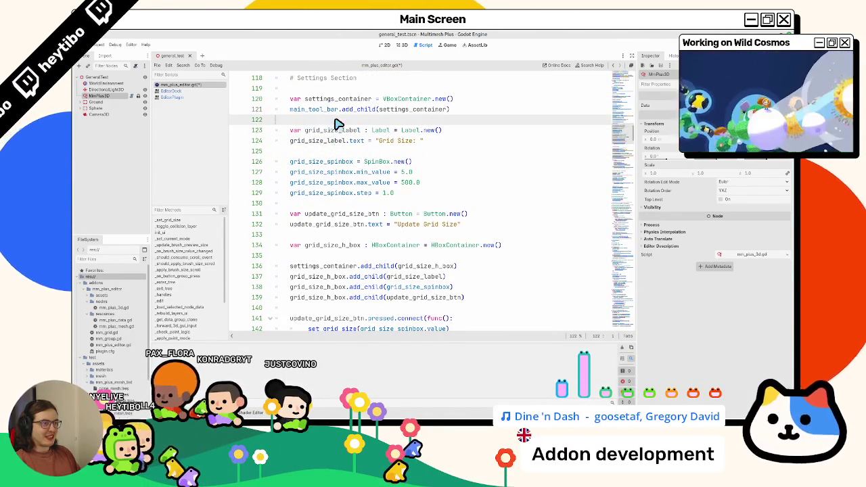
pyautogui.press('Return')
pyautogui.write('#')
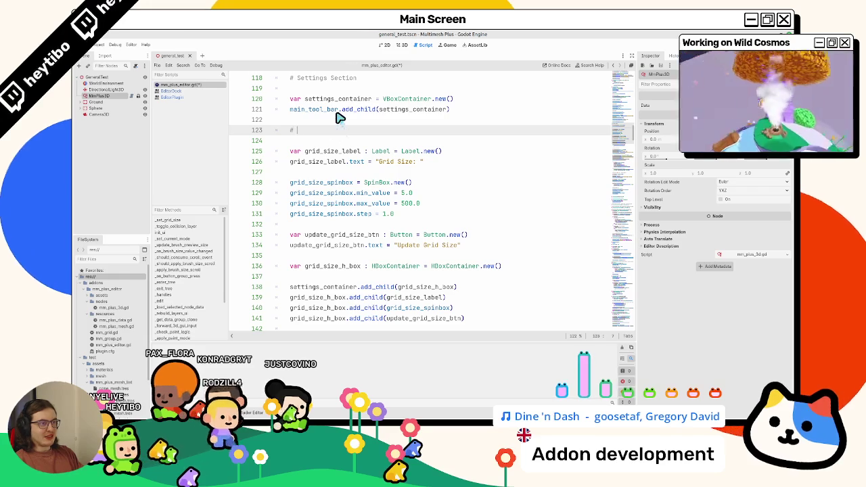
pyautogui.write(' Gri')
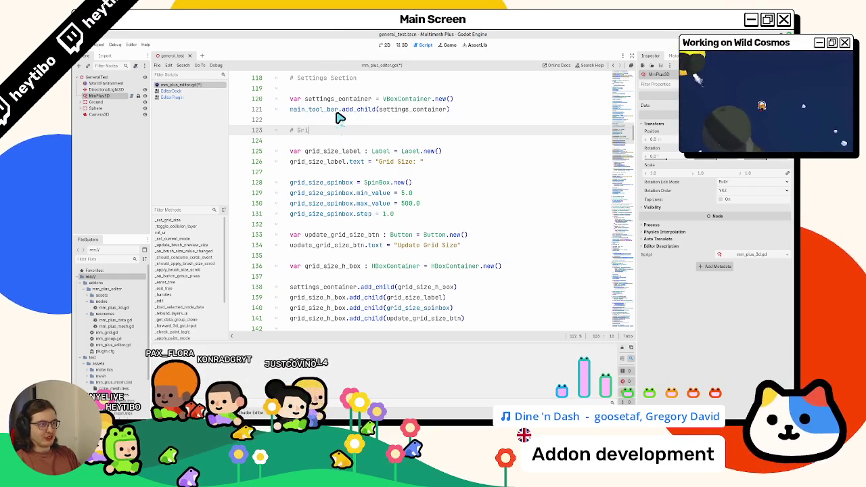
pyautogui.write('d size s')
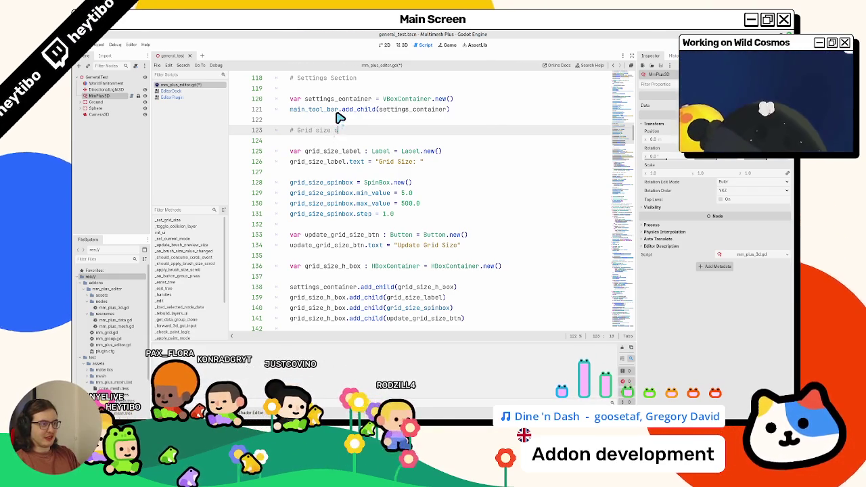
pyautogui.write('etting')
pyautogui.scroll(-3, 271, 120)
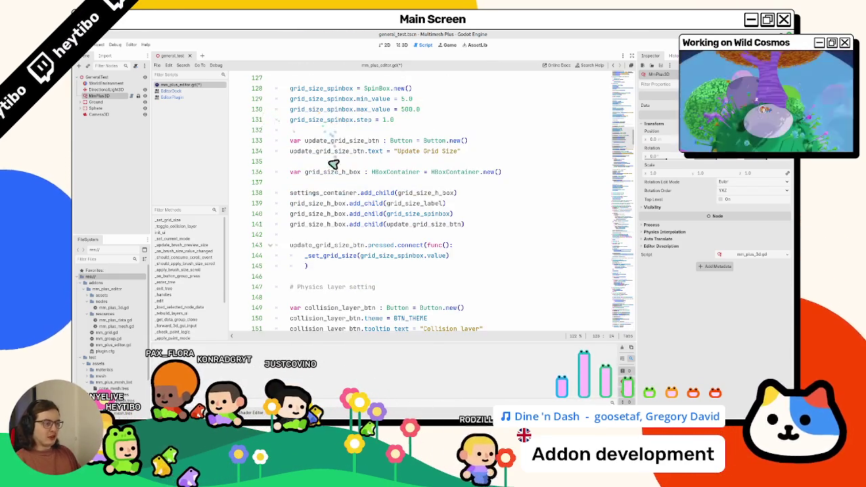
pyautogui.scroll(4, 326, 187)
pyautogui.hotkey('ctrl', 's')
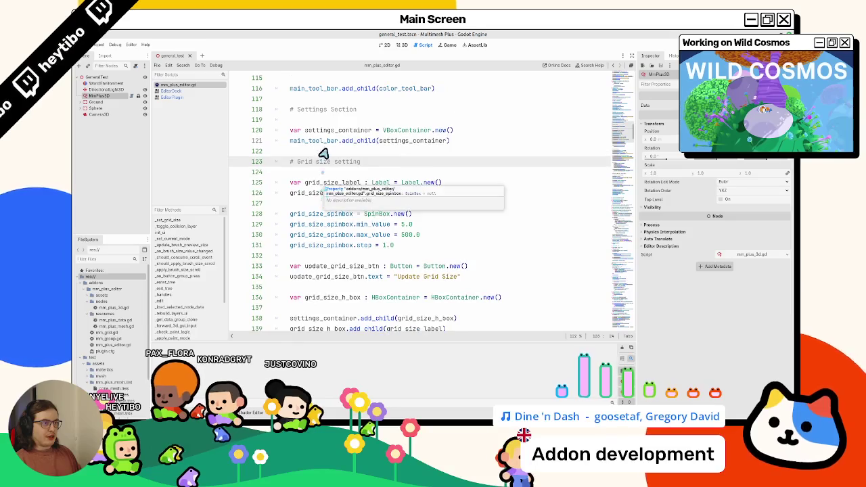
pyautogui.click(325, 134)
pyautogui.doubleClick(324, 135)
pyautogui.scroll(-8, 327, 176)
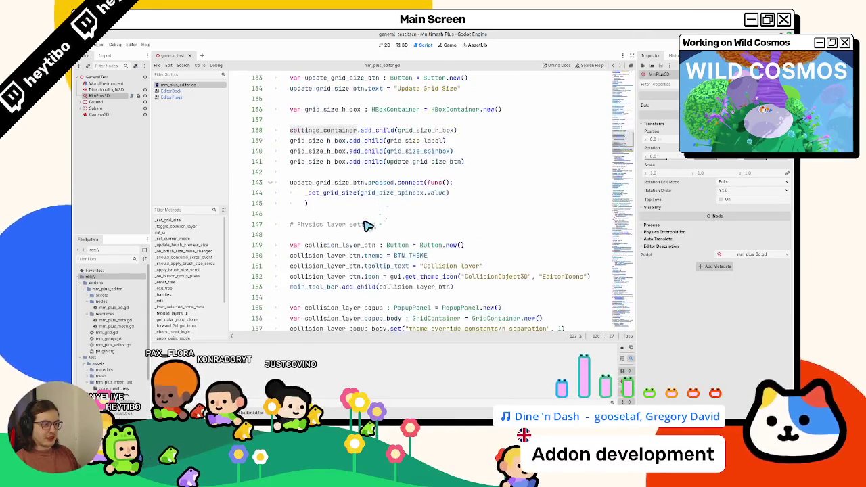
pyautogui.doubleClick(335, 183)
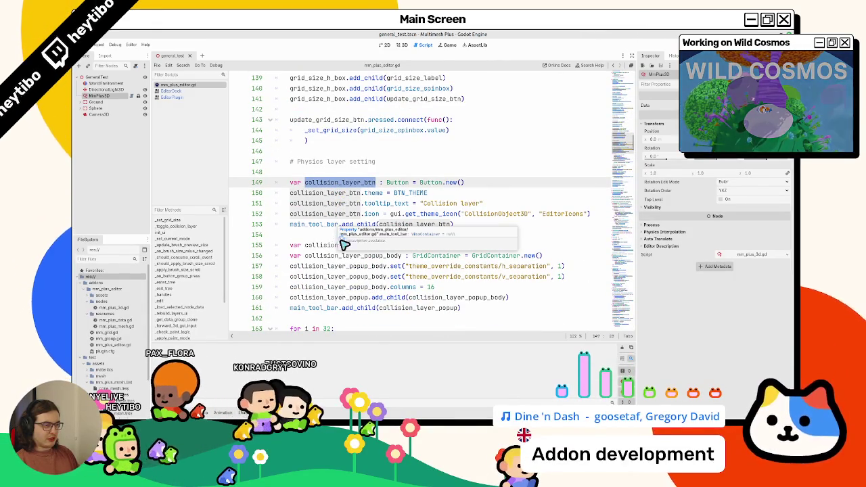
pyautogui.click(298, 267)
pyautogui.doubleClick(344, 246)
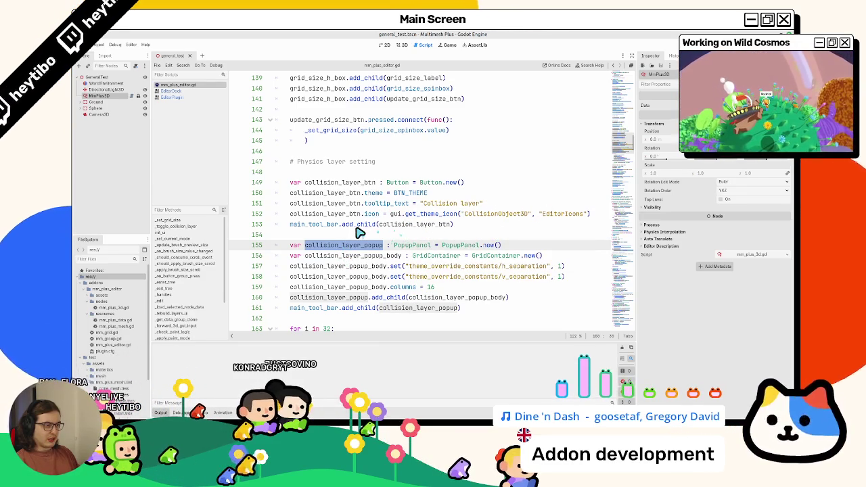
pyautogui.doubleClick(427, 225)
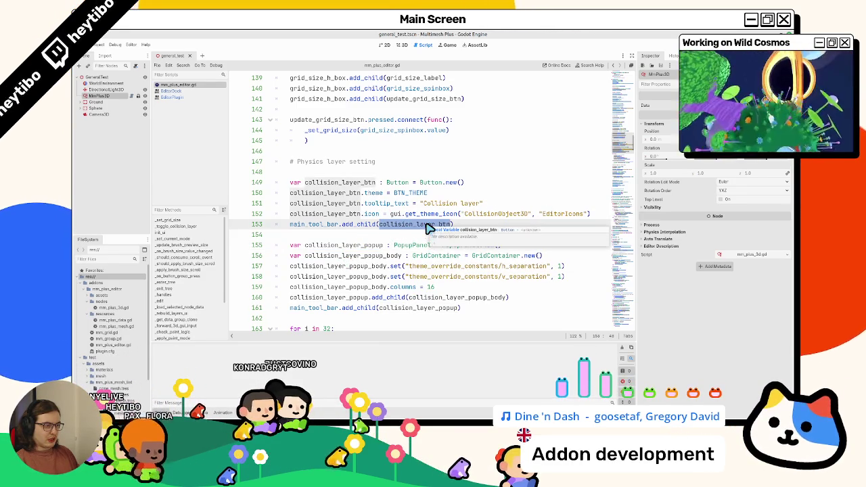
pyautogui.moveTo(424, 228); pyautogui.dragTo(452, 184)
# Delete the collision_layer_btn creation block
pyautogui.press('BackSpace')
pyautogui.press('BackSpace')
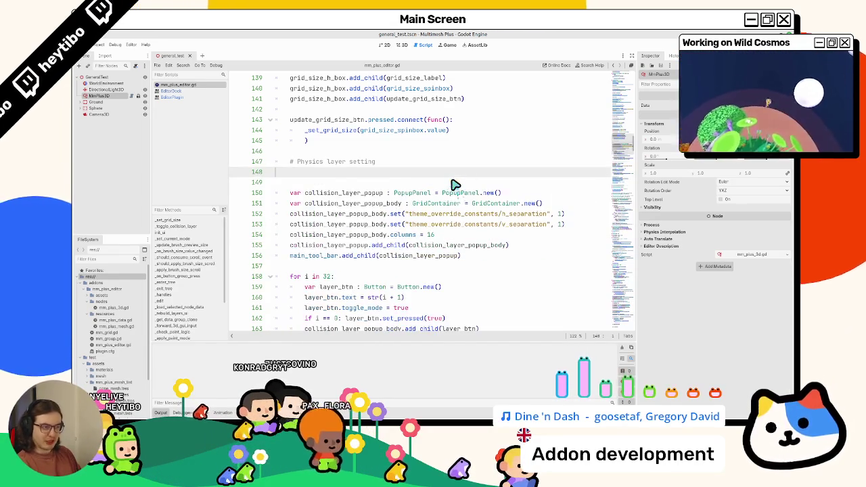
pyautogui.scroll(-3, 371, 208)
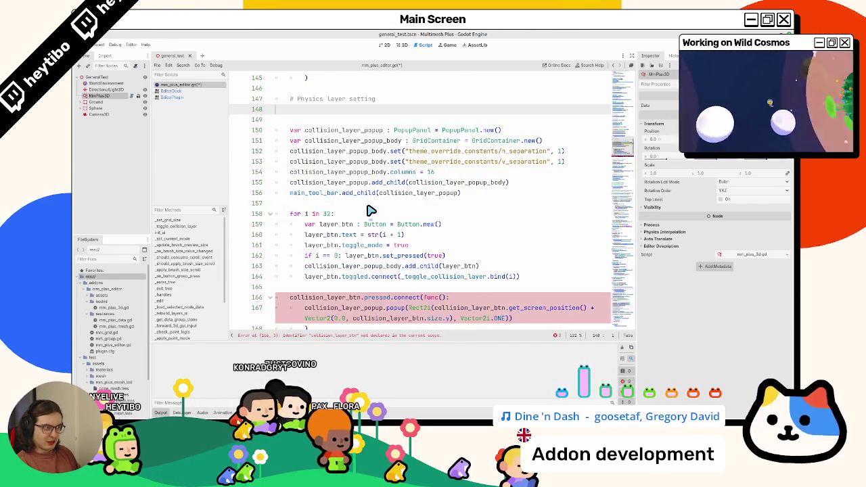
pyautogui.scroll(2, 371, 210)
# Remove the collision_layer_popup declaration and setup lines, keeping only the GridContainer body
pyautogui.tripleClick(347, 131)
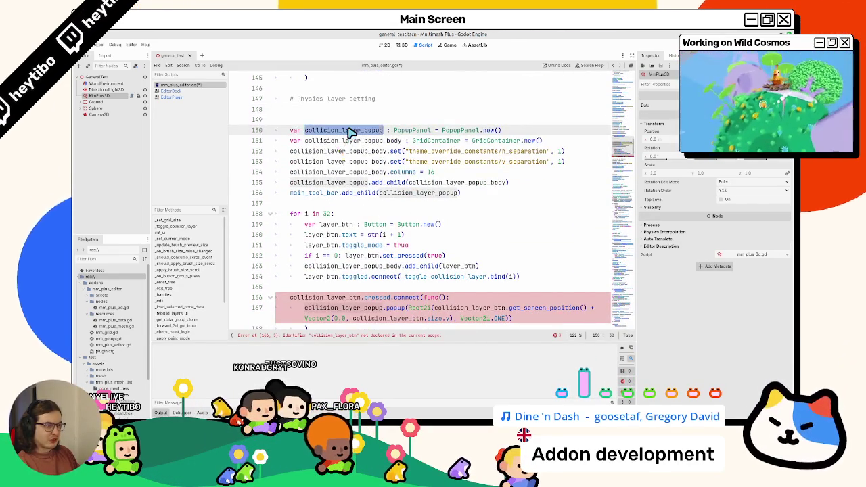
pyautogui.moveTo(350, 132); pyautogui.dragTo(361, 197)
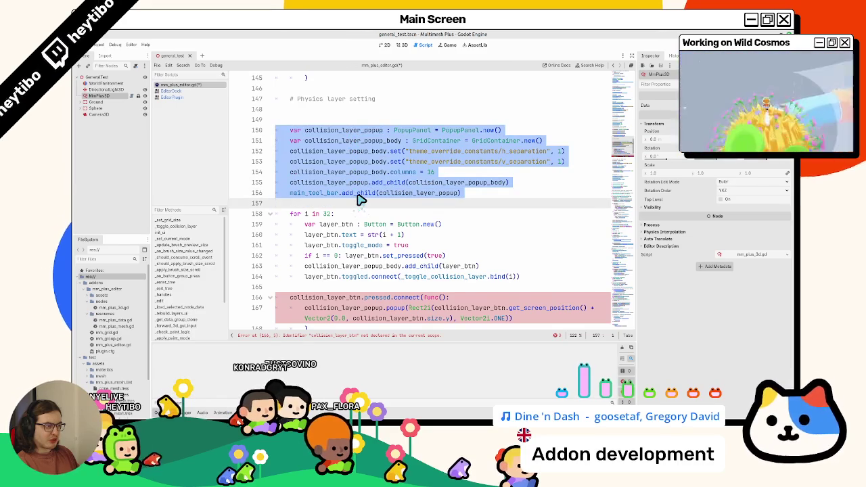
pyautogui.hotkey('ctrl', 'x')
pyautogui.press('BackSpace')
pyautogui.press('BackSpace')
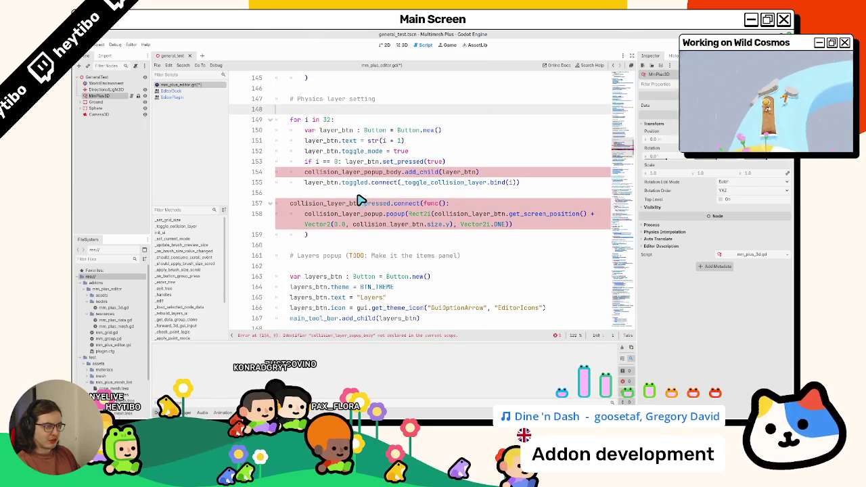
pyautogui.doubleClick(352, 174)
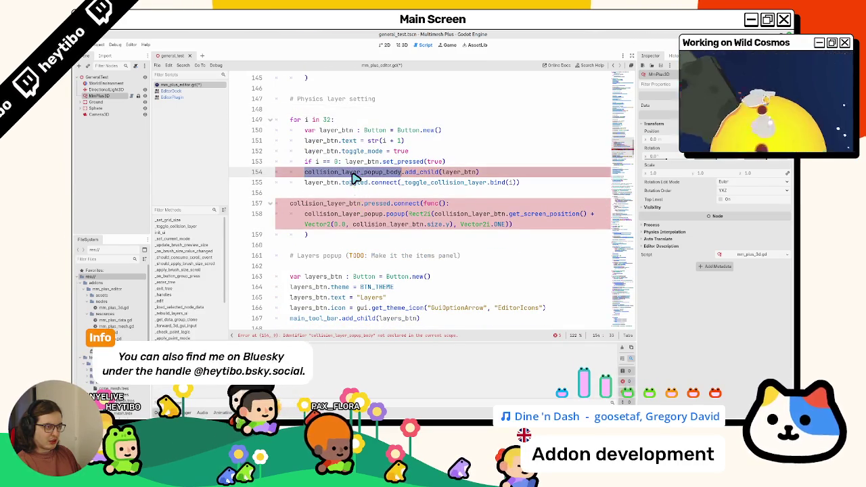
pyautogui.hotkey('ctrl', 'z')
pyautogui.hotkey('ctrl', 'z')
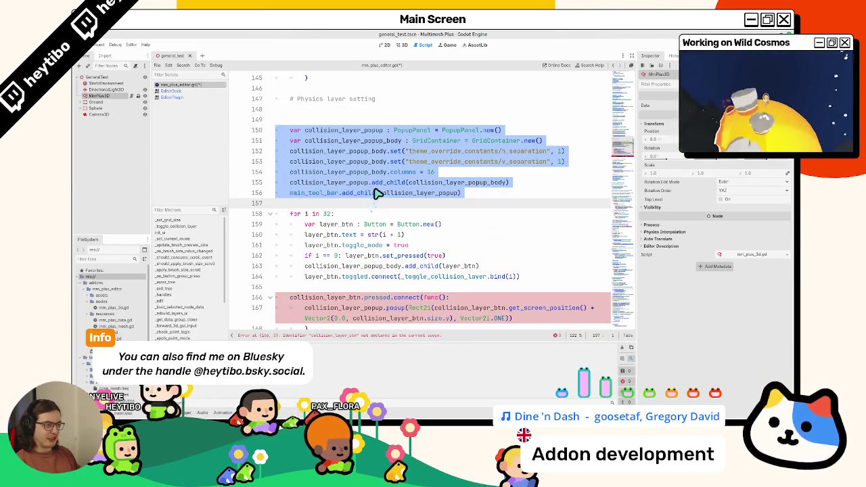
pyautogui.moveTo(381, 152); pyautogui.dragTo(391, 203)
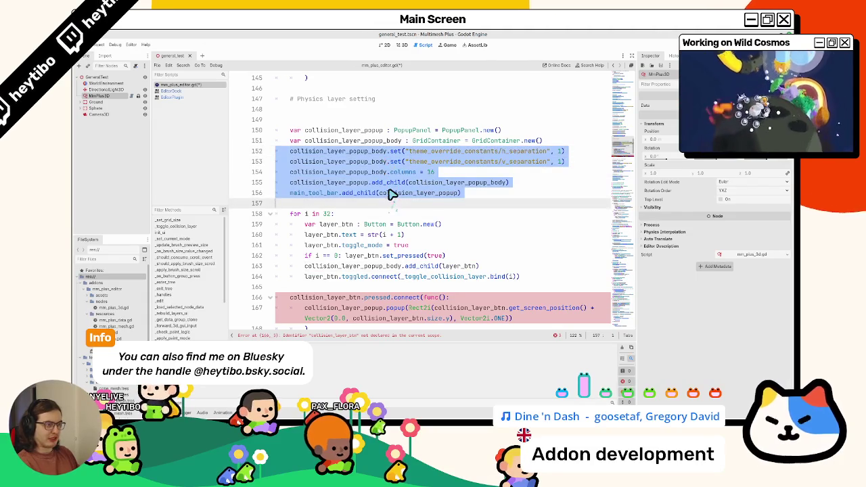
pyautogui.hotkey('ctrl', 'x')
pyautogui.moveTo(345, 121); pyautogui.dragTo(348, 133)
pyautogui.hotkey('ctrl', 'shift', 'k')
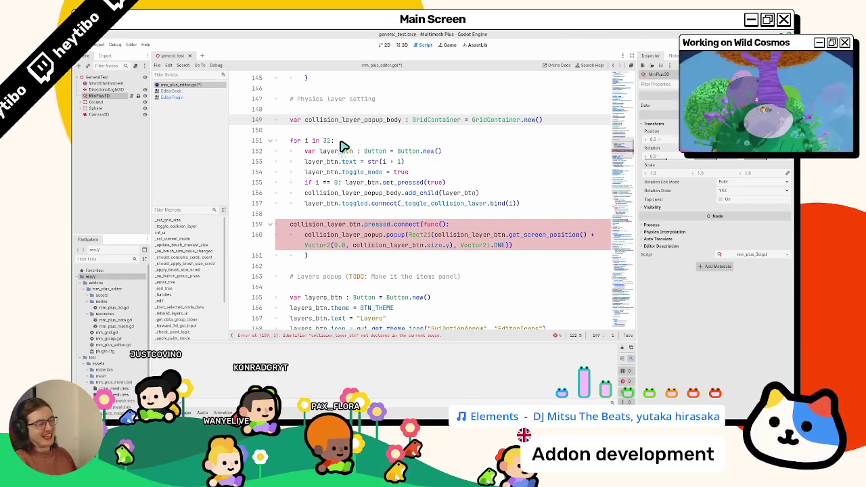
# Select the now-undeclared collision_layer_btn in the popup callback
pyautogui.scroll(-8, 556, 223)
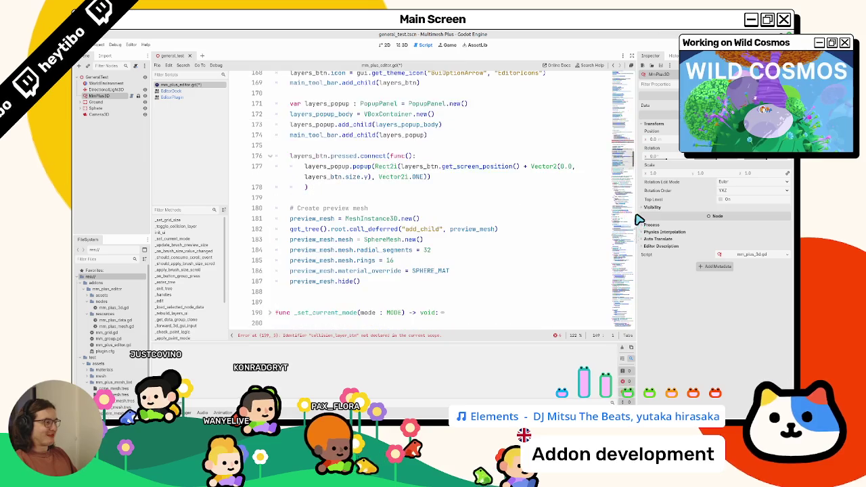
pyautogui.scroll(8, 561, 217)
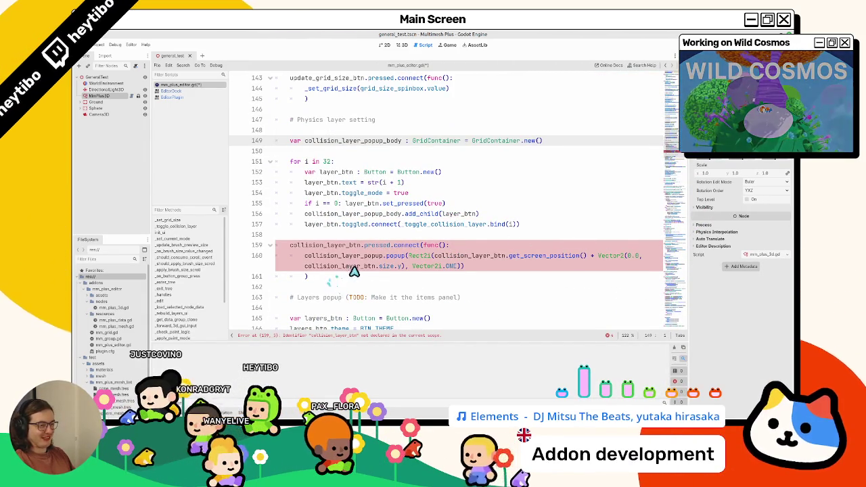
pyautogui.doubleClick(336, 246)
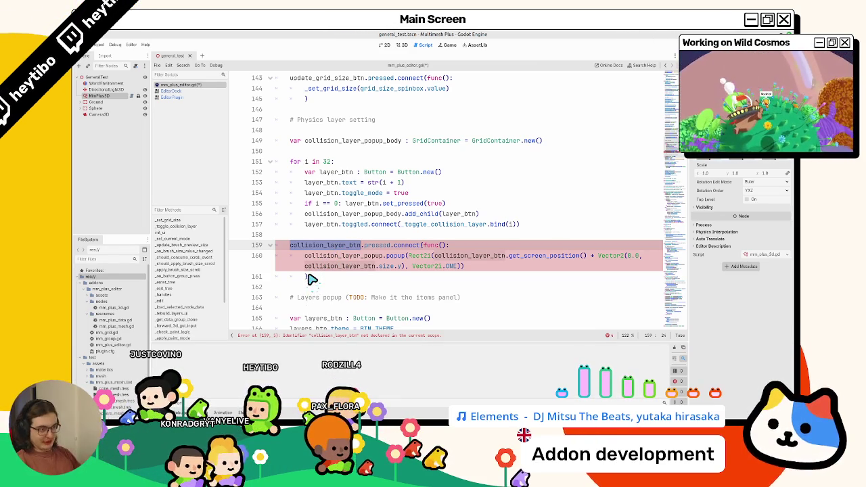
# Delete the popup-opening pressed.connect callback
pyautogui.moveTo(310, 279); pyautogui.dragTo(338, 244)
pyautogui.press('BackSpace')
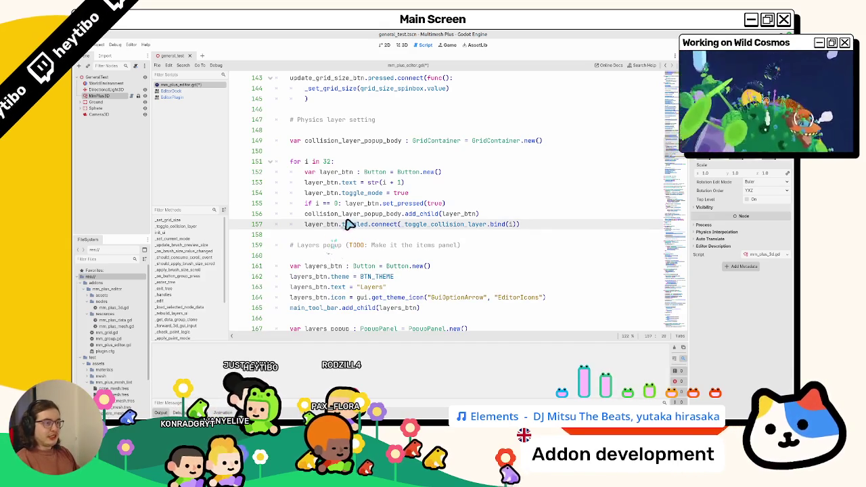
pyautogui.doubleClick(352, 213)
# Add settings_container.add_child(collision_layer_popup_body) below the grid declaration
pyautogui.click(567, 149)
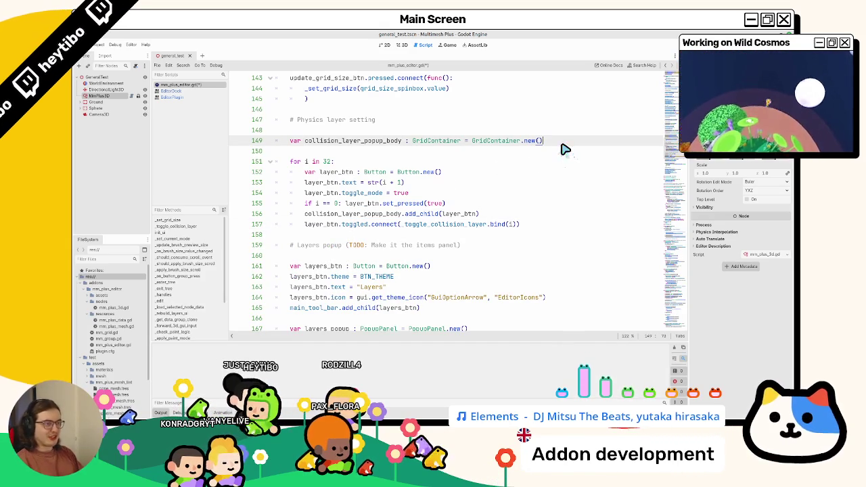
pyautogui.press('Return')
pyautogui.write('collisi')
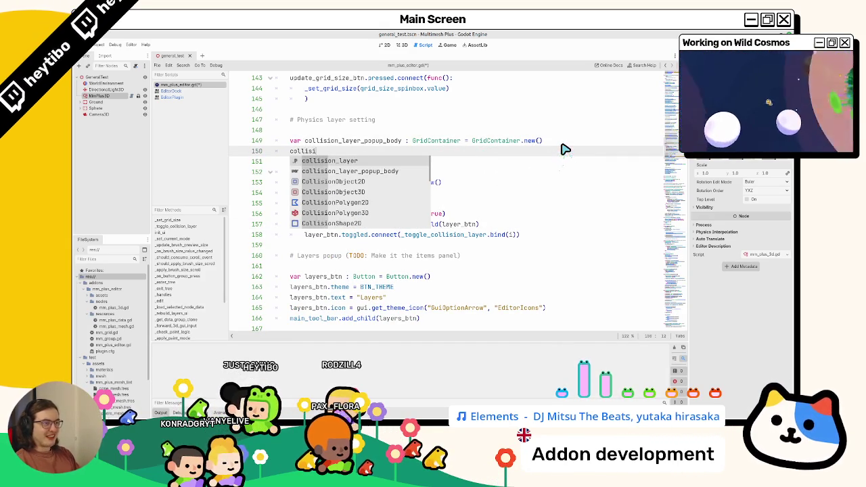
pyautogui.press('Down')
pyautogui.press('Return')
pyautogui.write('.')
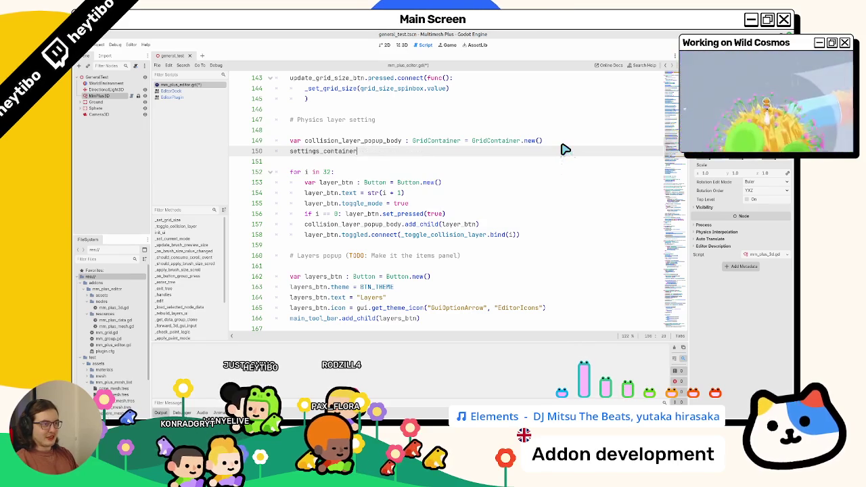
pyautogui.write('add_ch')
pyautogui.press('Return')
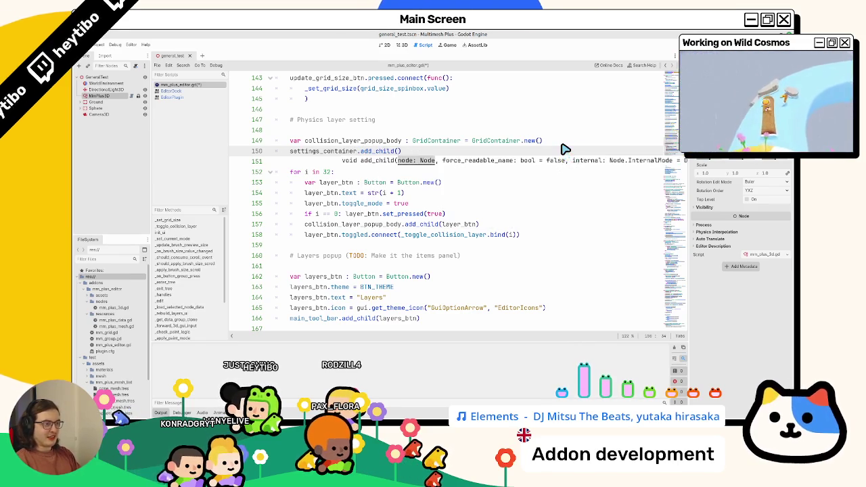
pyautogui.write('collision_layer')
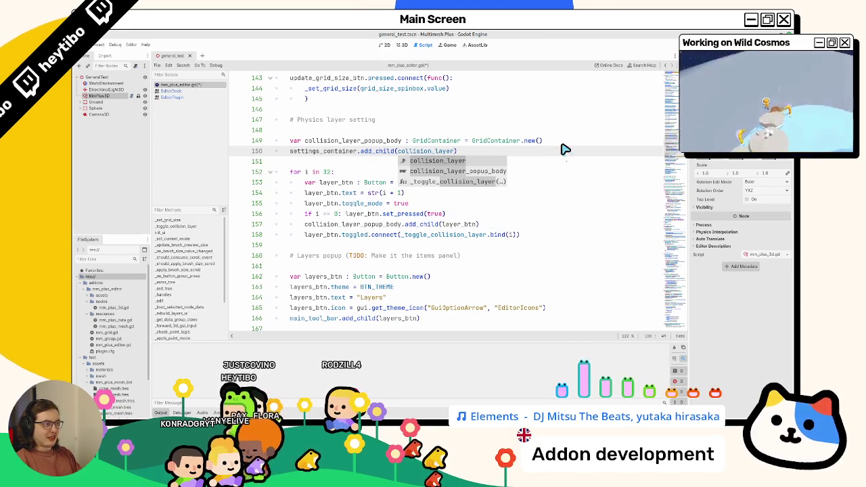
pyautogui.press('Down')
pyautogui.press('Return')
# Rename every collision_layer_popup_body occurrence to collision_layer_container
pyautogui.doubleClick(393, 141)
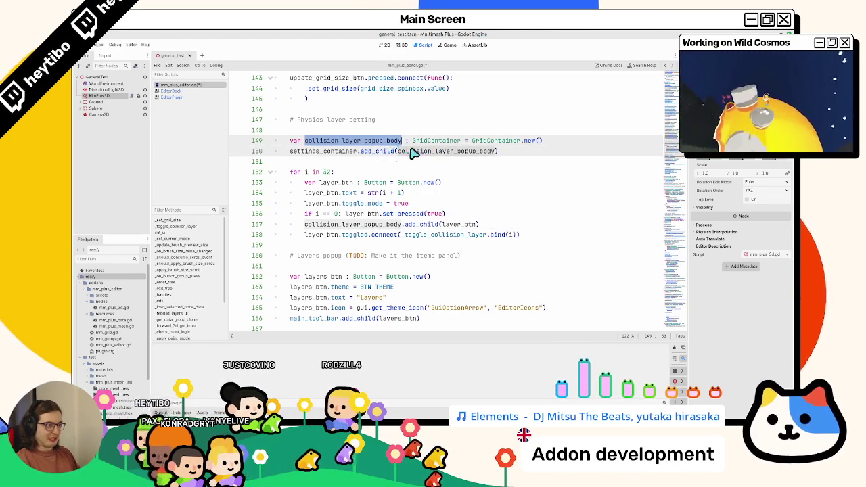
pyautogui.hotkey('ctrl', 'd')
pyautogui.hotkey('ctrl', 'd')
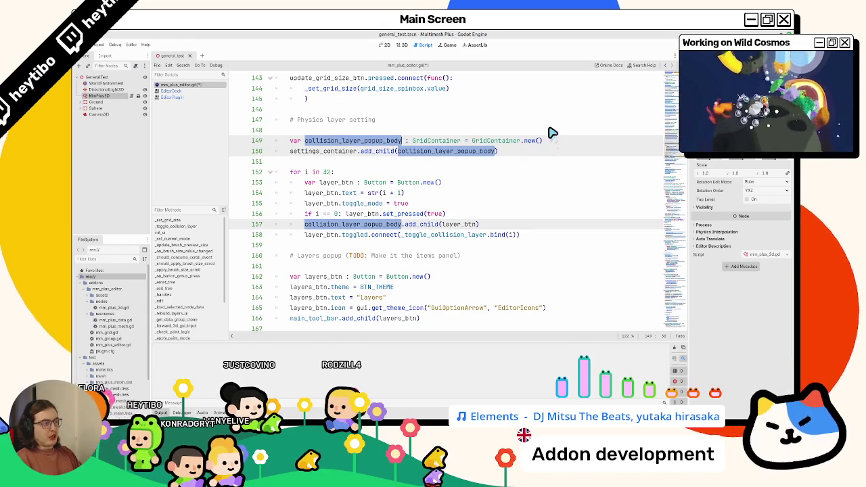
pyautogui.write('colli')
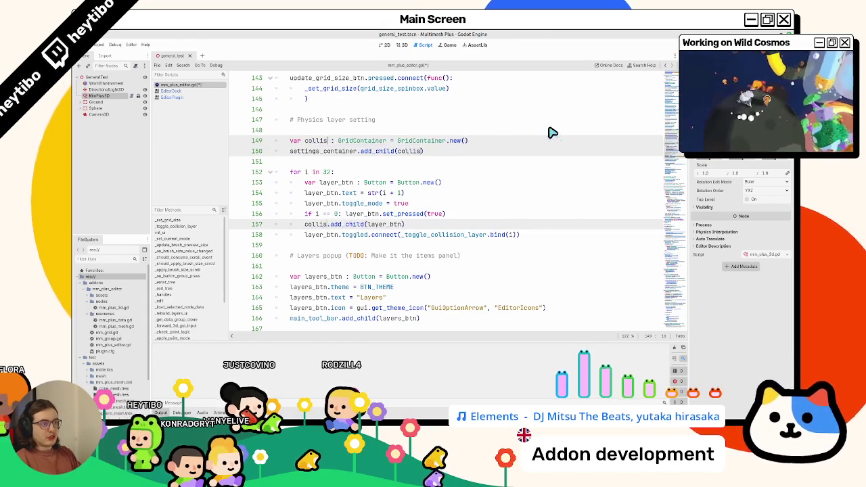
pyautogui.write('sion_la')
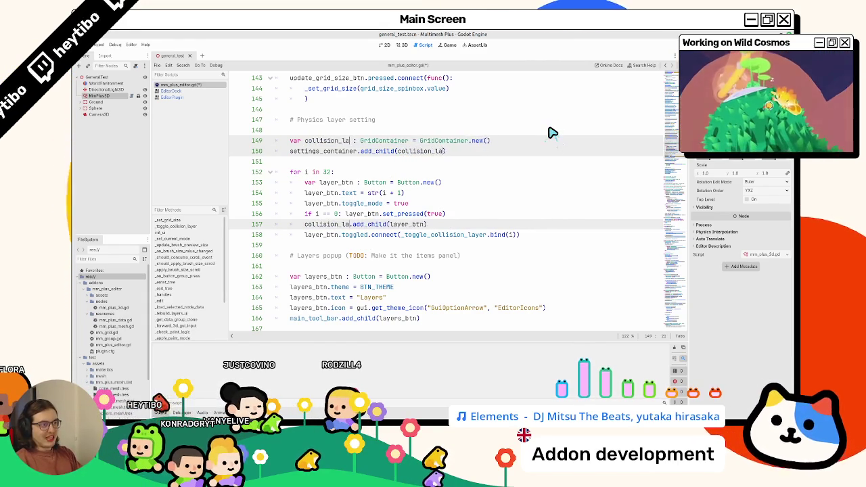
pyautogui.write('yer_container')
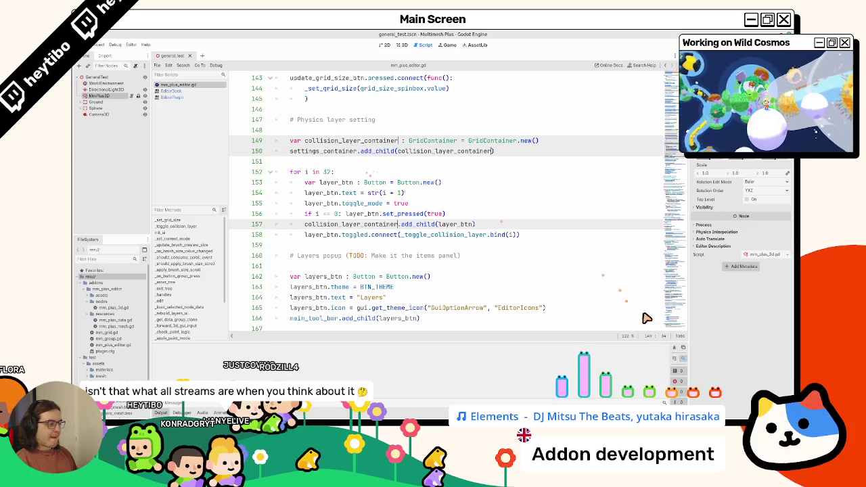
# Reselect MmPlus3D in the 3D view to check the inline layer toggles, then return to mm_plus_editor.gd
pyautogui.click(388, 45)
pyautogui.click(402, 44)
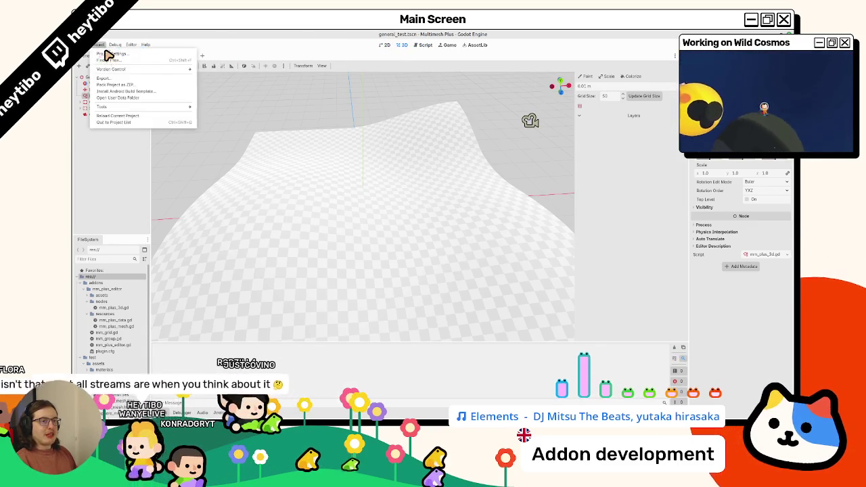
pyautogui.click(107, 93)
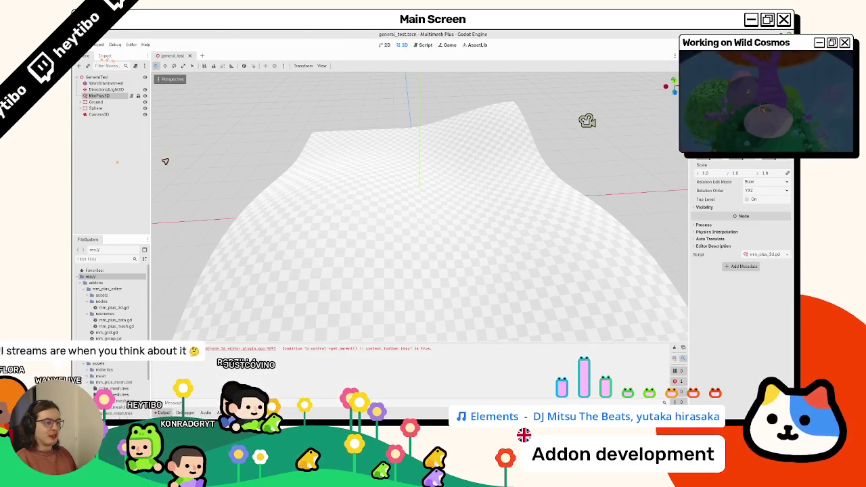
pyautogui.click(105, 96)
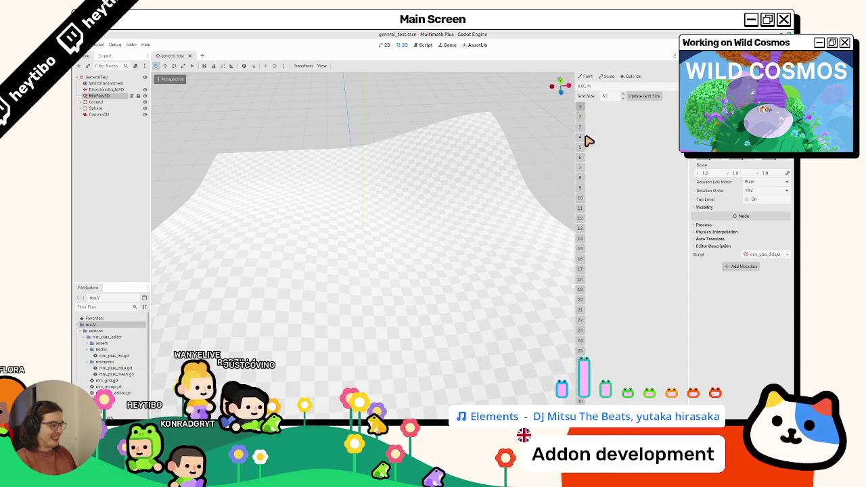
pyautogui.click(420, 45)
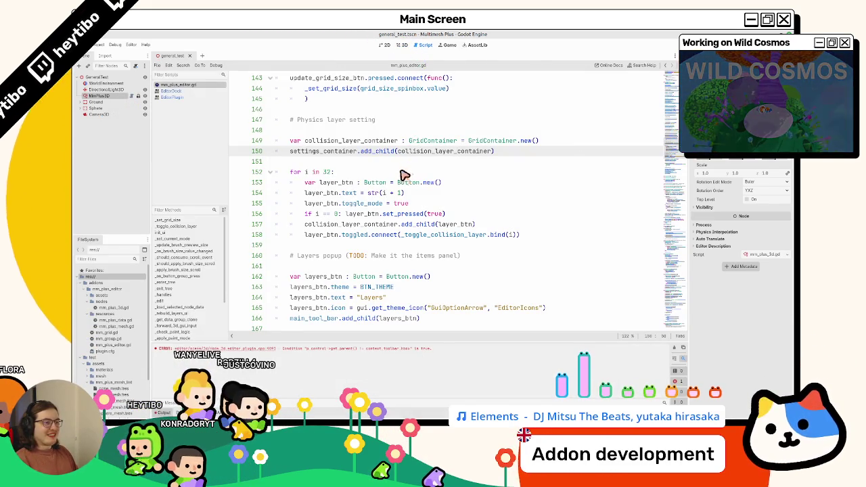
# Try renaming the container back to collision_layer_popup_body, then undo it
pyautogui.doubleClick(318, 225)
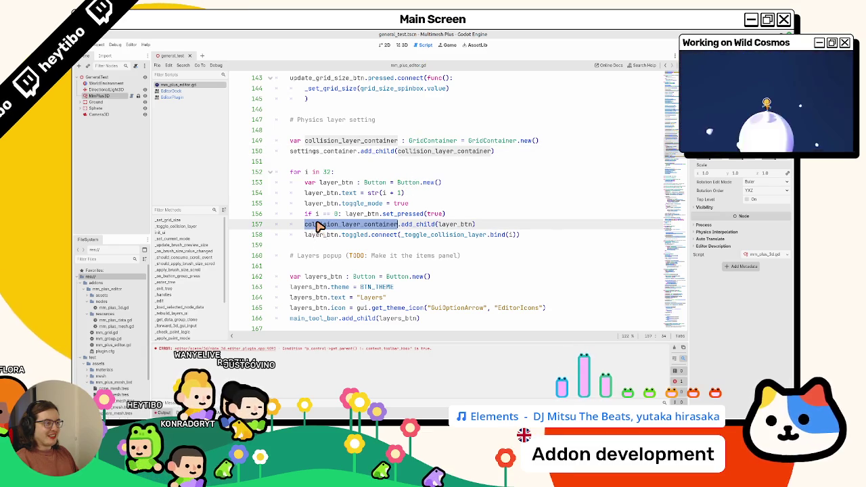
pyautogui.click(367, 202)
pyautogui.write('collision_layer_popup_body')
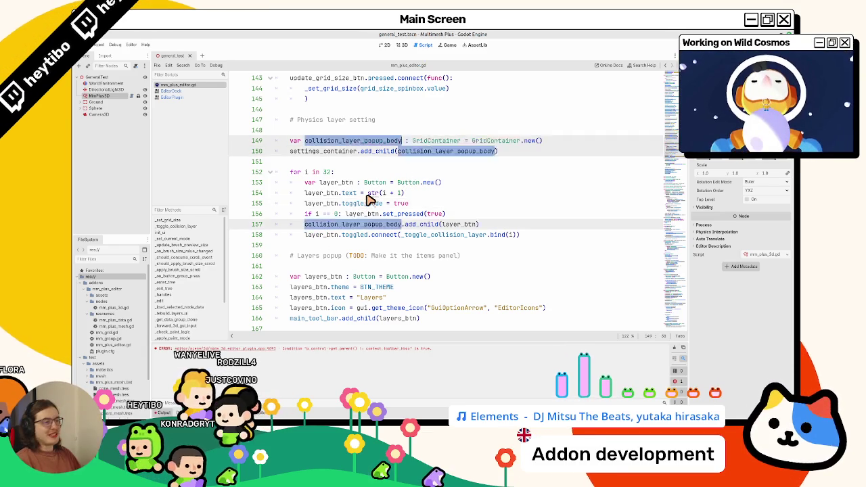
pyautogui.hotkey('ctrl', 'BackSpace')
pyautogui.hotkey('ctrl', 'z')
pyautogui.hotkey('ctrl', 'z')
pyautogui.hotkey('ctrl', 'z')
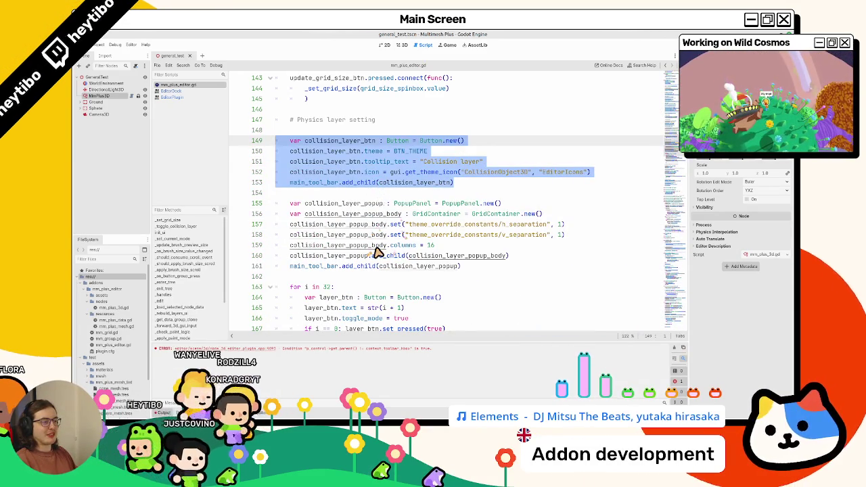
pyautogui.scroll(6, 374, 251)
pyautogui.scroll(-5, 374, 252)
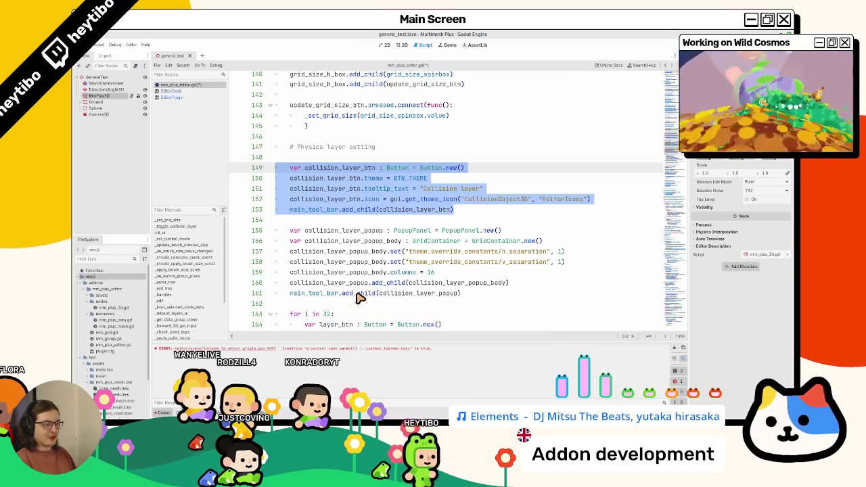
# Keep h/v separation 1 and 16 columns on collision_layer_container via undo/redo
pyautogui.click(450, 285)
pyautogui.click(456, 273)
pyautogui.moveTo(457, 274)
pyautogui.mouseDown()
pyautogui.moveTo(483, 236)
pyautogui.moveTo(472, 261)
pyautogui.mouseUp()
pyautogui.hotkey('ctrl', 'z')
pyautogui.hotkey('ctrl', 'z')
pyautogui.hotkey('ctrl', 'z')
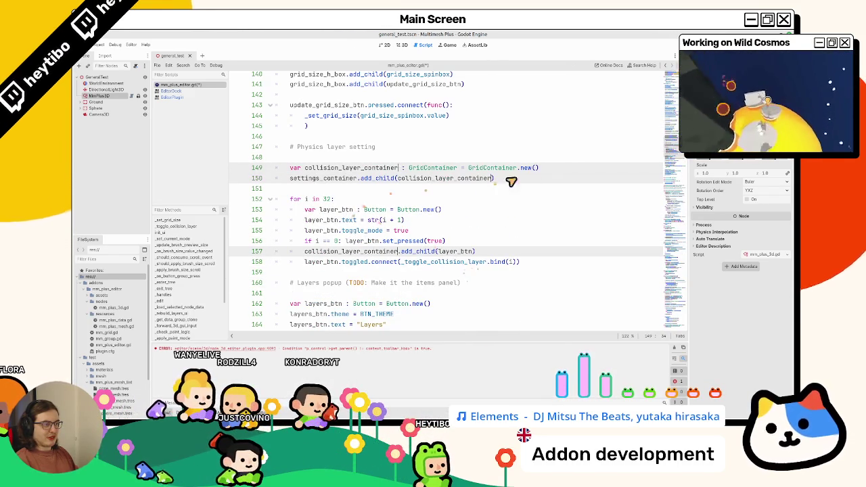
pyautogui.hotkey('ctrl', 'shift', 'z')
pyautogui.hotkey('ctrl', 'shift', 'z')
pyautogui.hotkey('ctrl', 'shift', 'z')
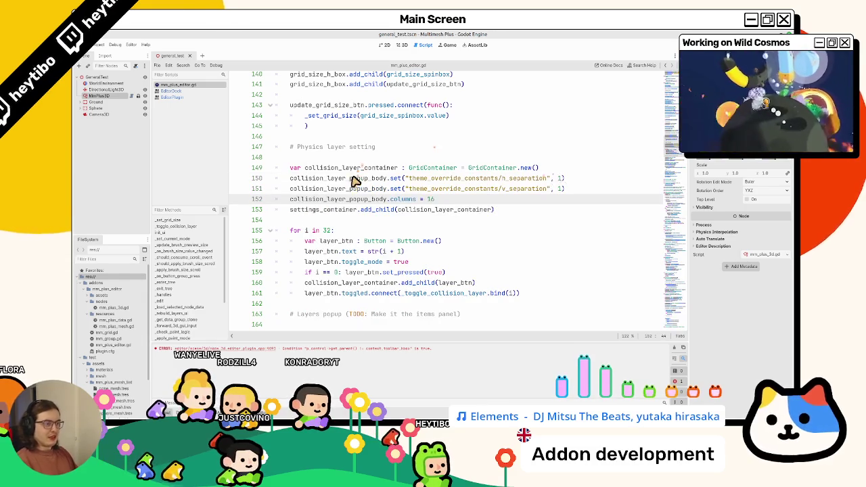
pyautogui.hotkey('ctrl', 'z')
pyautogui.hotkey('ctrl', 'z')
pyautogui.hotkey('ctrl', 'z')
pyautogui.hotkey('ctrl', 'z')
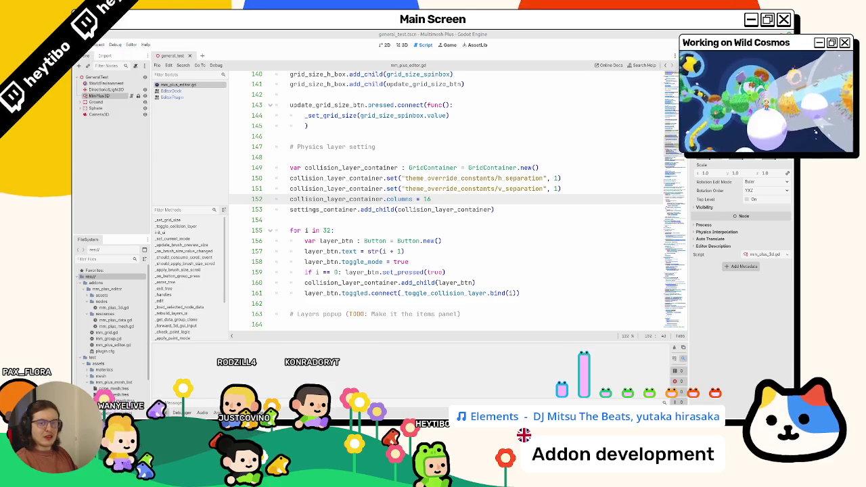
pyautogui.click(405, 44)
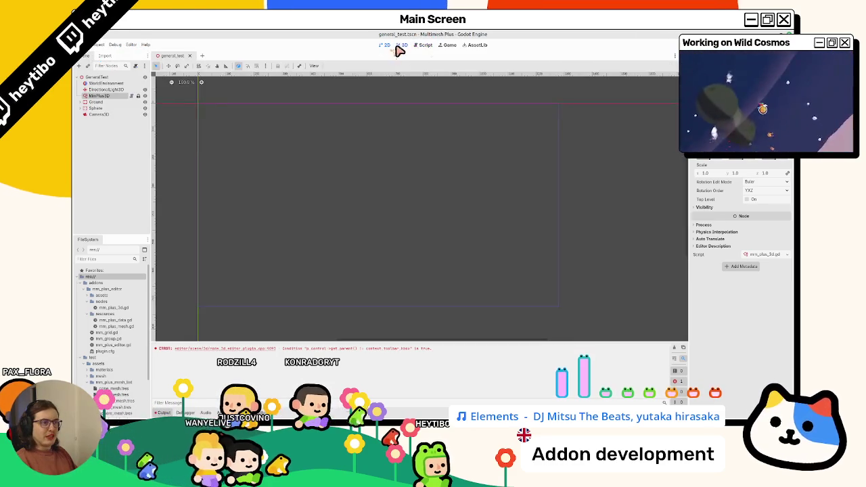
# Inspect Visibility and the Ground mesh, then reselect MmPlus3D to see the two rows of 16 layer buttons
pyautogui.click(100, 97)
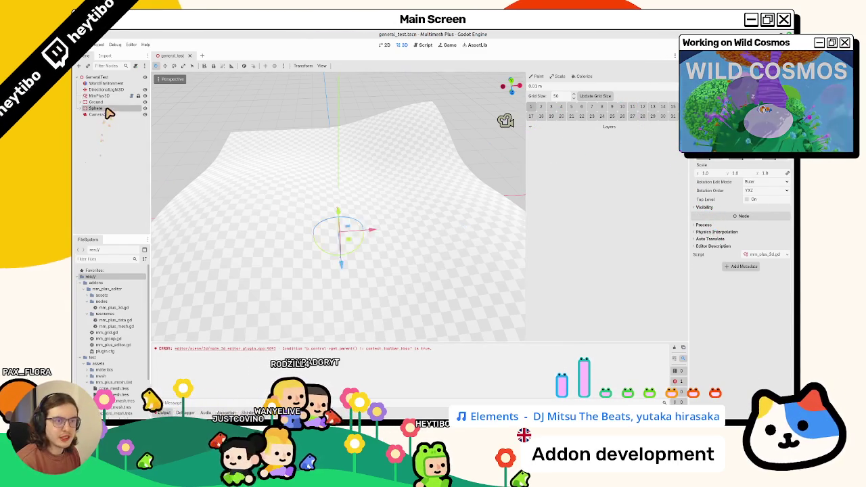
pyautogui.click(701, 208)
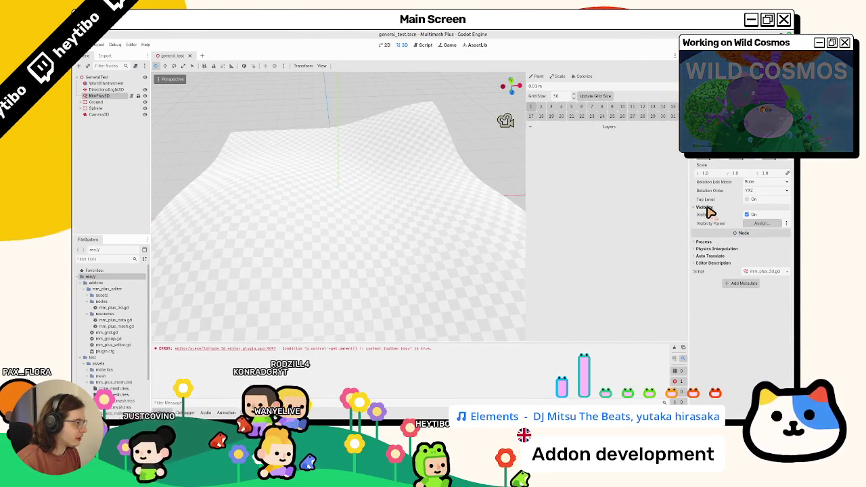
pyautogui.click(82, 102)
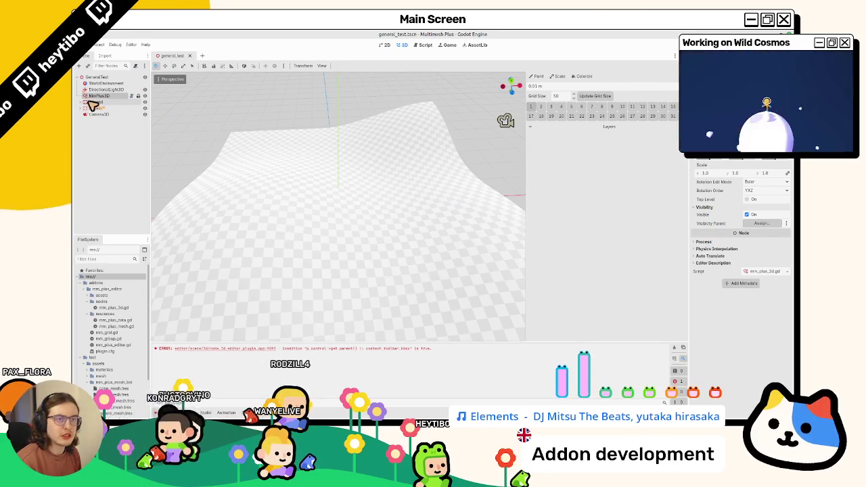
pyautogui.click(105, 109)
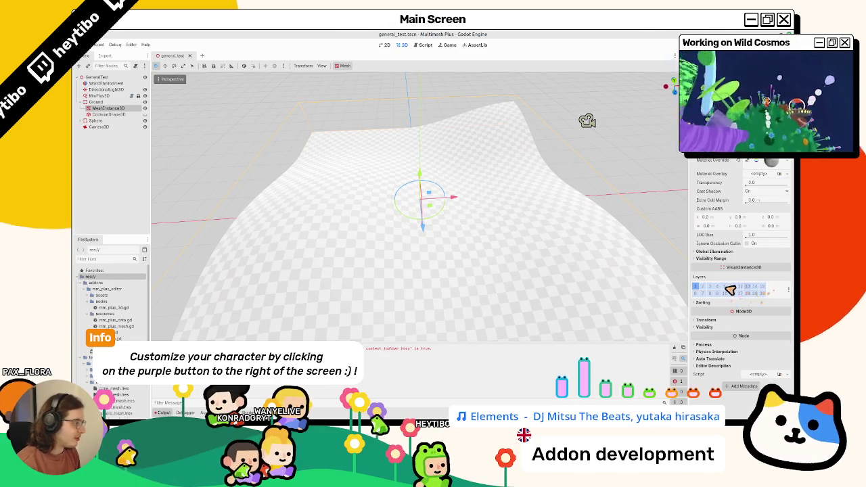
pyautogui.click(101, 96)
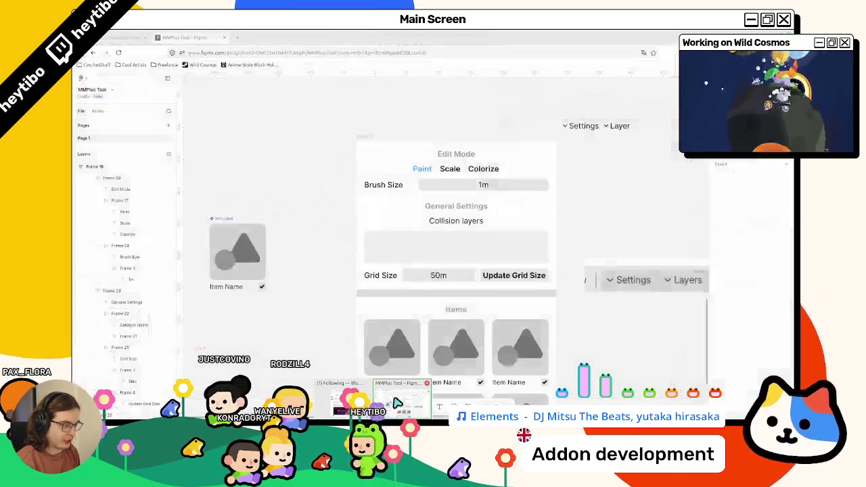
pyautogui.click(398, 403)
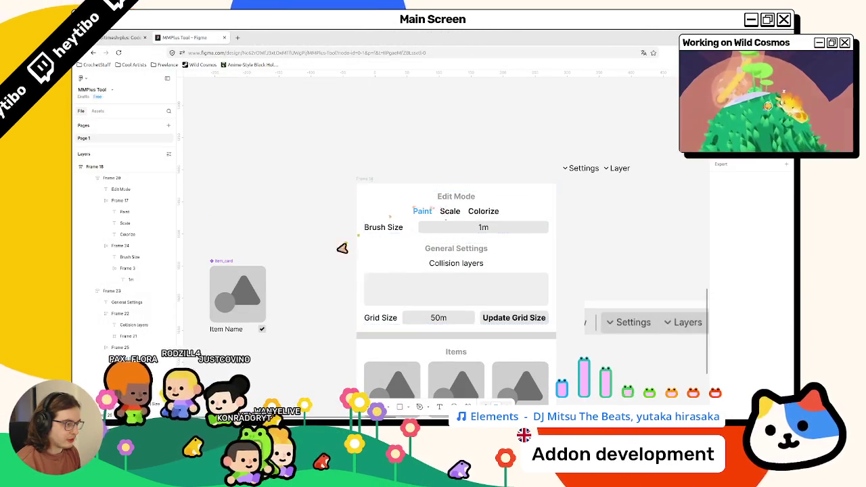
pyautogui.moveTo(518, 38)
pyautogui.mouseDown()
pyautogui.moveTo(478, 219)
pyautogui.moveTo(434, 33)
pyautogui.moveTo(444, 89)
pyautogui.mouseUp()
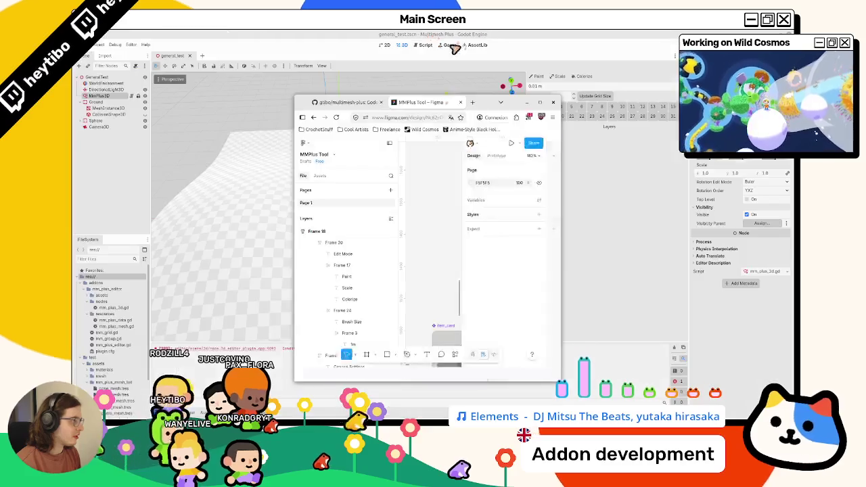
pyautogui.click(521, 89)
pyautogui.click(111, 108)
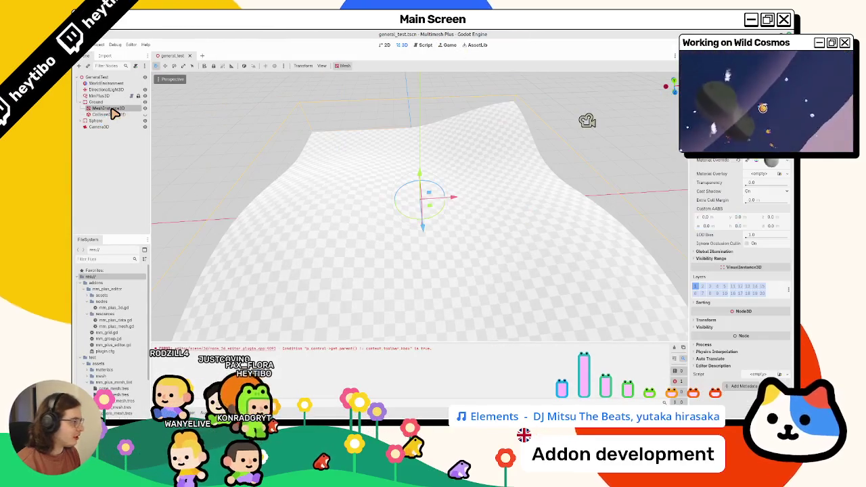
pyautogui.moveTo(704, 281)
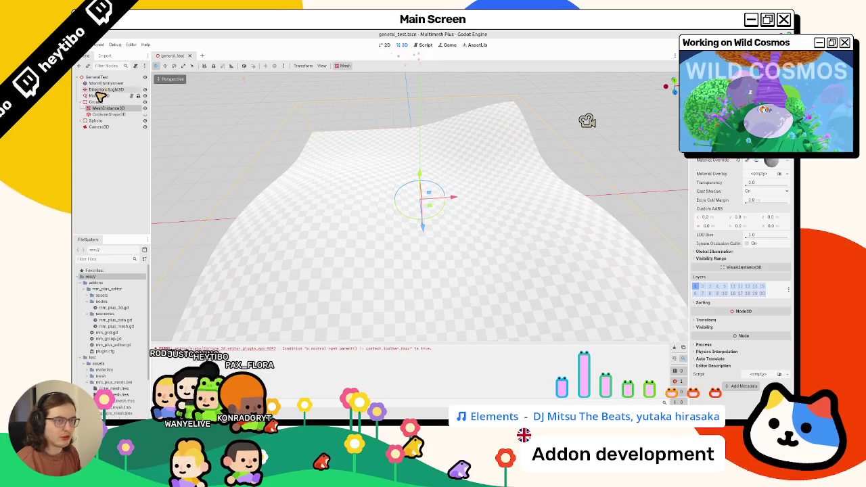
pyautogui.click(100, 90)
pyautogui.click(100, 96)
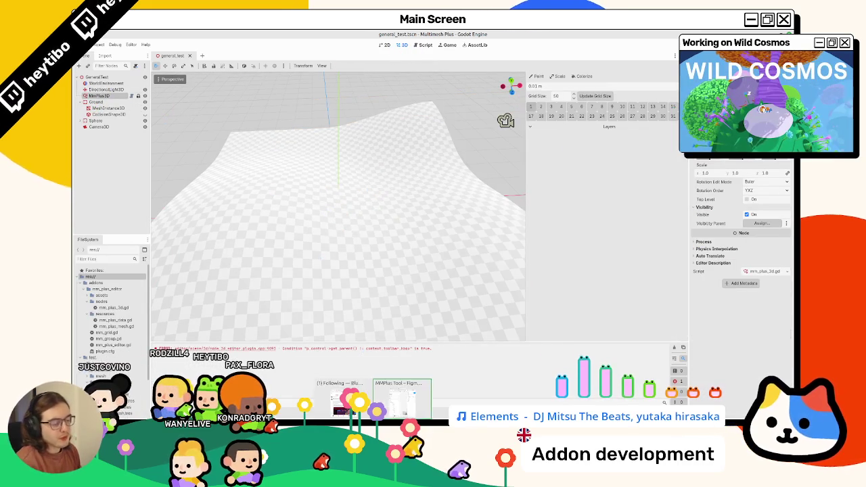
pyautogui.moveTo(419, 382)
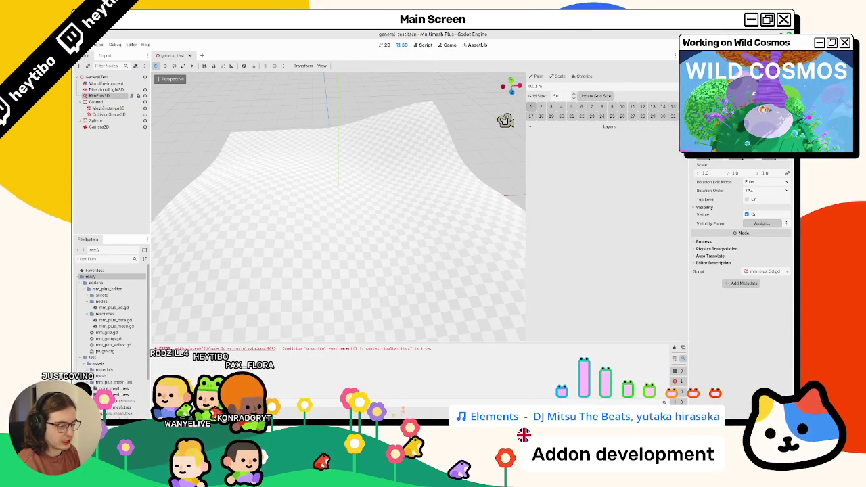
pyautogui.click(406, 406)
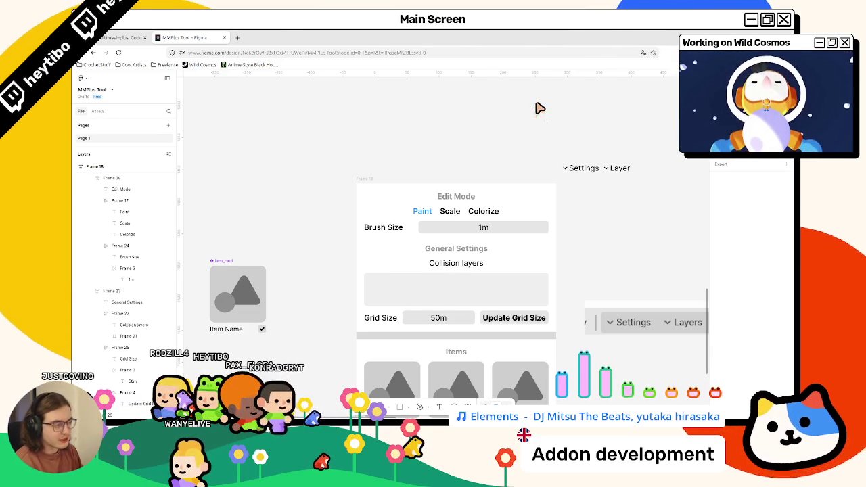
pyautogui.moveTo(494, 41)
pyautogui.mouseDown()
pyautogui.moveTo(464, 209)
pyautogui.moveTo(486, 36)
pyautogui.moveTo(429, 91)
pyautogui.moveTo(437, 180)
pyautogui.moveTo(487, 195)
pyautogui.moveTo(466, 31)
pyautogui.moveTo(447, 212)
pyautogui.moveTo(444, 63)
pyautogui.moveTo(422, 33)
pyautogui.moveTo(488, 35)
pyautogui.mouseUp()
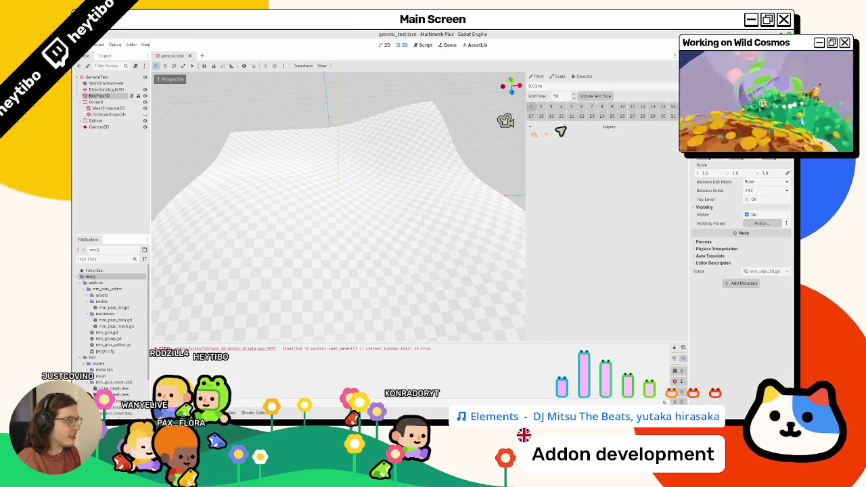
pyautogui.click(432, 46)
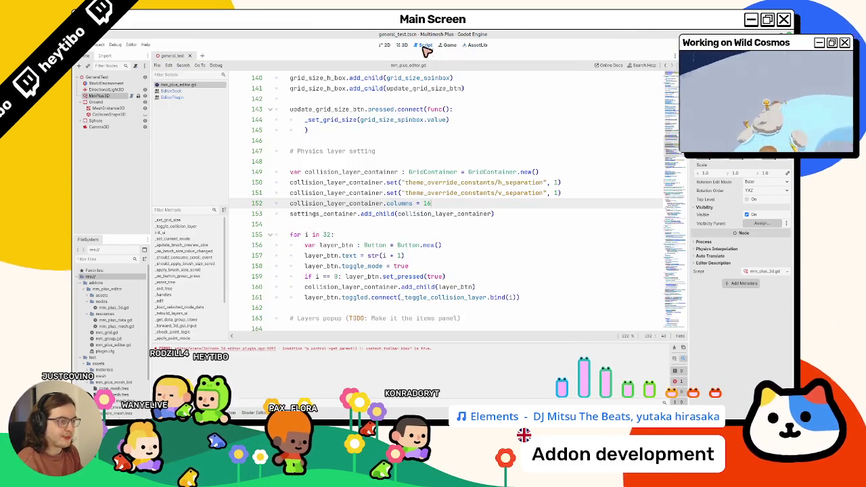
# Add mode_label = Label.new() under the Create mode buttons comment
pyautogui.doubleClick(334, 203)
pyautogui.scroll(4, 336, 205)
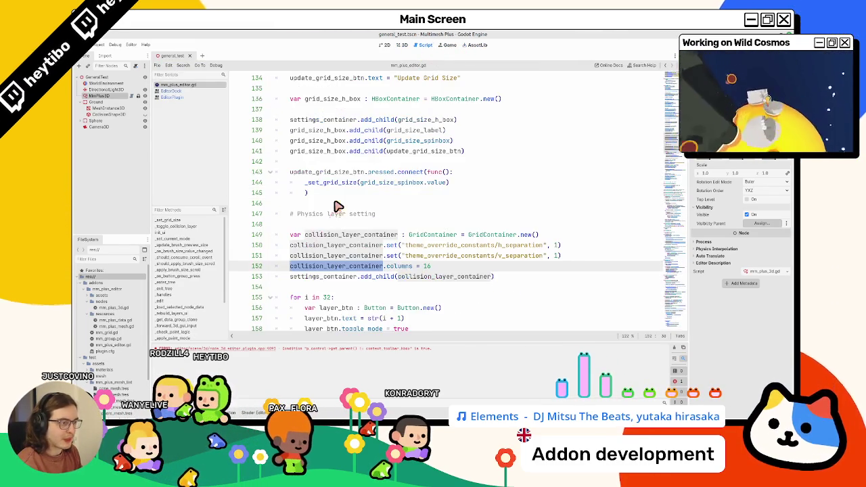
pyautogui.scroll(18, 338, 271)
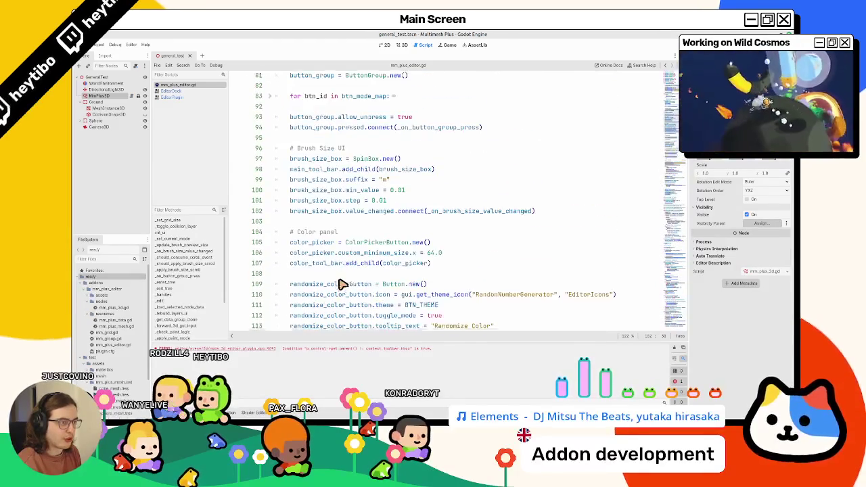
pyautogui.scroll(3, 342, 290)
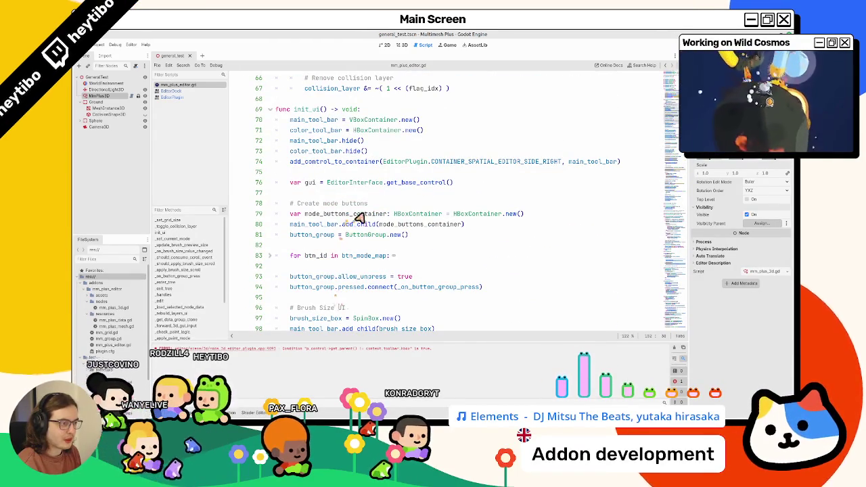
pyautogui.click(375, 204)
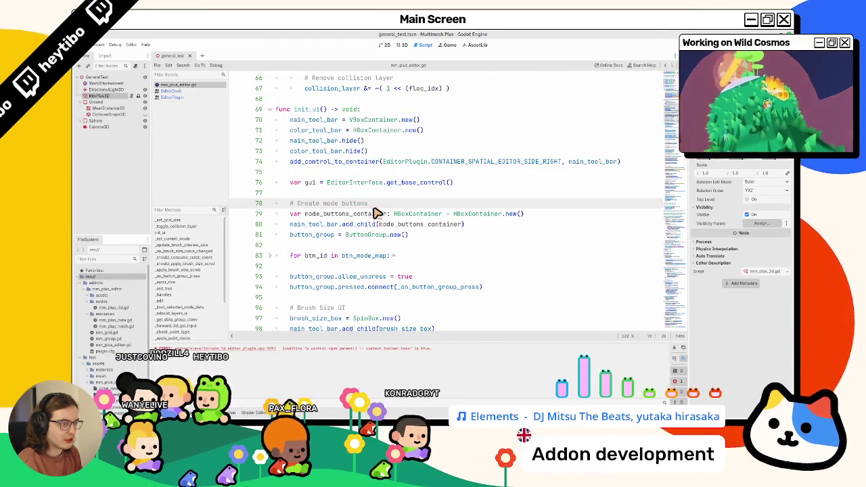
pyautogui.scroll(2, 377, 213)
pyautogui.scroll(-4, 376, 213)
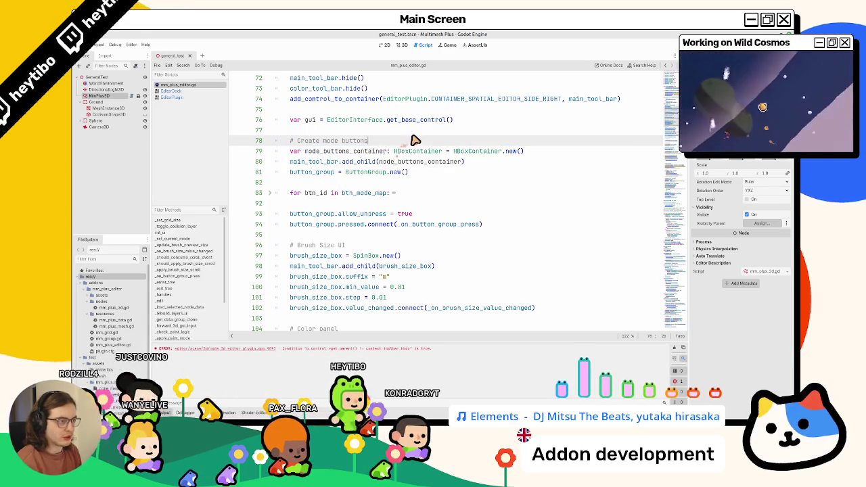
pyautogui.press('Return')
pyautogui.write('var mode_label: L')
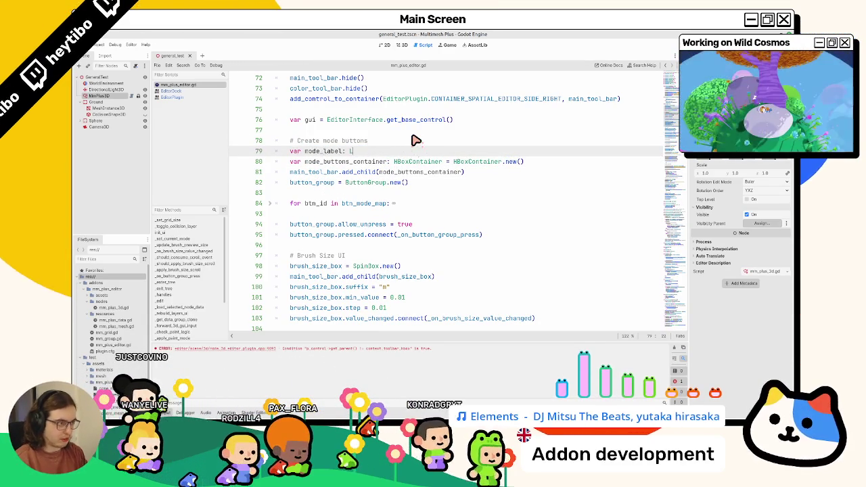
pyautogui.write('abel = labe')
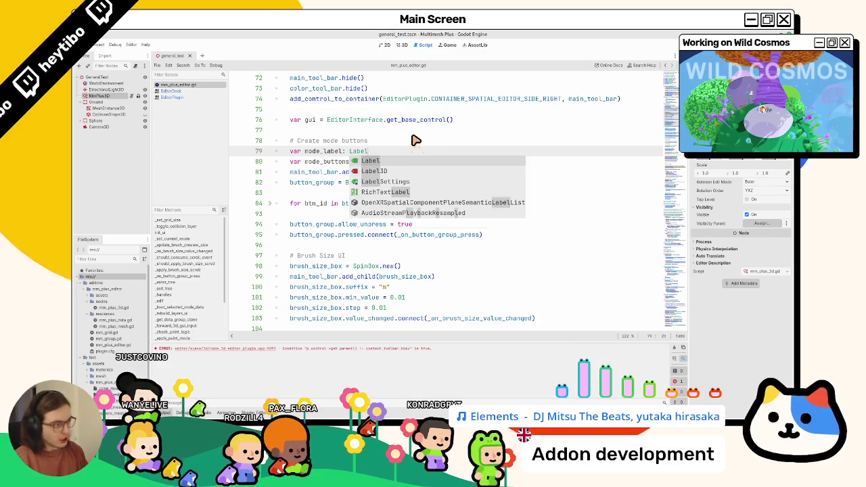
pyautogui.press('Return')
pyautogui.write('.new()')
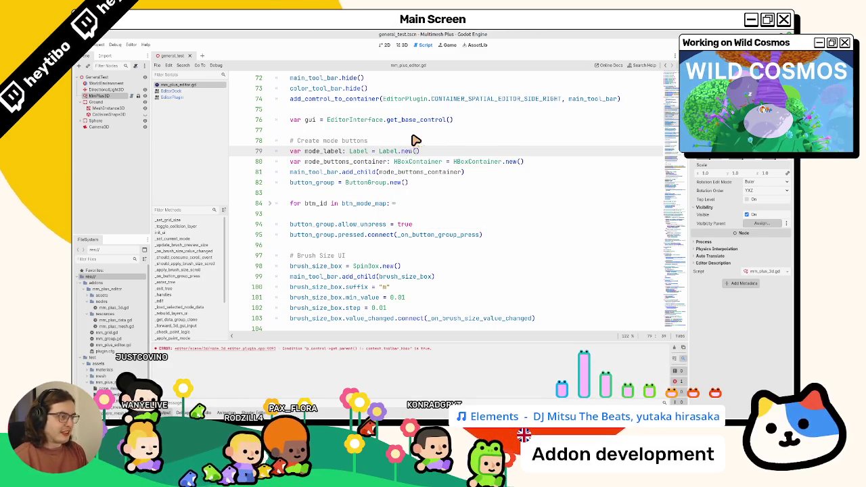
pyautogui.press('Return')
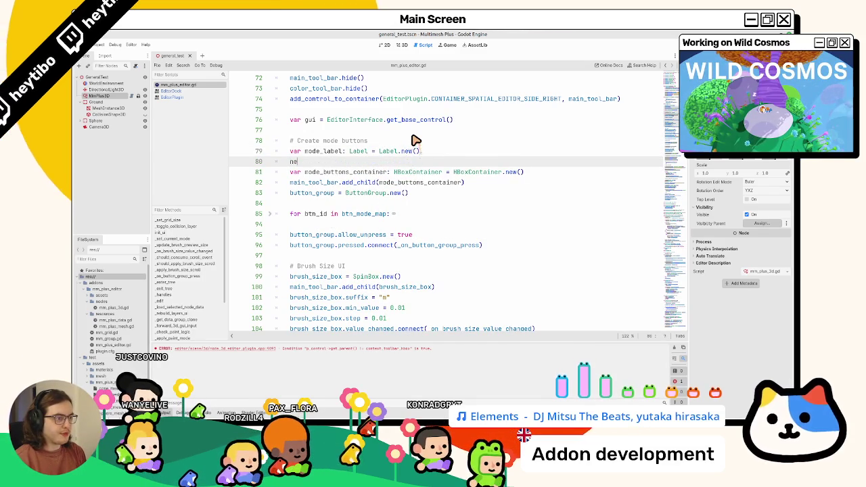
pyautogui.press('BackSpace')
pyautogui.press('BackSpace')
# Set mode_label's text to 'Edit mode', matching the wording in the Figma mockup
pyautogui.write('mode_label.')
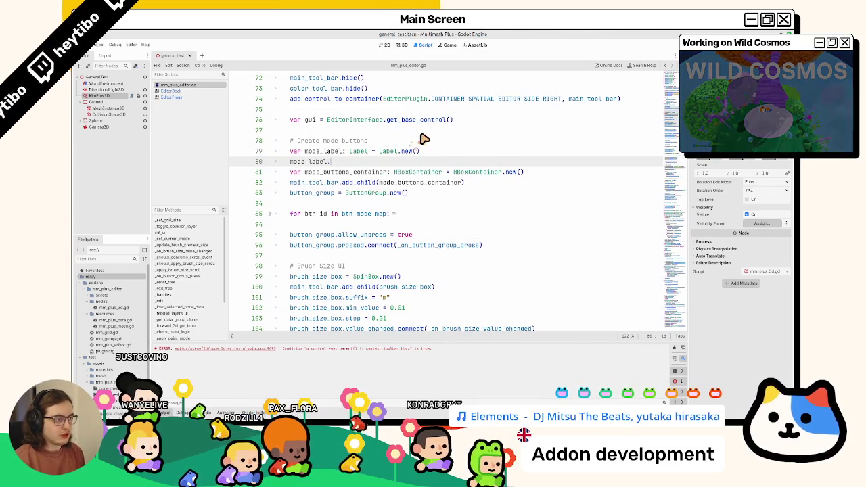
pyautogui.press('Return')
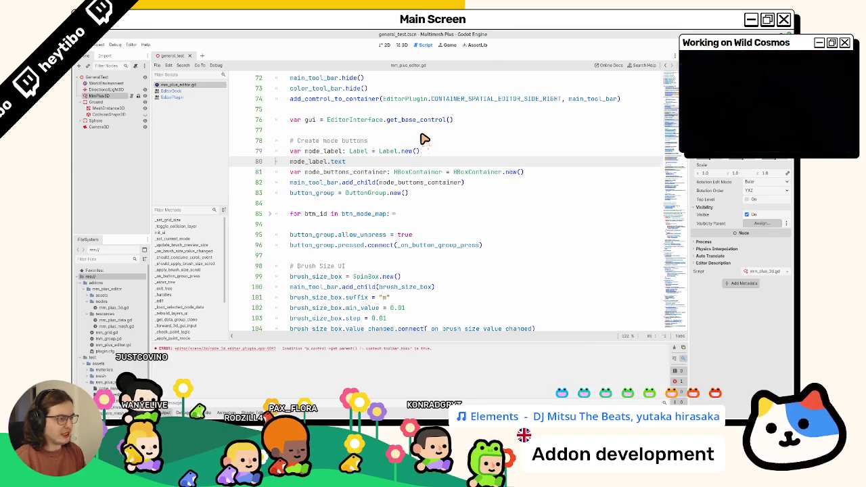
pyautogui.press('Up')
pyautogui.press('End')
pyautogui.press('Down')
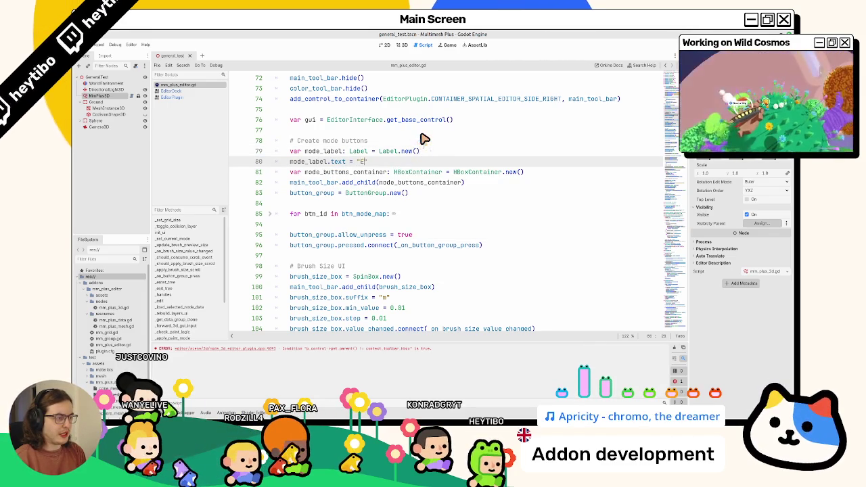
pyautogui.hotkey('alt', 'Tab')
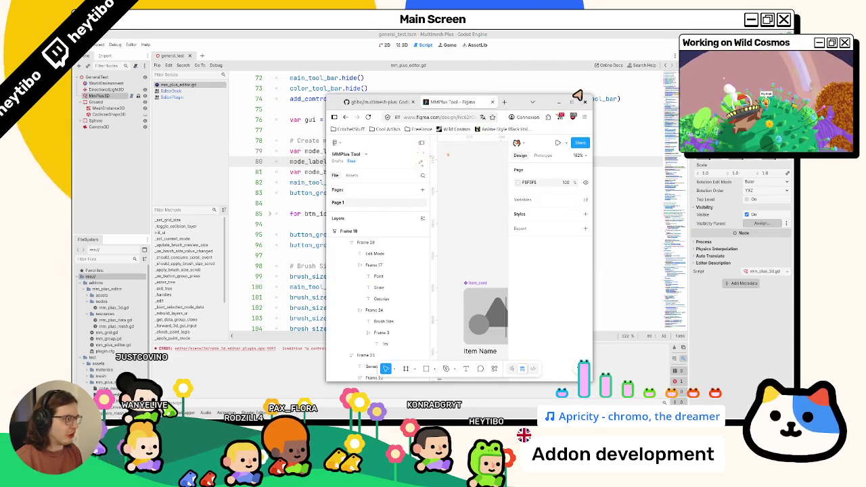
pyautogui.click(572, 102)
pyautogui.hotkey('alt', 'Tab')
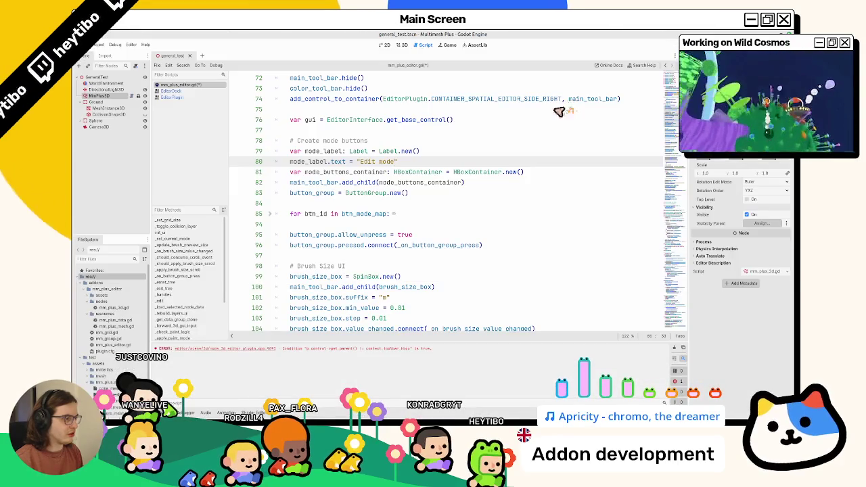
pyautogui.click(425, 161)
pyautogui.press('Return')
pyautogui.write('a')
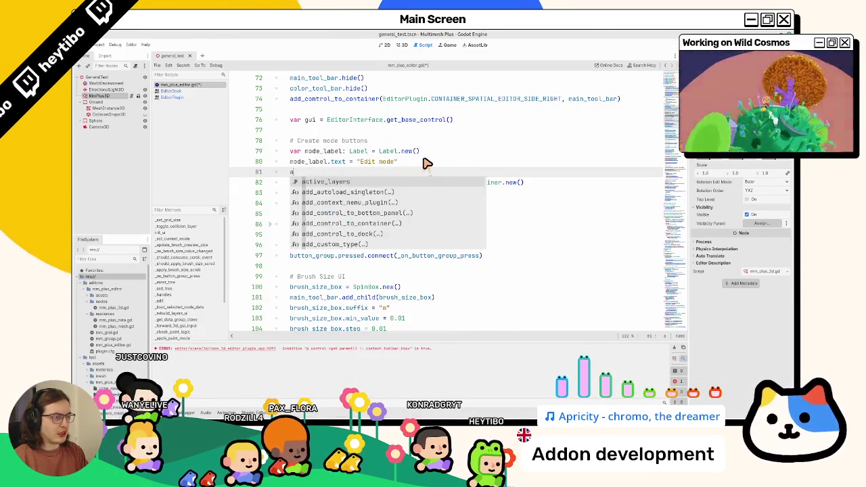
pyautogui.press('BackSpace')
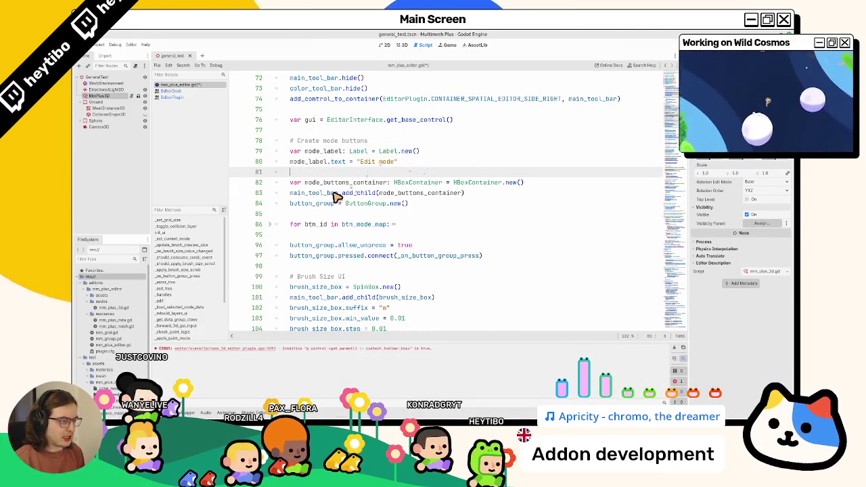
# Add mode_label to main_tool_bar with add_child and view the 3D toolbar
pyautogui.doubleClick(314, 192)
pyautogui.doubleClick(428, 193)
pyautogui.doubleClick(318, 193)
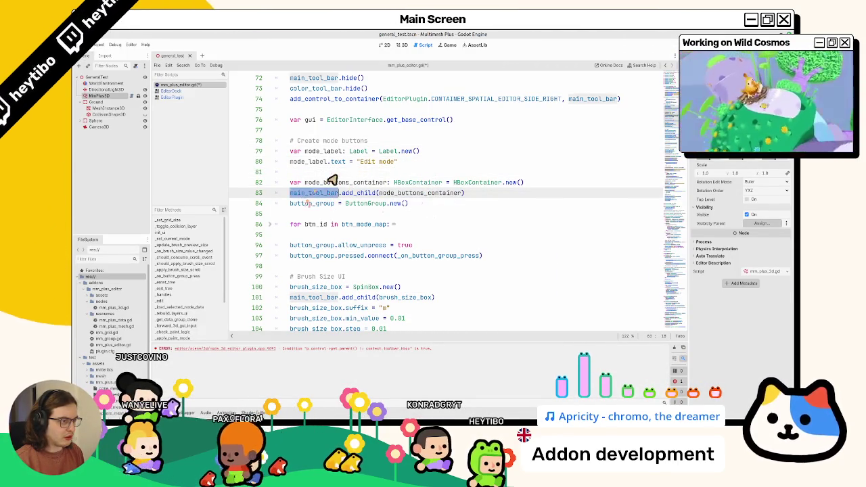
pyautogui.click(335, 174)
pyautogui.write('.add_chil')
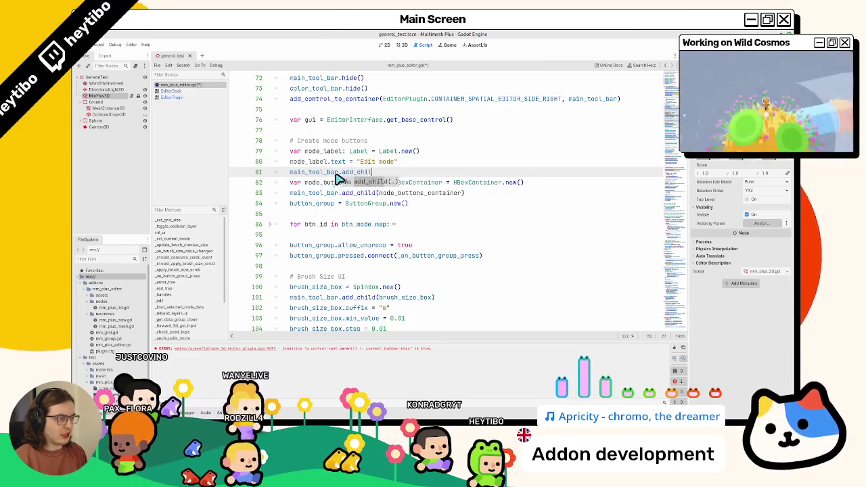
pyautogui.press('Return')
pyautogui.write('mode_l')
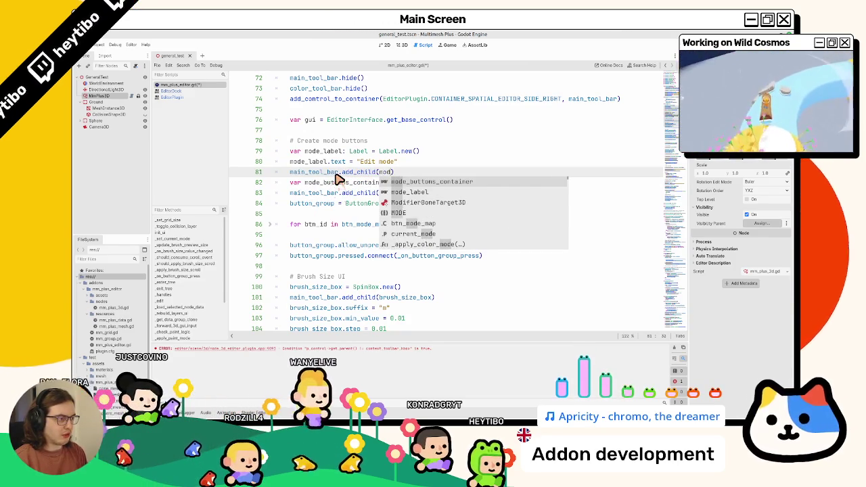
pyautogui.press('Return')
pyautogui.click(398, 45)
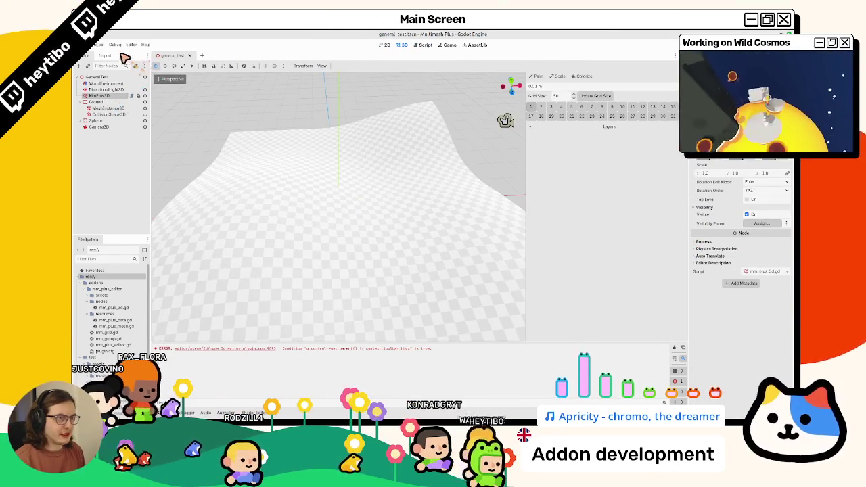
# Reselect MmPlus3D and scroll through its plugin panel showing the 'Edit mode' label
pyautogui.click(98, 44)
pyautogui.click(115, 112)
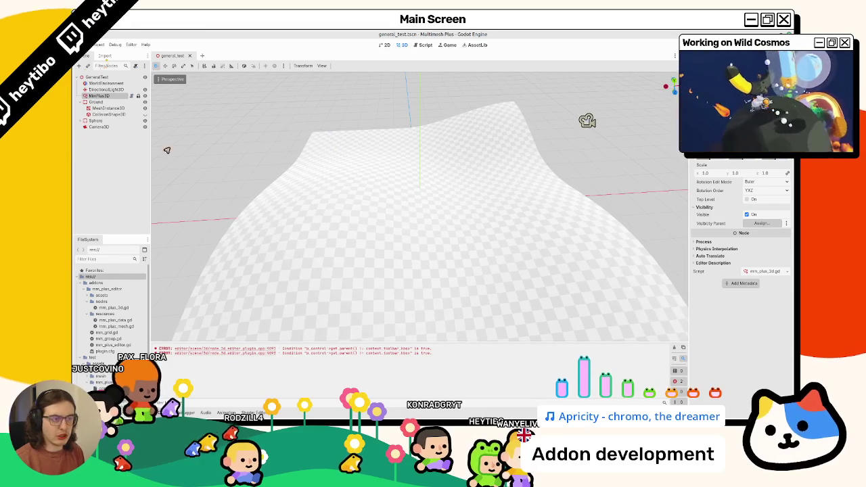
pyautogui.click(108, 97)
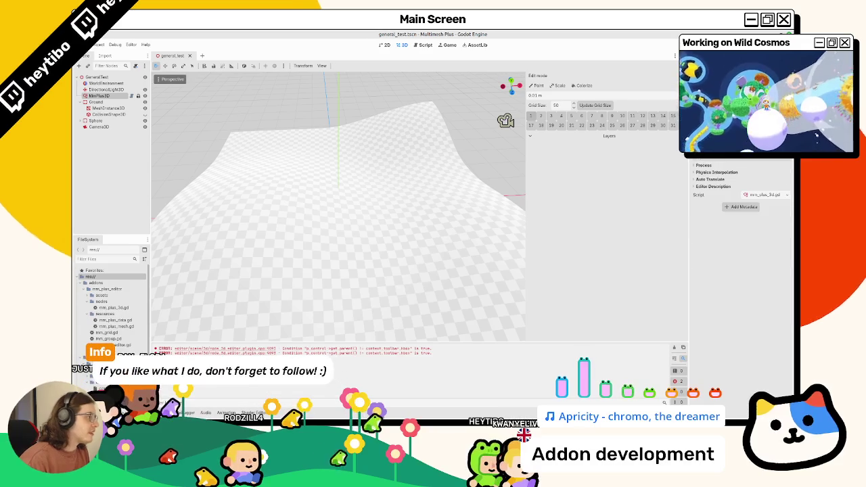
pyautogui.scroll(-3, 740, 223)
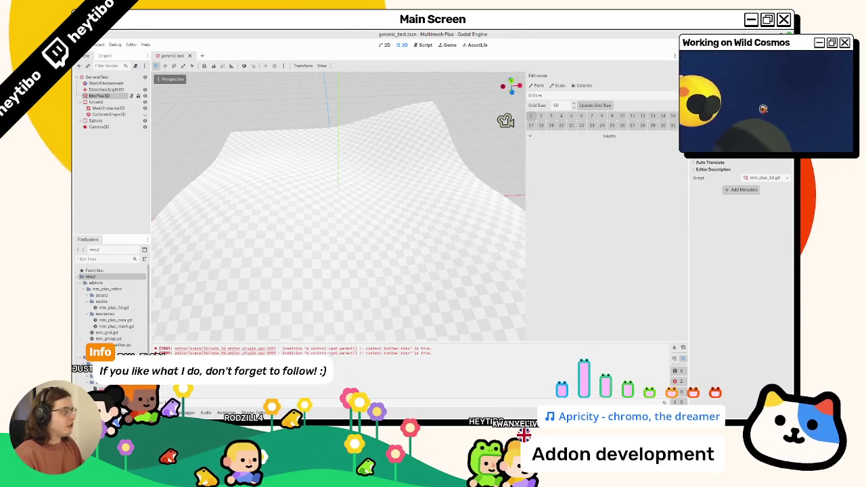
pyautogui.scroll(1, 741, 196)
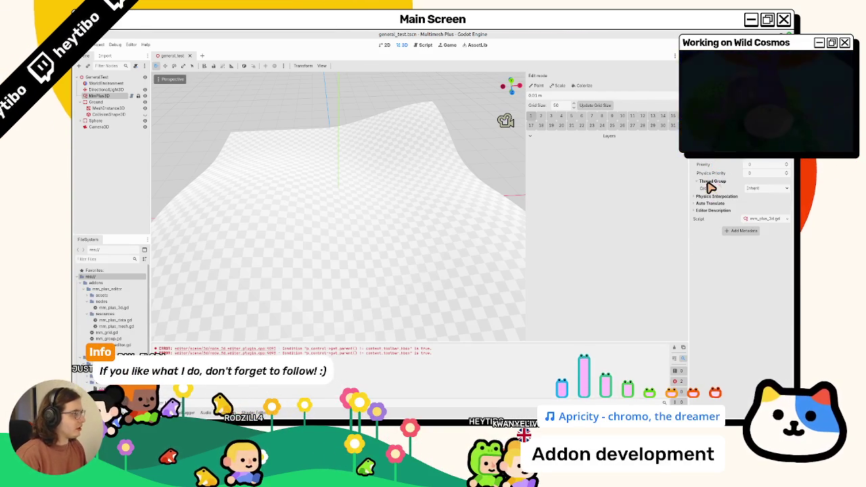
pyautogui.scroll(-1, 711, 180)
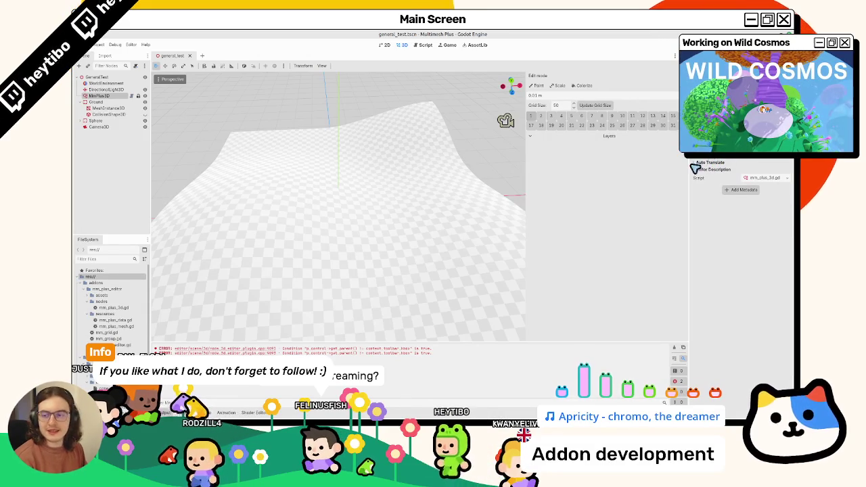
pyautogui.scroll(1, 740, 203)
pyautogui.scroll(-1, 741, 203)
pyautogui.scroll(1, 741, 196)
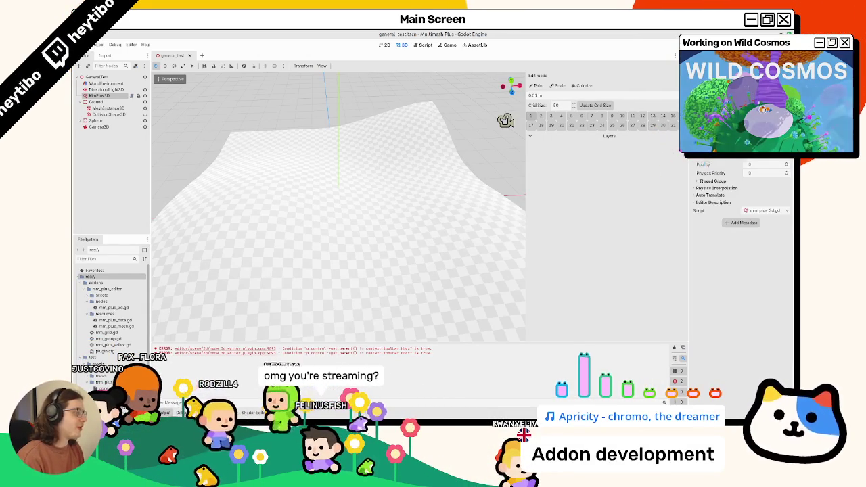
pyautogui.scroll(-1, 740, 203)
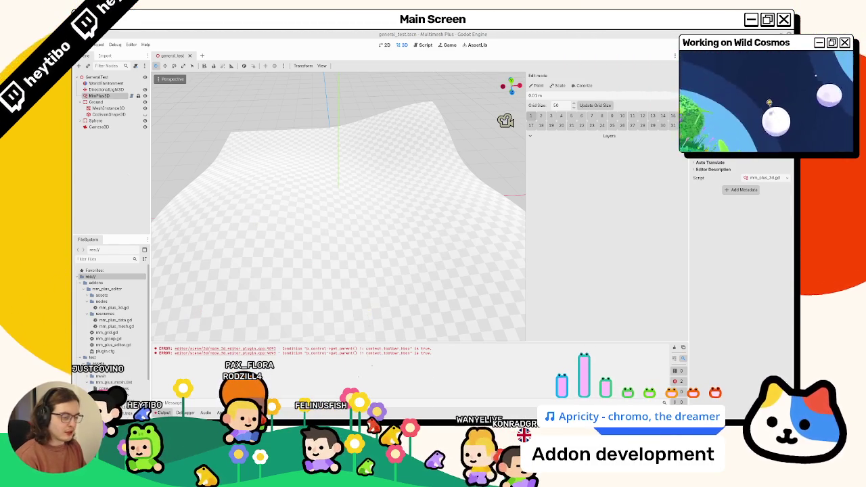
# Expand the Layers, Visibility and Process inspector sections, then briefly check the mode-label code
pyautogui.click(613, 137)
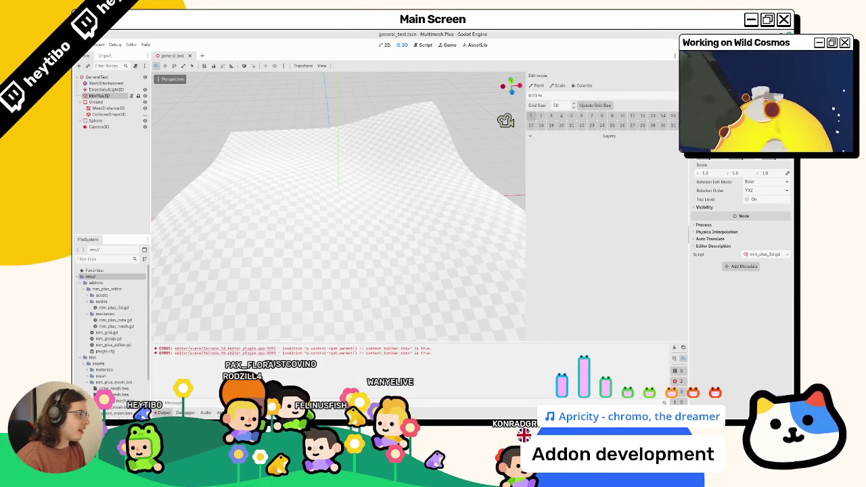
pyautogui.scroll(-3, 734, 189)
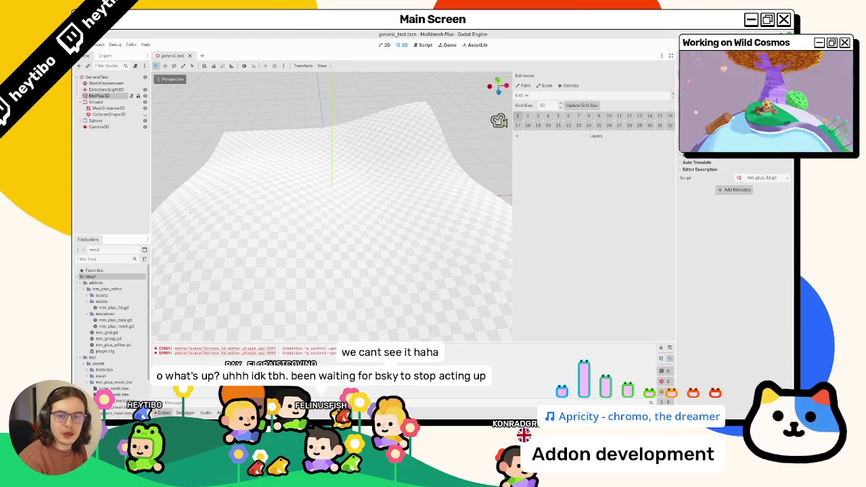
pyautogui.moveTo(518, 122)
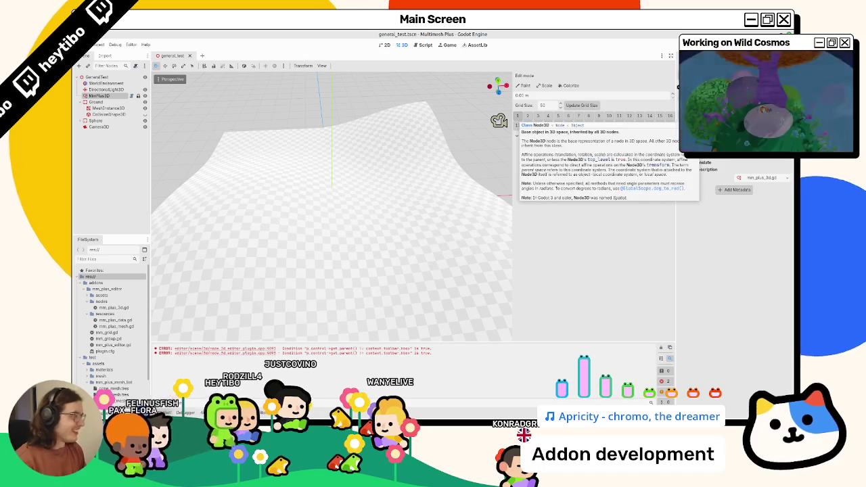
pyautogui.click(700, 170)
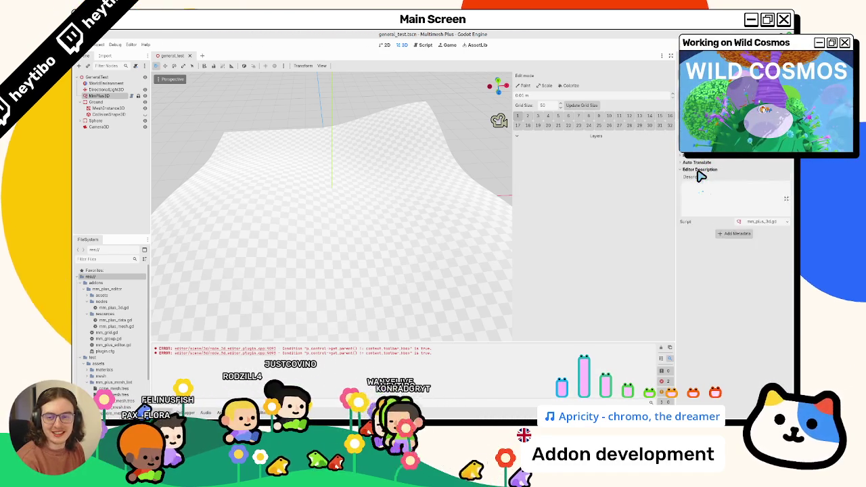
pyautogui.click(699, 172)
pyautogui.scroll(2, 700, 196)
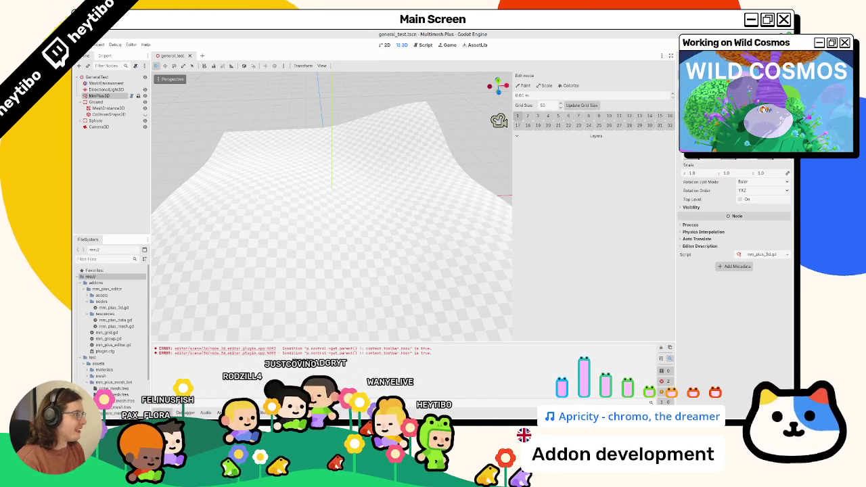
pyautogui.click(699, 208)
pyautogui.click(700, 242)
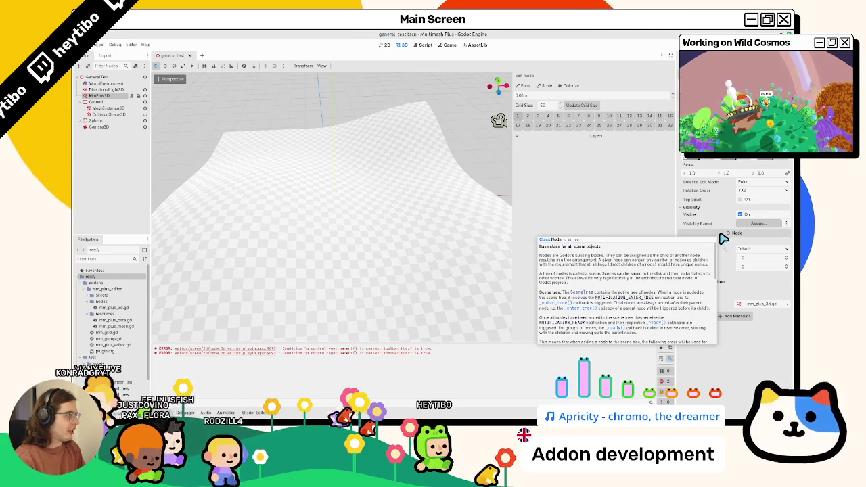
pyautogui.scroll(-3, 734, 237)
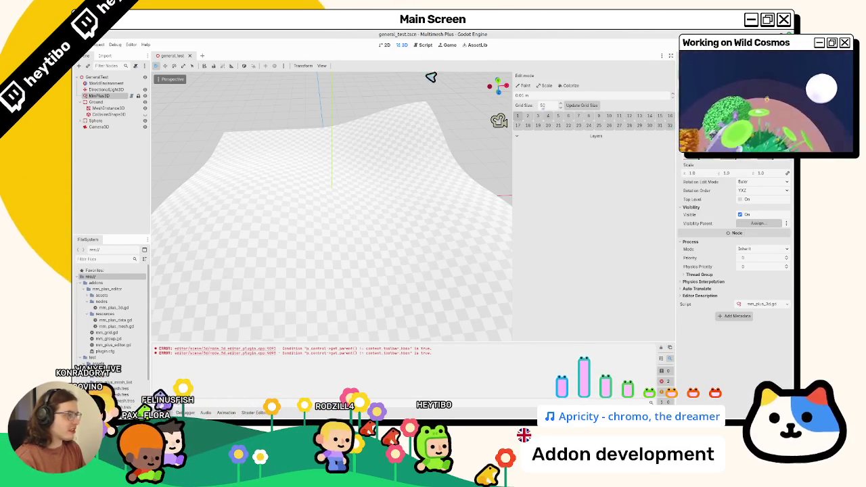
pyautogui.click(427, 45)
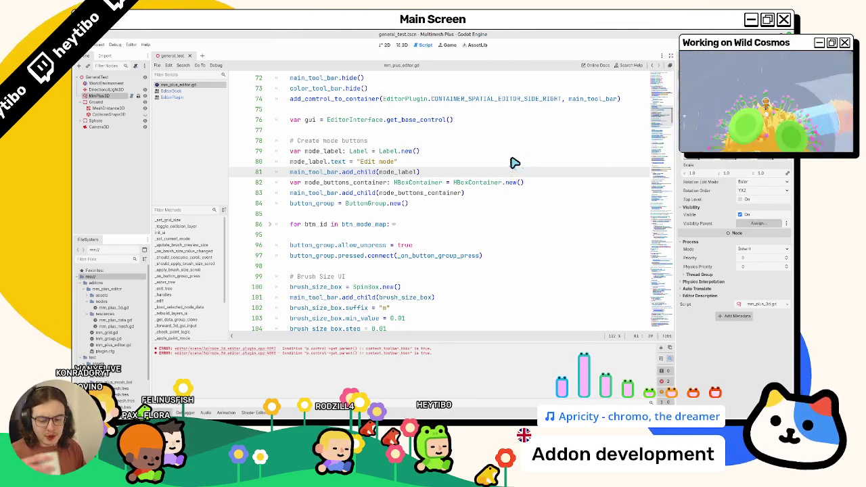
pyautogui.click(402, 45)
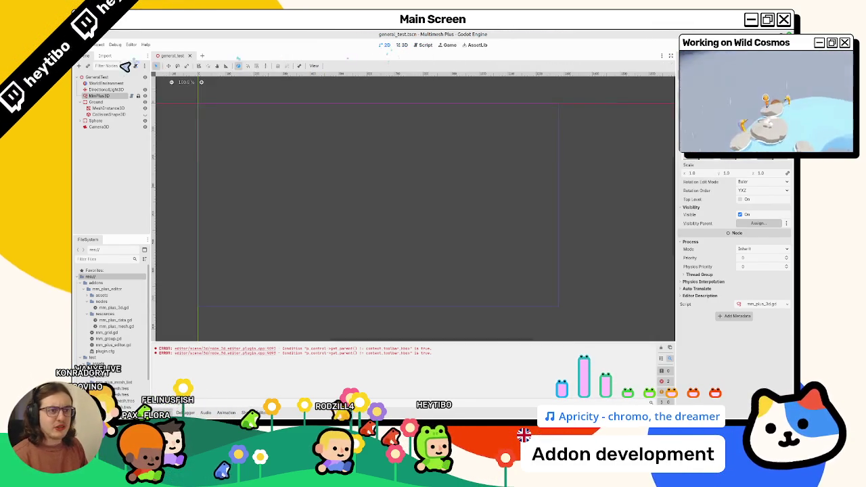
# Add a Label with text 'Section Name' under GeneralTest
pyautogui.click(111, 78)
pyautogui.hotkey('ctrl', 'a')
pyautogui.write('label')
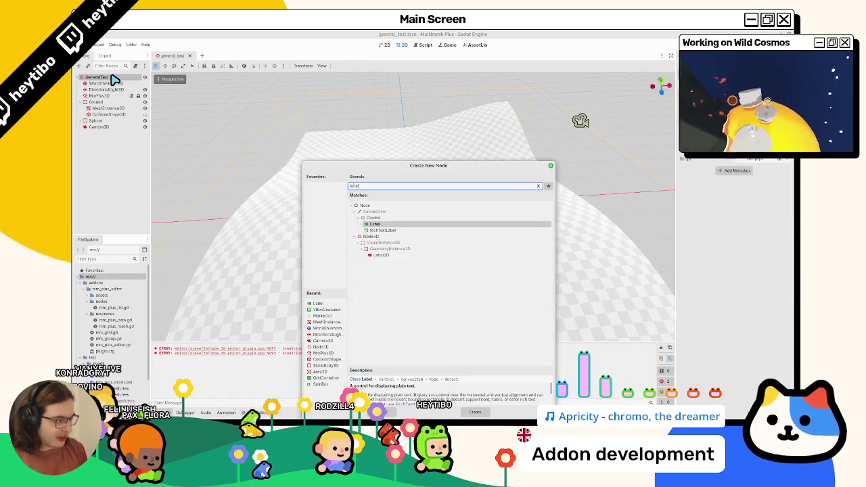
pyautogui.press('Return')
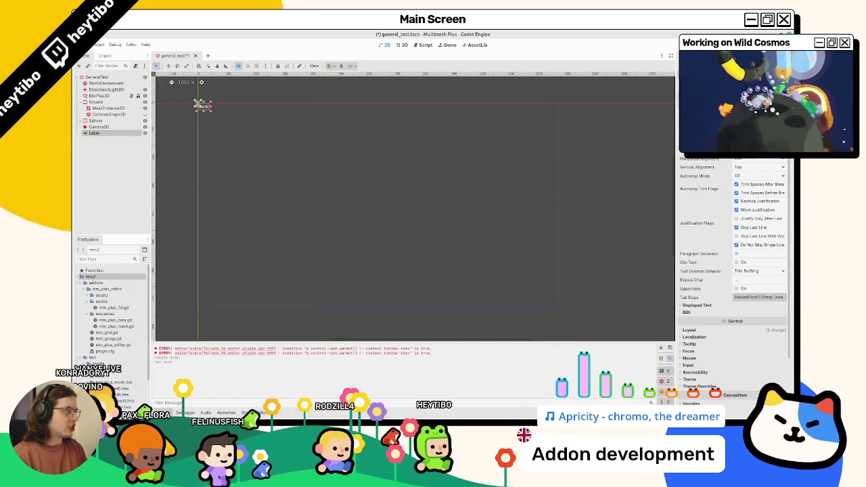
pyautogui.write('Section Name')
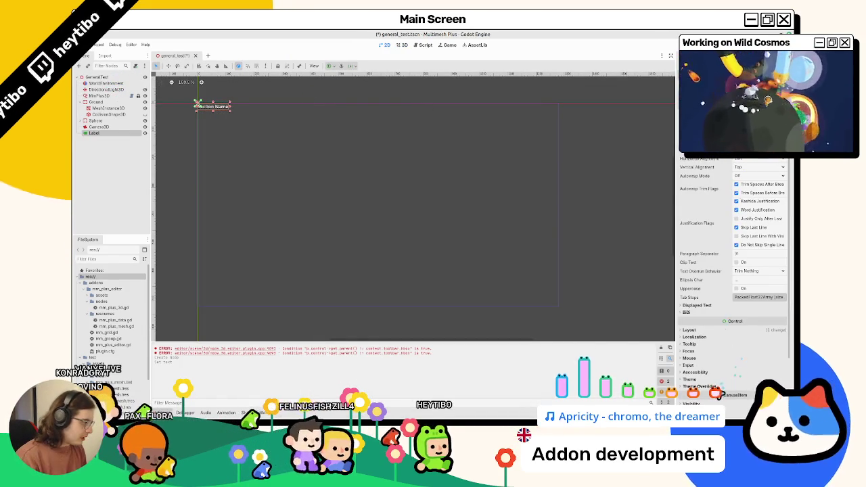
# Give the label a new StyleBoxFlat normal style, widen it and centre its text
pyautogui.scroll(-5, 721, 394)
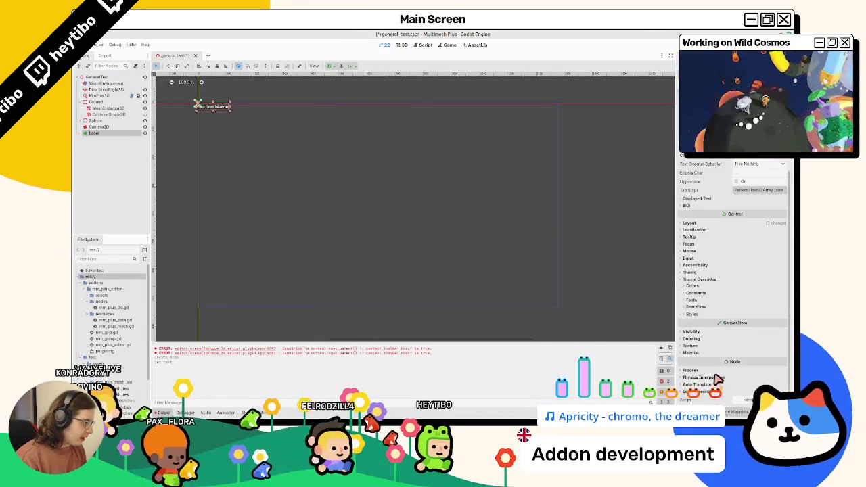
pyautogui.click(701, 314)
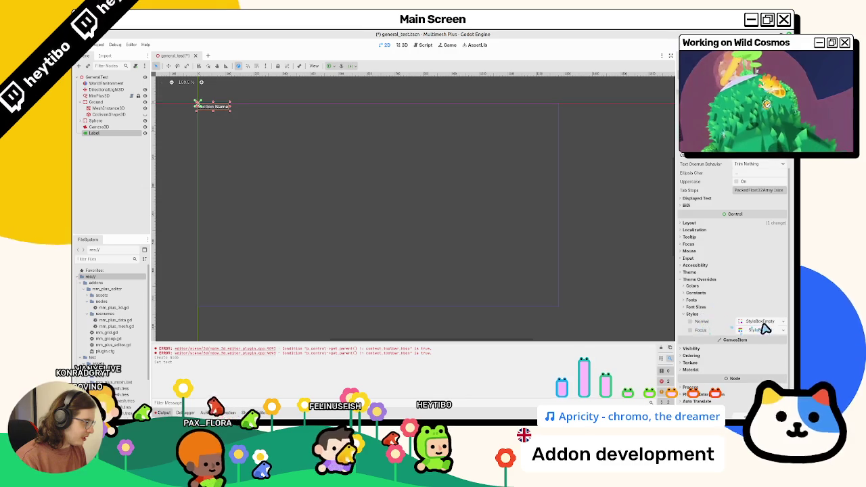
pyautogui.scroll(3, 376, 225)
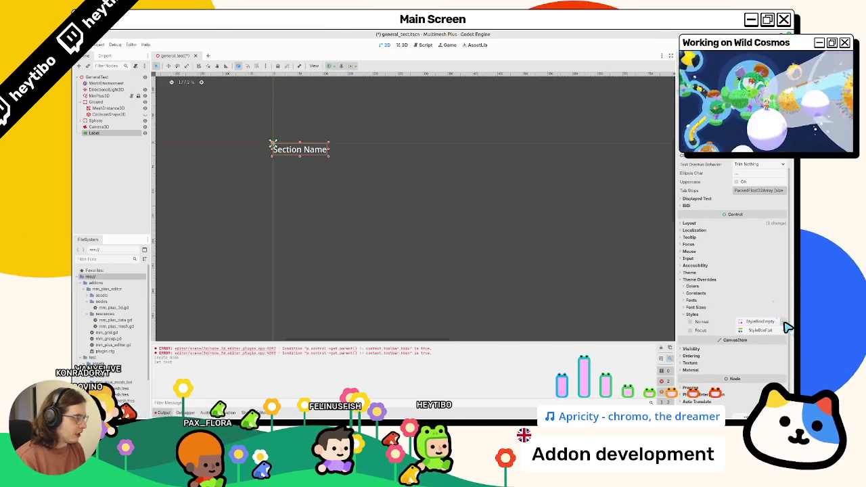
pyautogui.click(782, 322)
pyautogui.click(777, 351)
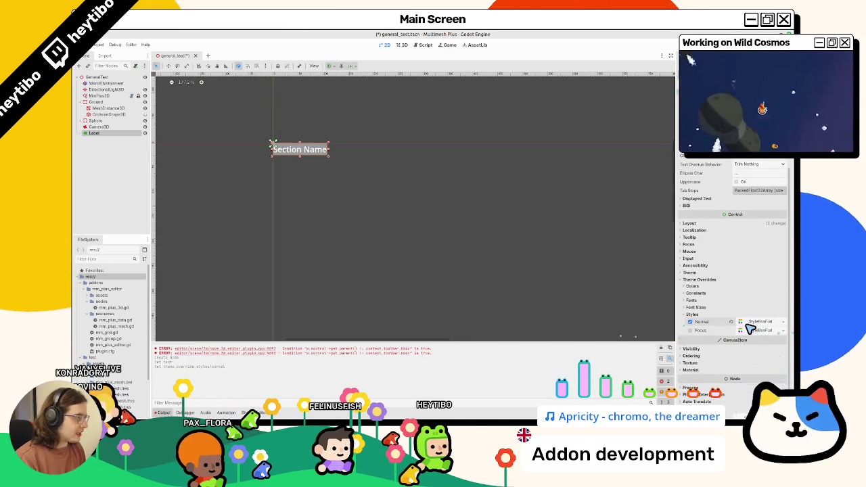
pyautogui.click(759, 322)
pyautogui.moveTo(330, 151)
pyautogui.mouseDown()
pyautogui.moveTo(487, 162)
pyautogui.moveTo(479, 154)
pyautogui.mouseUp()
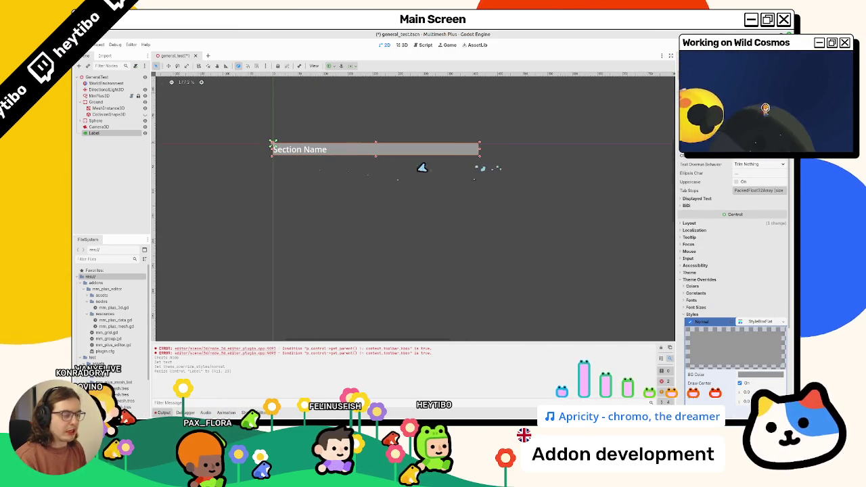
pyautogui.scroll(4, 703, 252)
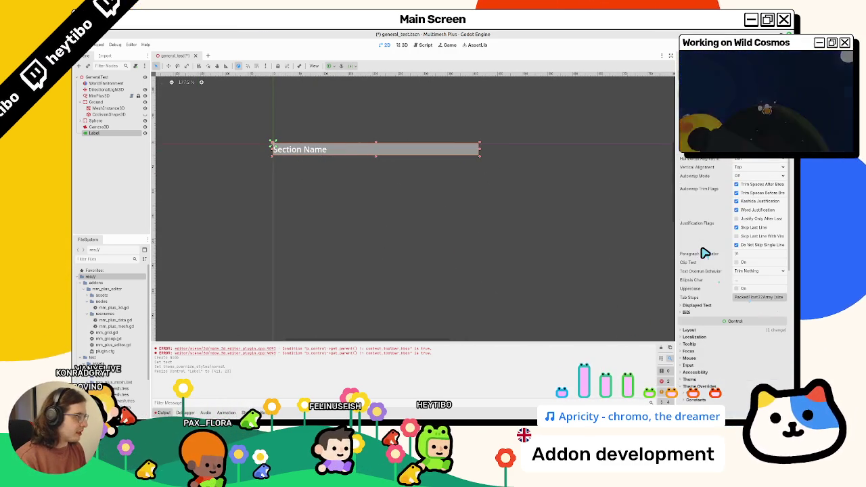
pyautogui.click(756, 163)
pyautogui.click(751, 182)
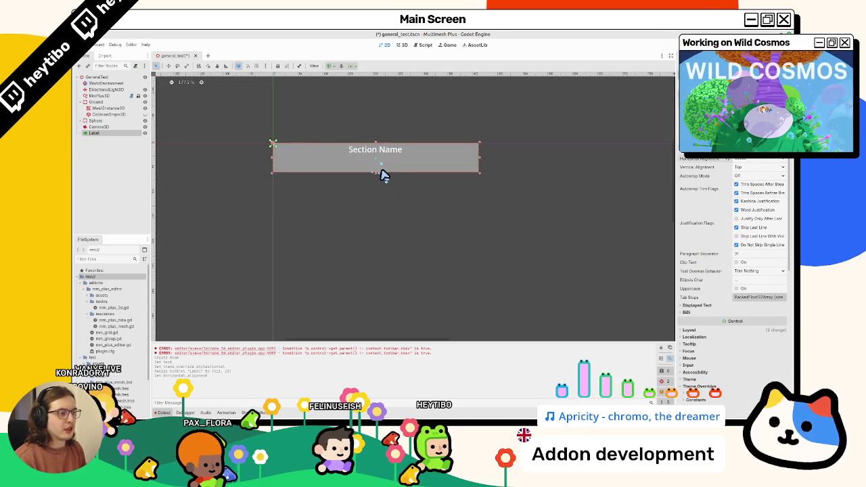
pyautogui.scroll(-5, 778, 351)
# Delete the trial Section Name label and return to mm_plus_editor.gd
pyautogui.click(481, 265)
pyautogui.click(328, 158)
pyautogui.press('Delete')
pyautogui.press('Return')
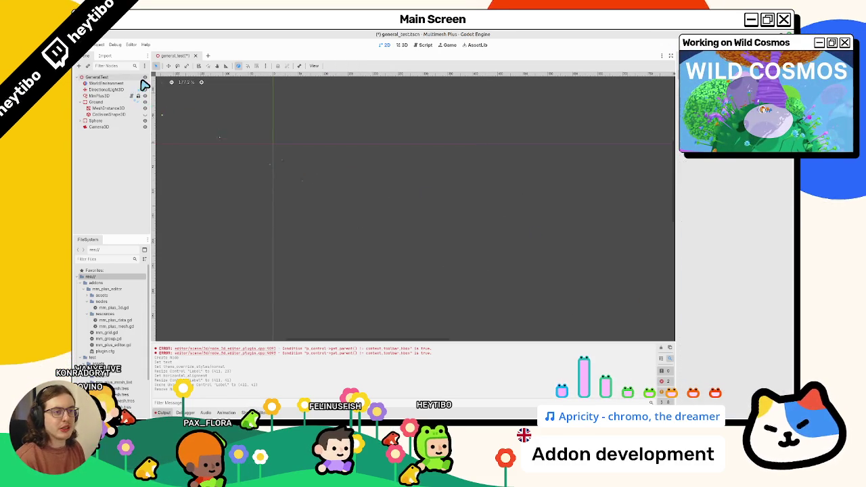
pyautogui.click(420, 45)
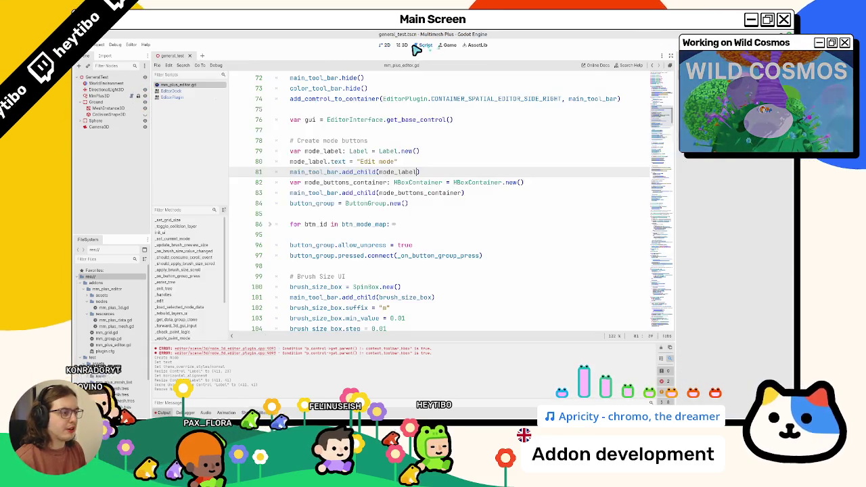
# Declare a new _create_section function above init_ui with a Control return type
pyautogui.scroll(6, 366, 172)
pyautogui.click(318, 224)
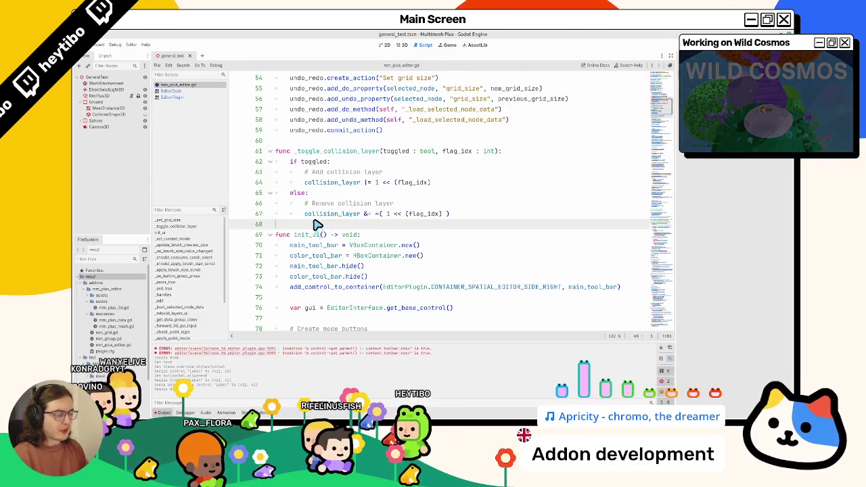
pyautogui.press('Return')
pyautogui.press('Return')
pyautogui.write('func _crea')
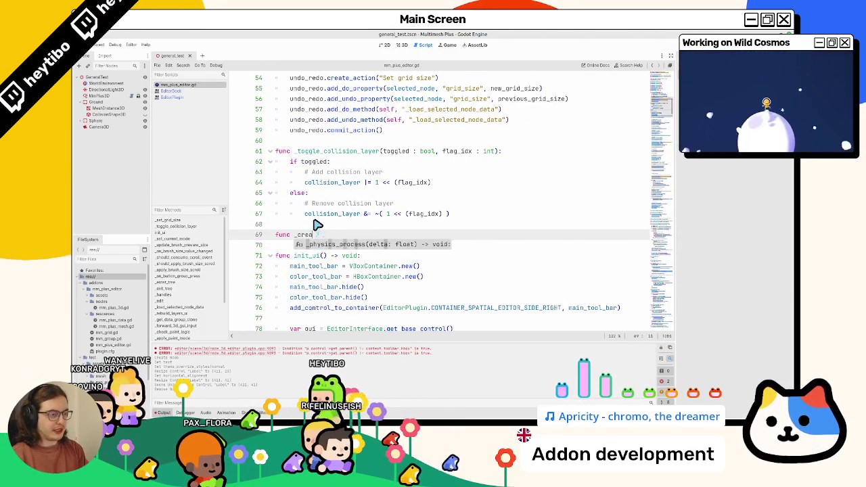
pyautogui.write('te_section():')
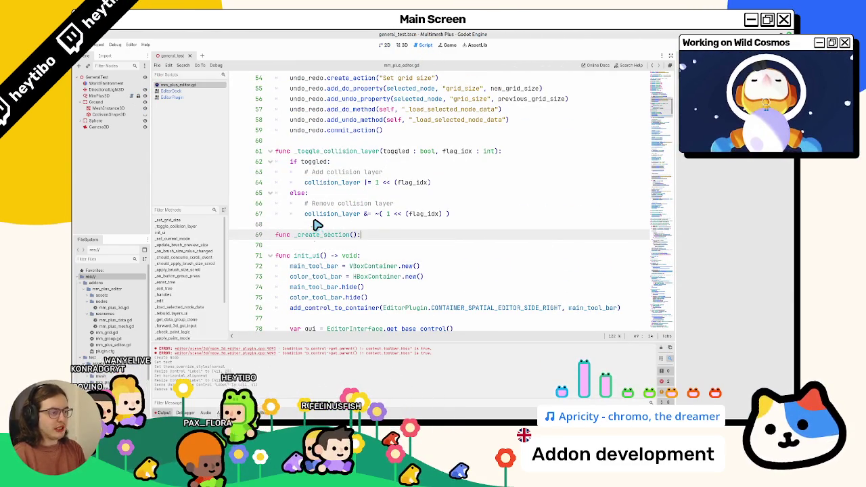
pyautogui.press('Return')
pyautogui.write('pass')
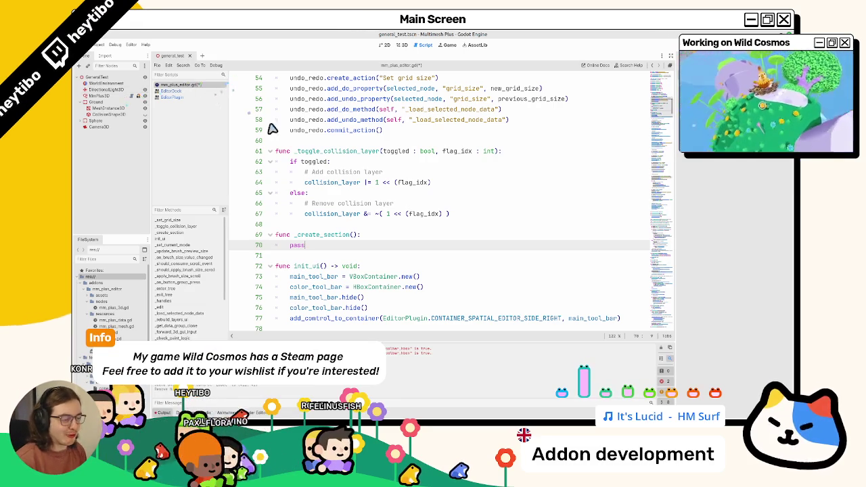
pyautogui.click(365, 236)
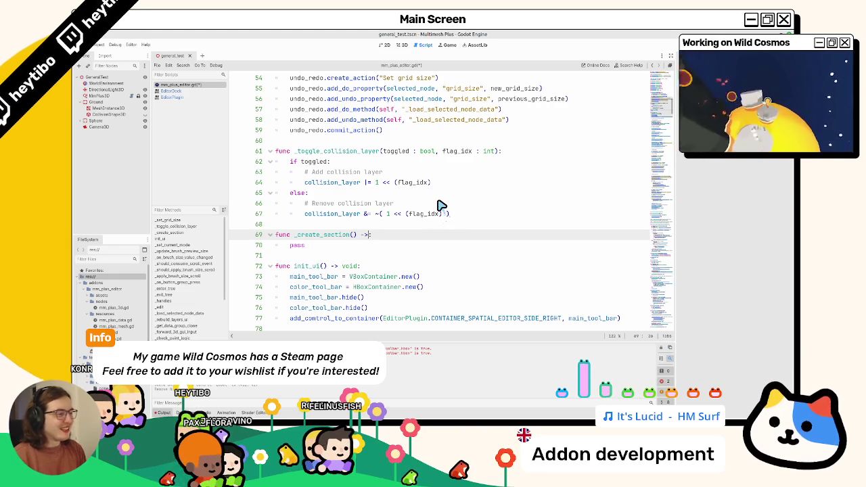
pyautogui.hotkey('ctrl', 'BackSpace')
pyautogui.hotkey('ctrl', 'BackSpace')
pyautogui.hotkey('ctrl', 'BackSpace')
pyautogui.hotkey('ctrl', 'z')
pyautogui.hotkey('ctrl', 'z')
pyautogui.hotkey('ctrl', 'z')
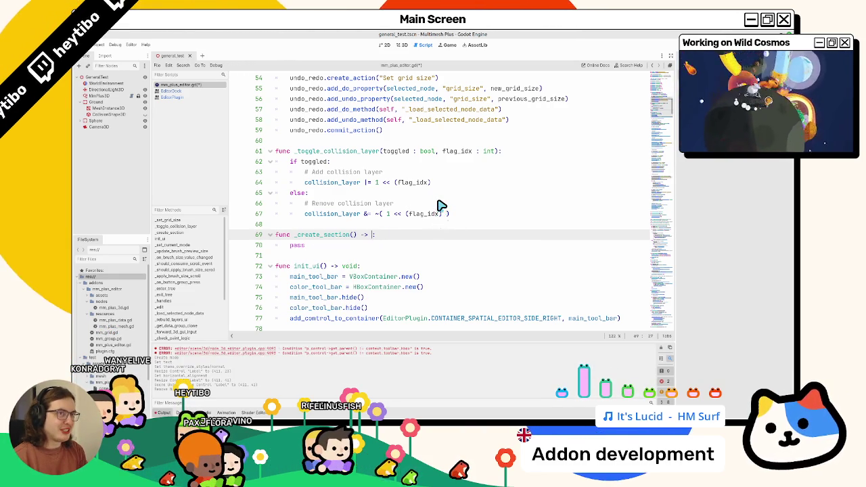
pyautogui.write('control')
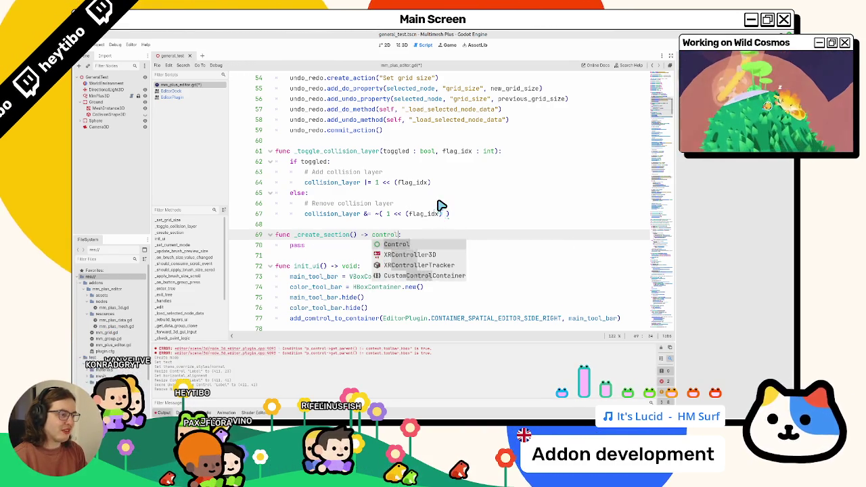
pyautogui.press('Return')
# Remove the placeholder pass and add a section_name: String parameter
pyautogui.press('Down')
pyautogui.hotkey('ctrl', 'BackSpace')
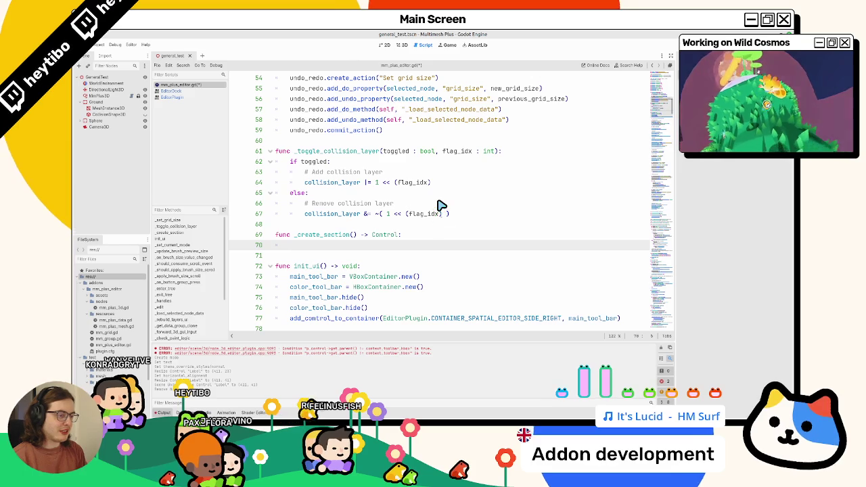
pyautogui.press('Up')
pyautogui.hotkey('ctrl', 'Right')
pyautogui.hotkey('ctrl', 'Left')
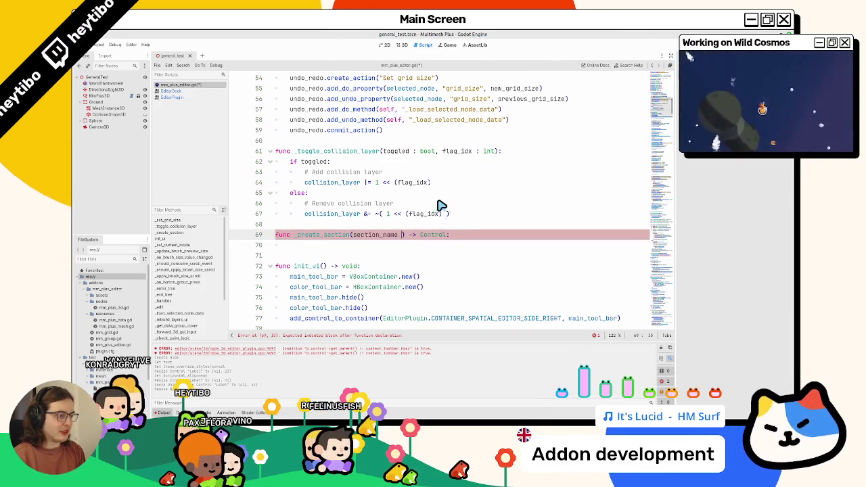
pyautogui.write('StringN')
pyautogui.press('Return')
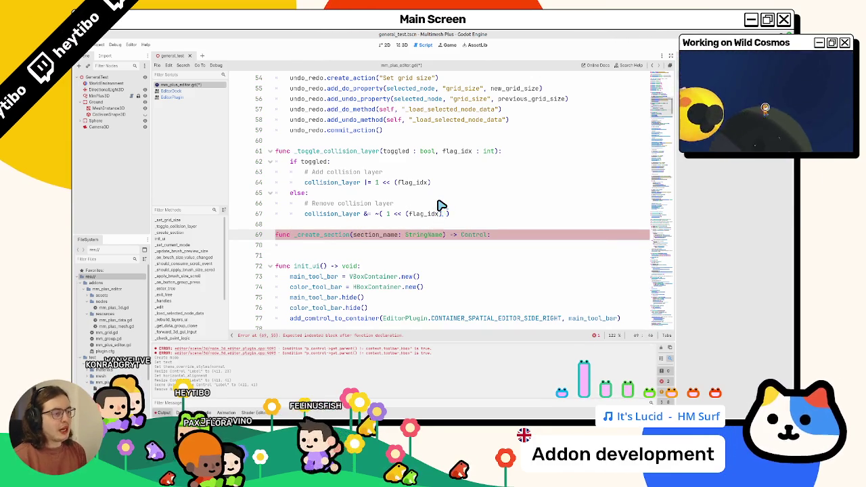
# Begin the function body with var section_label: Label
pyautogui.press('End')
pyautogui.press('Return')
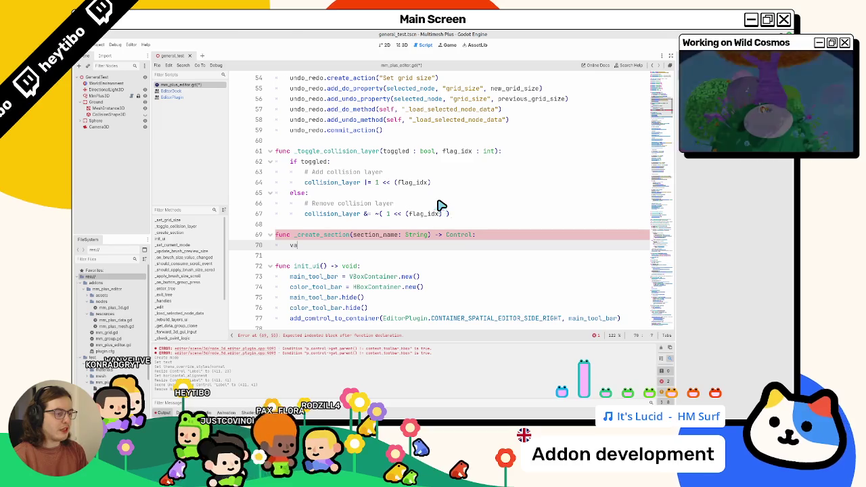
pyautogui.write('r labe')
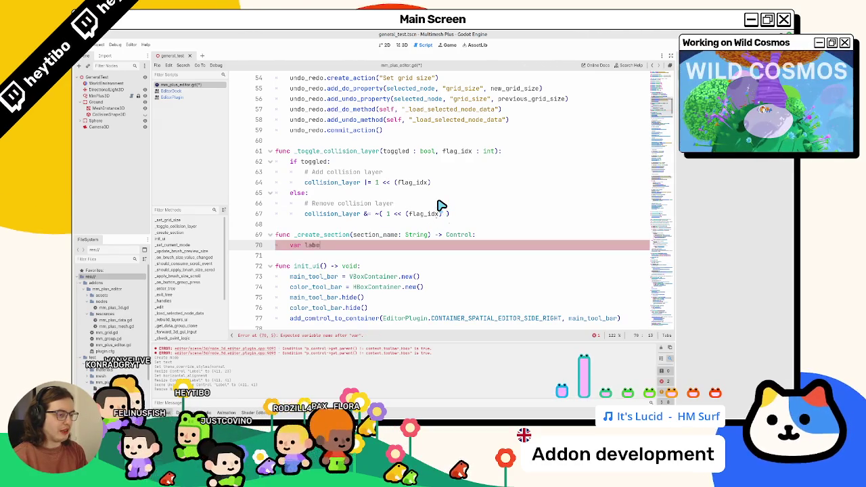
pyautogui.write('l: Label')
pyautogui.press('Return')
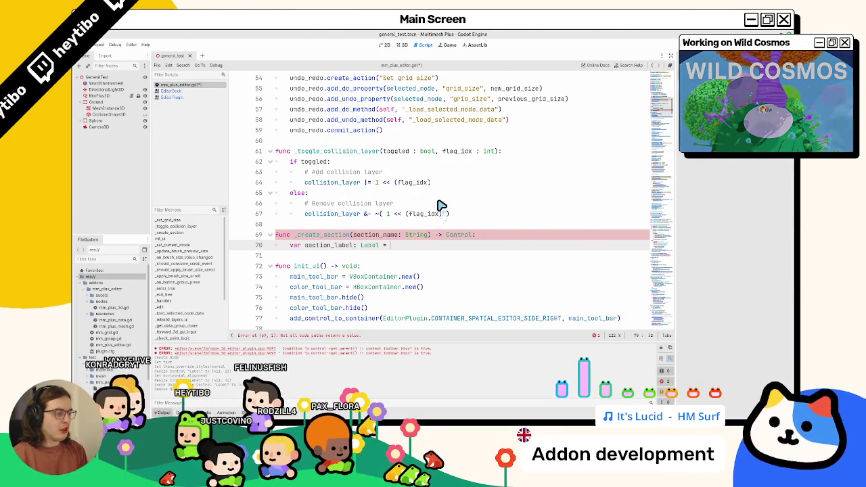
# Initialise section_label with Label.new() and return section_label
pyautogui.write('Label.n')
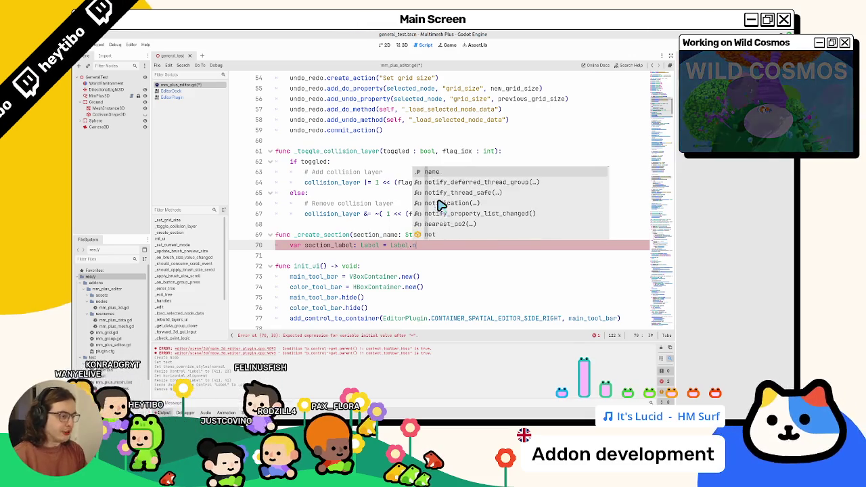
pyautogui.press('Return')
pyautogui.press('Return')
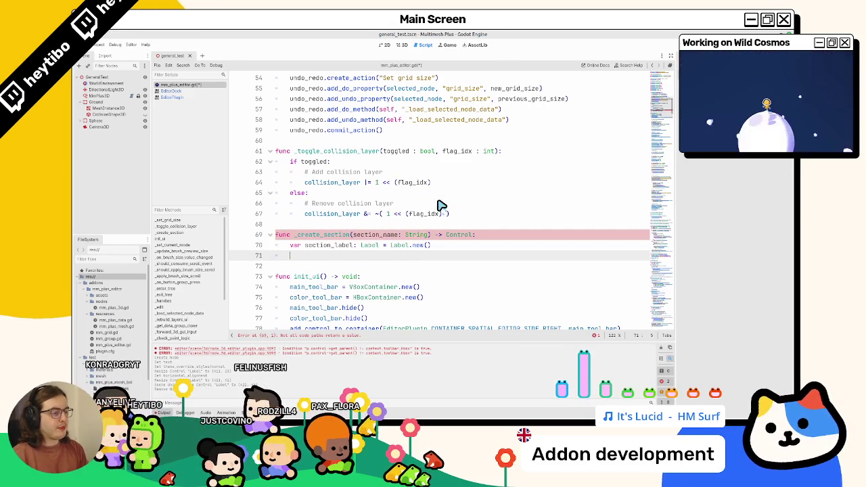
pyautogui.write('returnse')
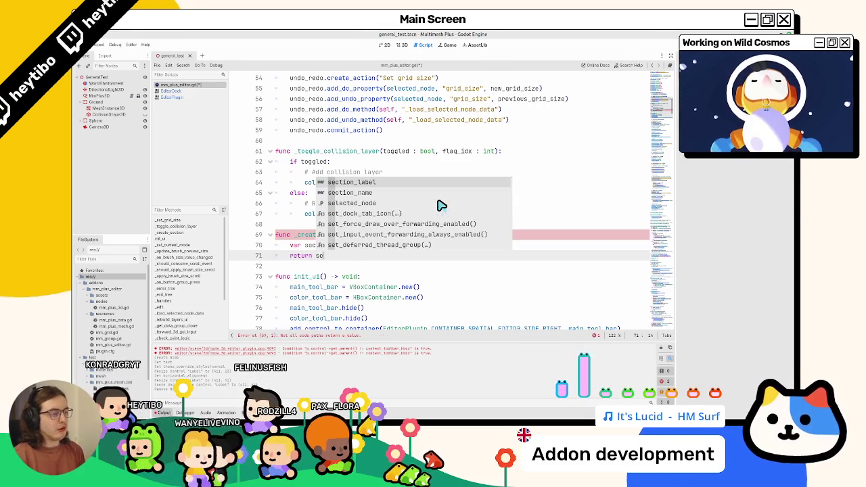
pyautogui.press('Return')
pyautogui.press('Home')
pyautogui.press('Return')
pyautogui.press('Up')
# Set section_label.horizontal_alignment to HORIZONTAL_ALIGNMENT_CENTER
pyautogui.write('section_label.')
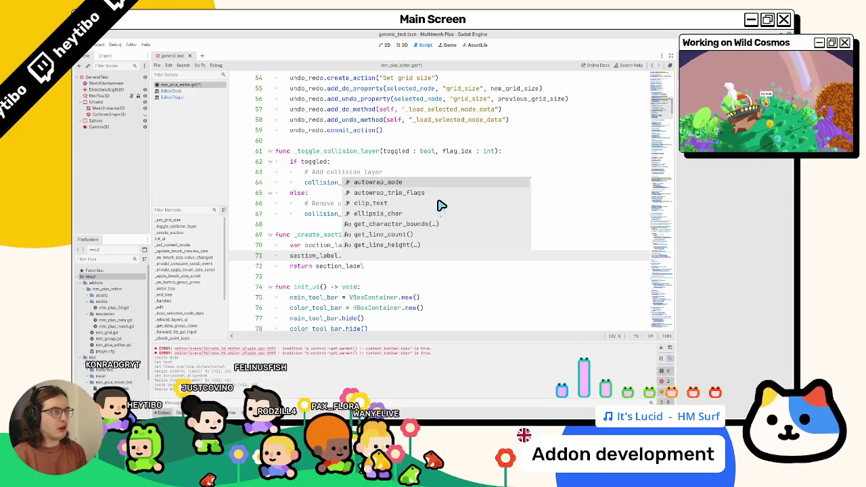
pyautogui.scroll(-10, 441, 205)
pyautogui.write('ali')
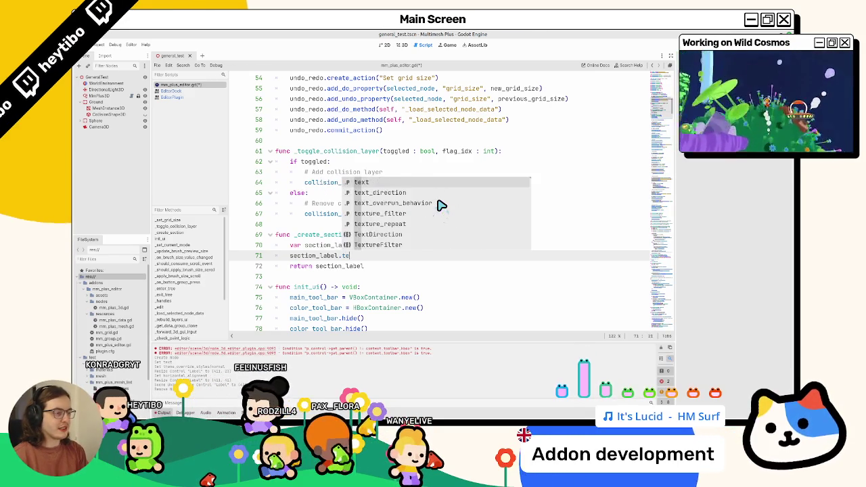
pyautogui.write('gn')
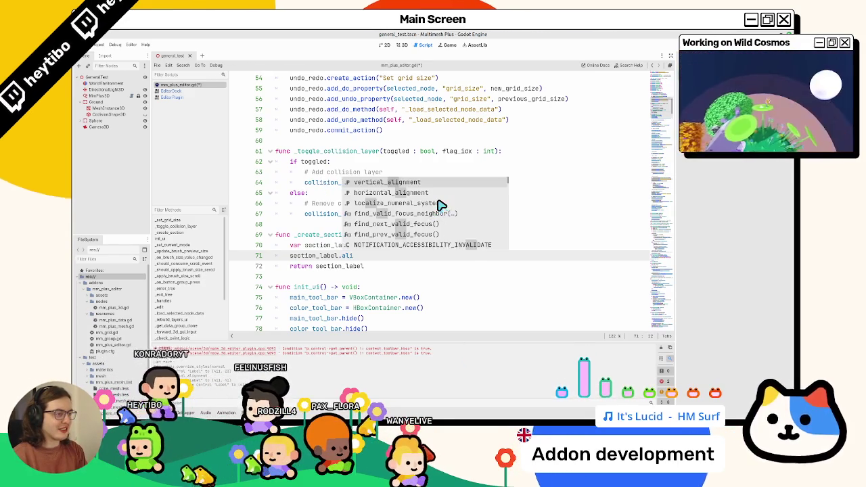
pyautogui.press('Down')
pyautogui.press('Return')
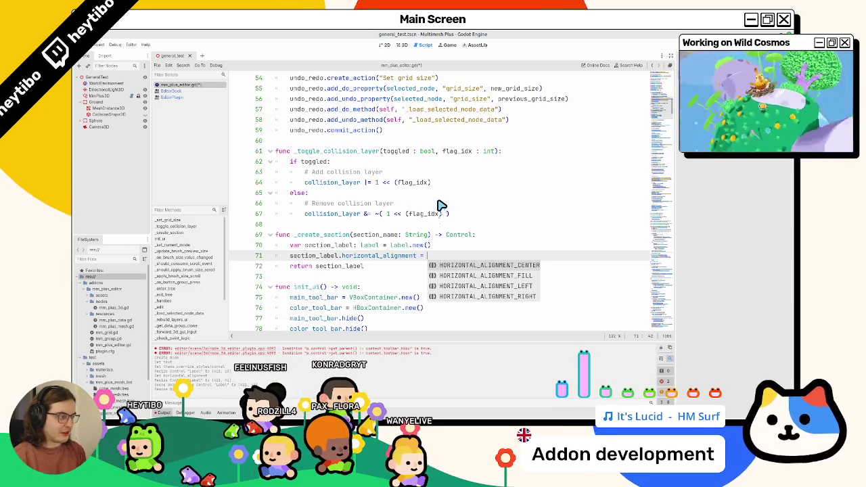
pyautogui.press('Return')
pyautogui.press('BackSpace')
pyautogui.press('Return')
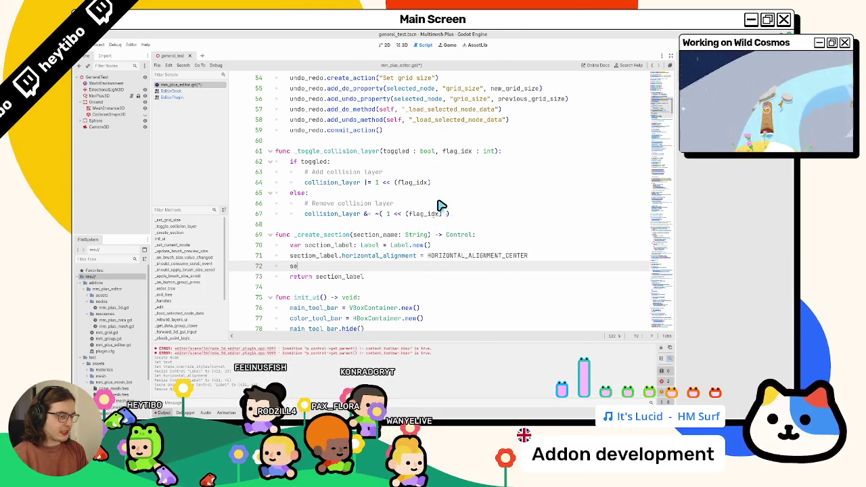
# Start a section_label.add_theme_stylebox_override call and view that method's documentation
pyautogui.write('cti')
pyautogui.press('Return')
pyautogui.write('.ov')
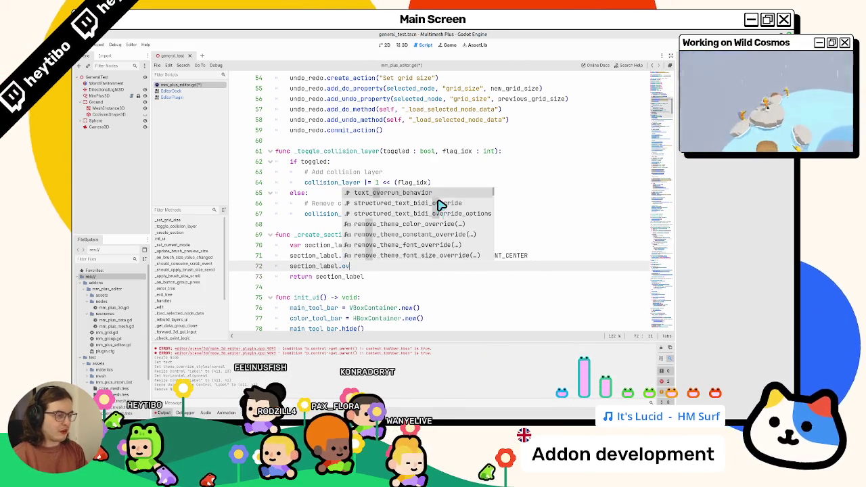
pyautogui.write('erri')
pyautogui.press('BackSpace')
pyautogui.press('BackSpace')
pyautogui.press('BackSpace')
pyautogui.write('add_the')
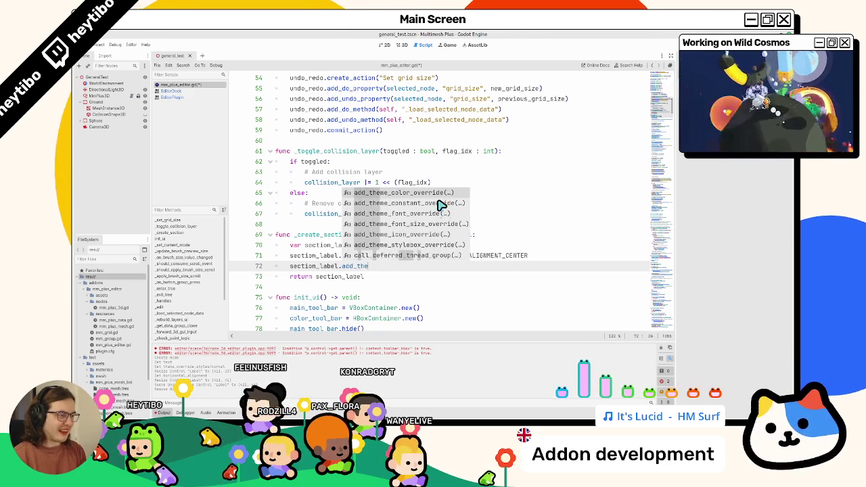
pyautogui.write('me_overrid')
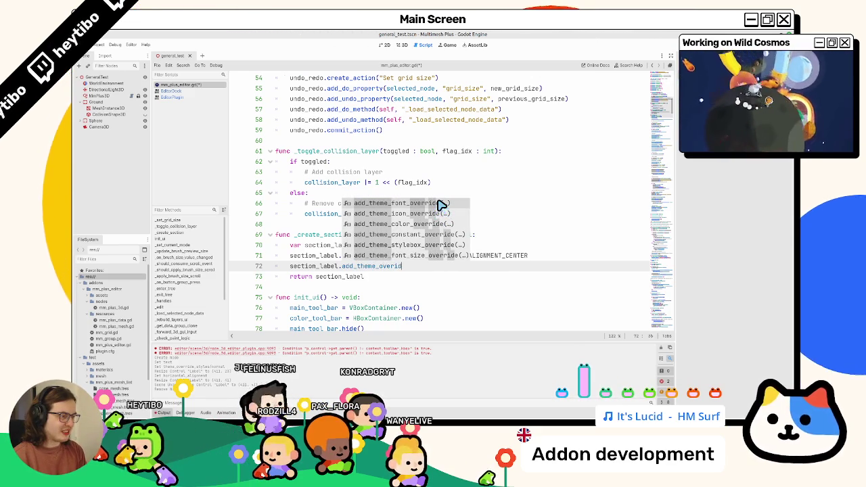
pyautogui.click(421, 247)
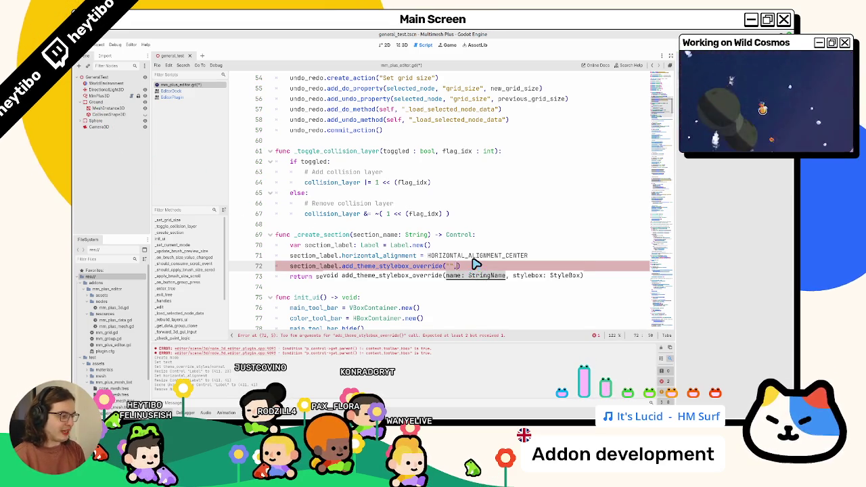
pyautogui.keyDown('ctrl'); pyautogui.click(395, 274); pyautogui.keyUp('ctrl')
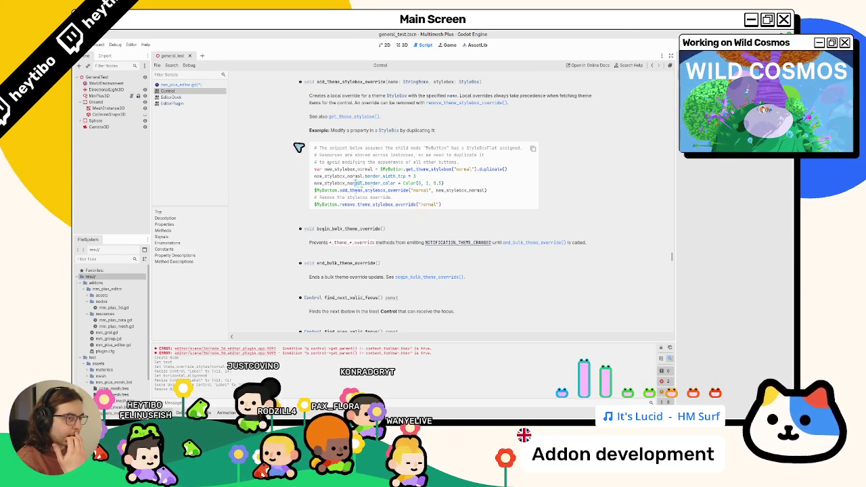
# Return to mm_plus_editor.gd at the stylebox override call on line 72
pyautogui.click(193, 85)
pyautogui.click(454, 265)
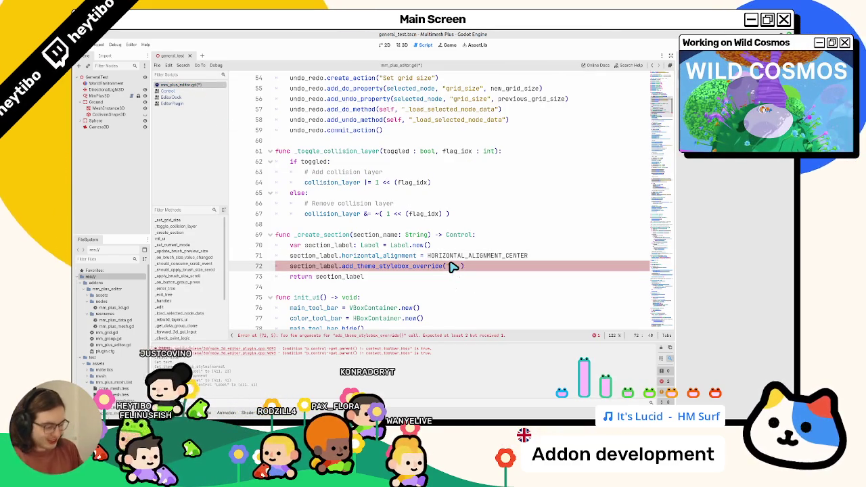
# Complete line 72's override call with "normal" and StyleBoxFlat.new() as arguments
pyautogui.click(454, 266)
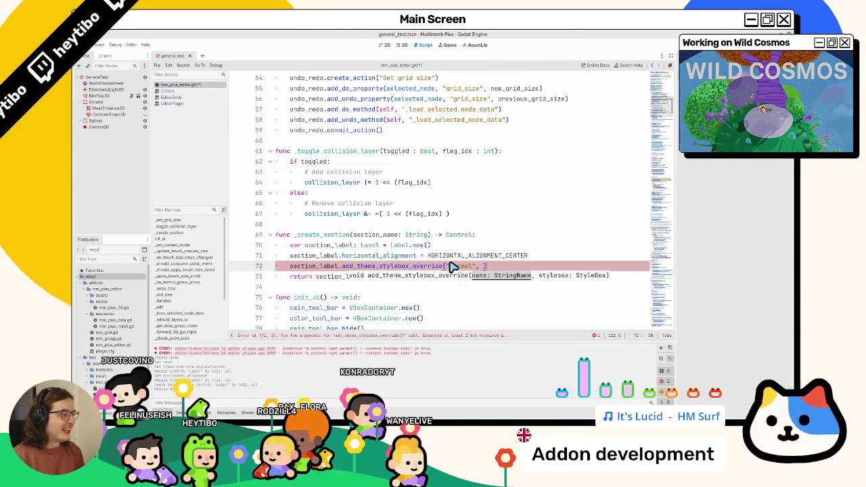
pyautogui.write('styleb')
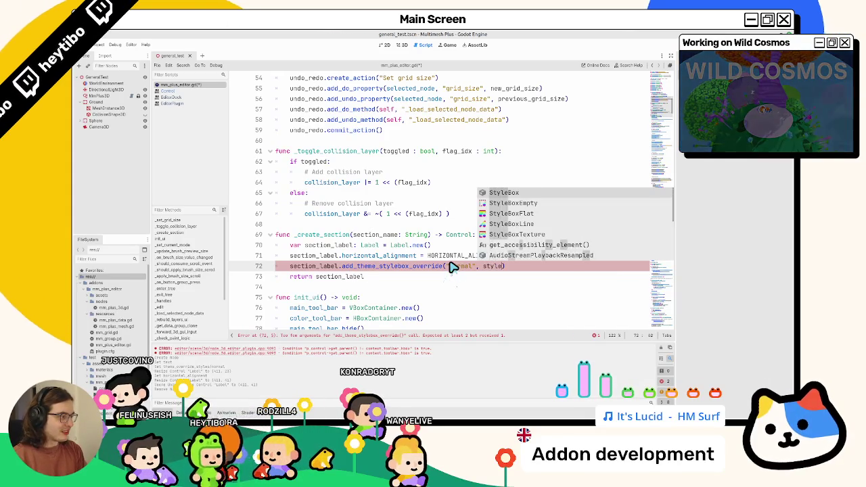
pyautogui.press('Down')
pyautogui.press('Down')
pyautogui.press('Return')
pyautogui.write('.new()')
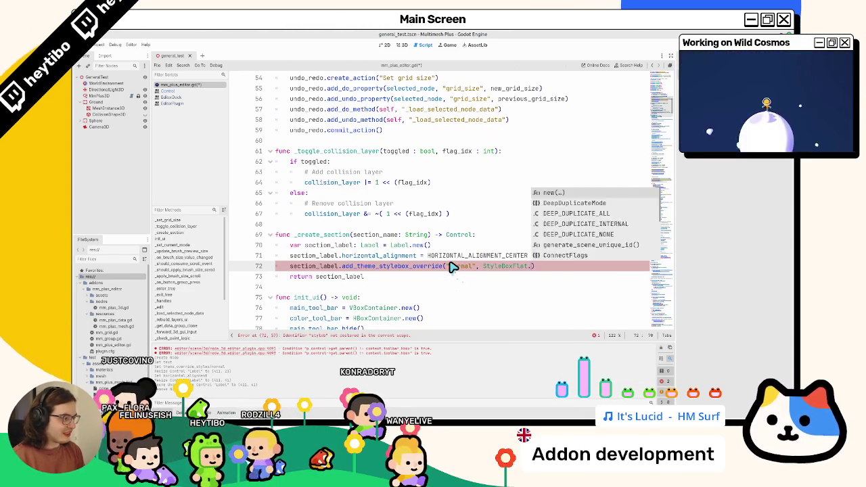
pyautogui.press('Down')
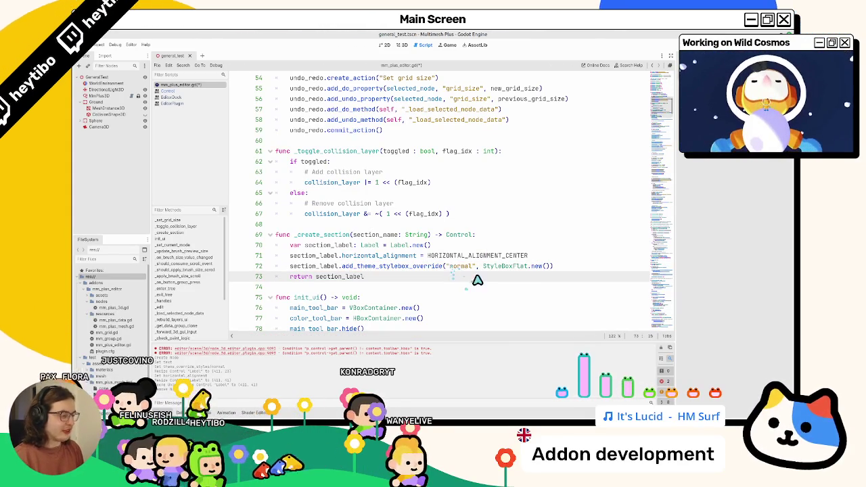
# Review the override line and clear the error messages from the Output panel
pyautogui.click(483, 266)
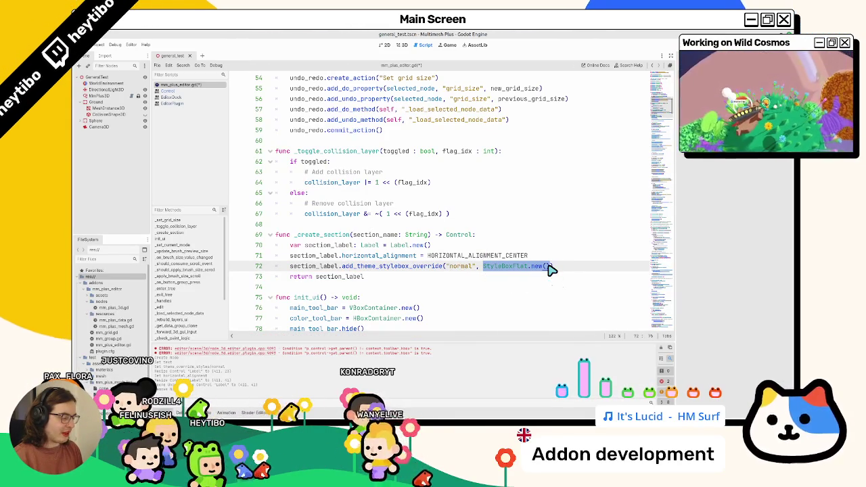
pyautogui.moveTo(551, 269); pyautogui.dragTo(483, 266)
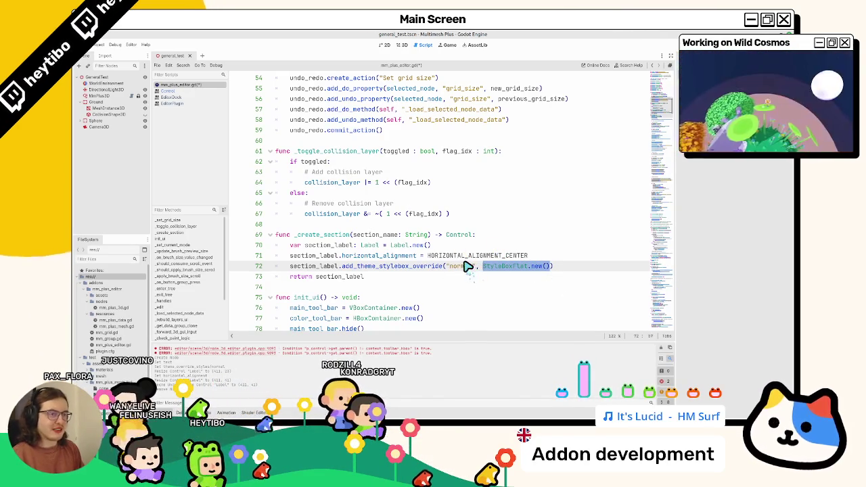
pyautogui.click(435, 286)
pyautogui.doubleClick(328, 266)
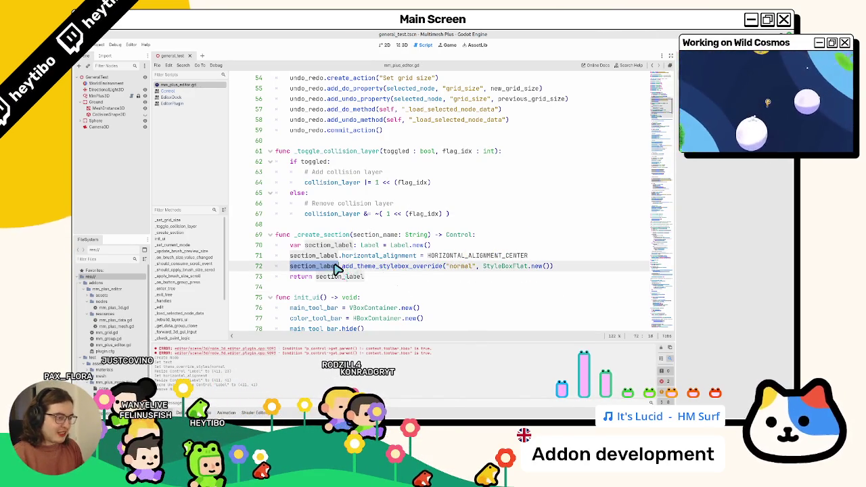
pyautogui.click(662, 349)
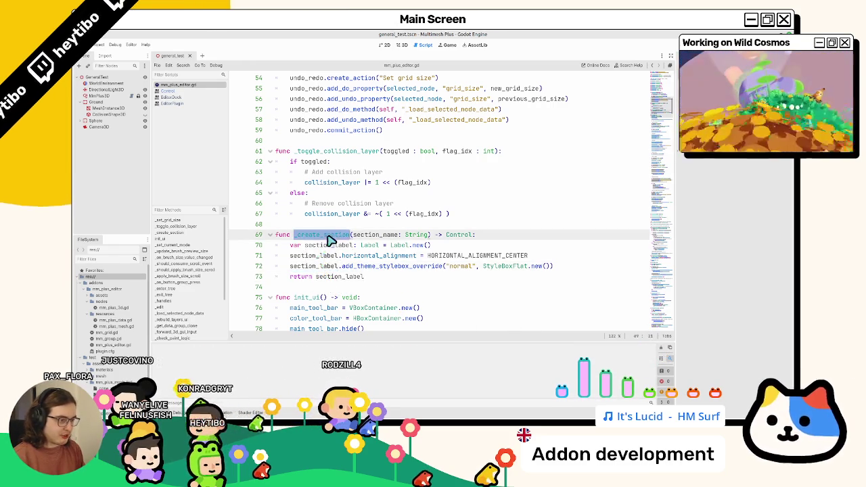
# Replace mode_label in the add_child call with _create_section("Edit Mode")
pyautogui.scroll(-9, 332, 271)
pyautogui.scroll(-6, 344, 284)
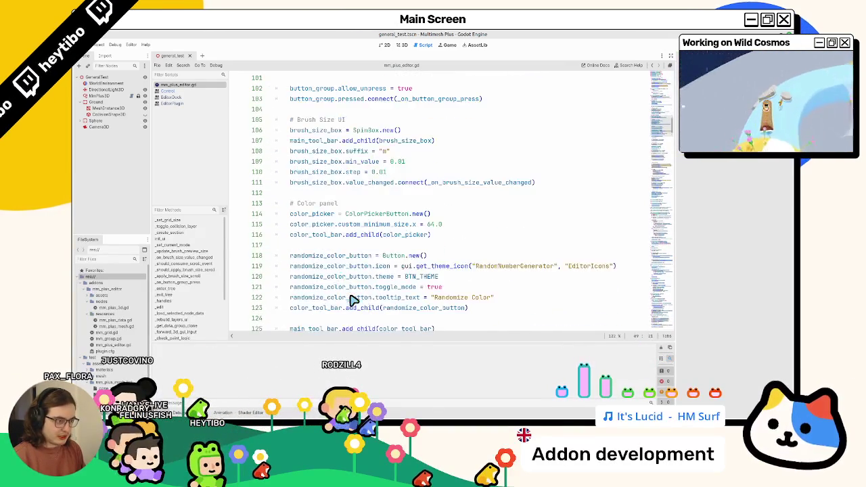
pyautogui.scroll(5, 348, 292)
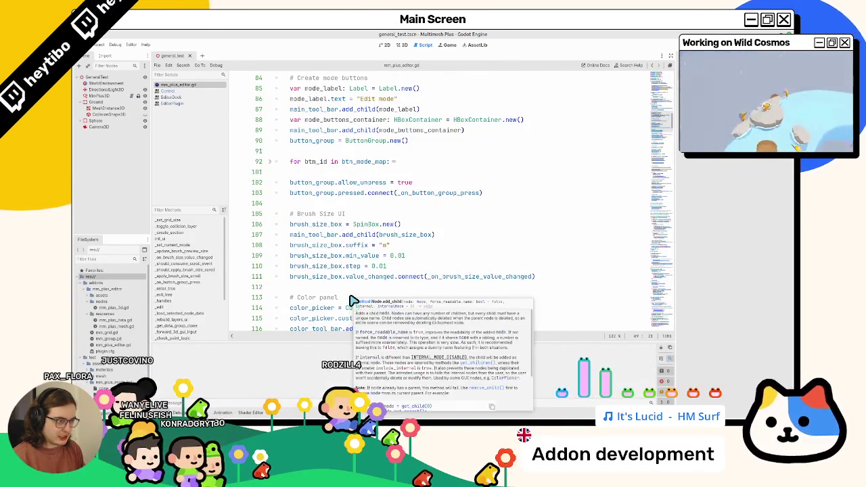
pyautogui.scroll(2, 353, 301)
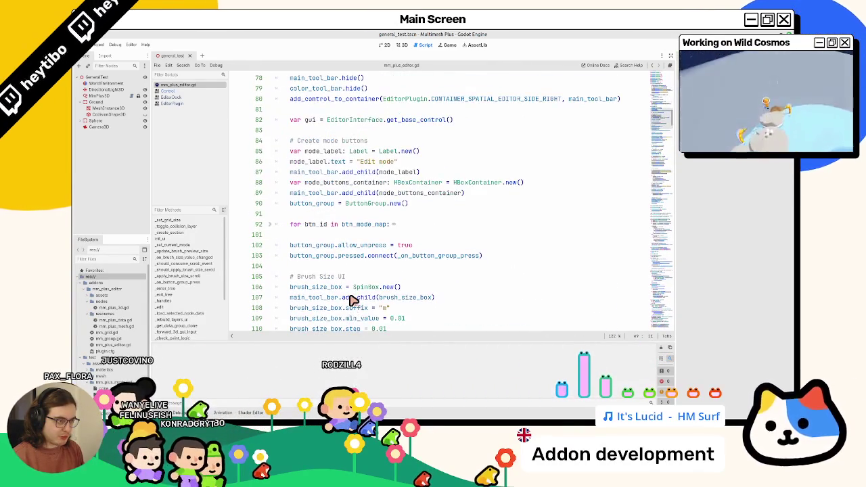
pyautogui.doubleClick(336, 153)
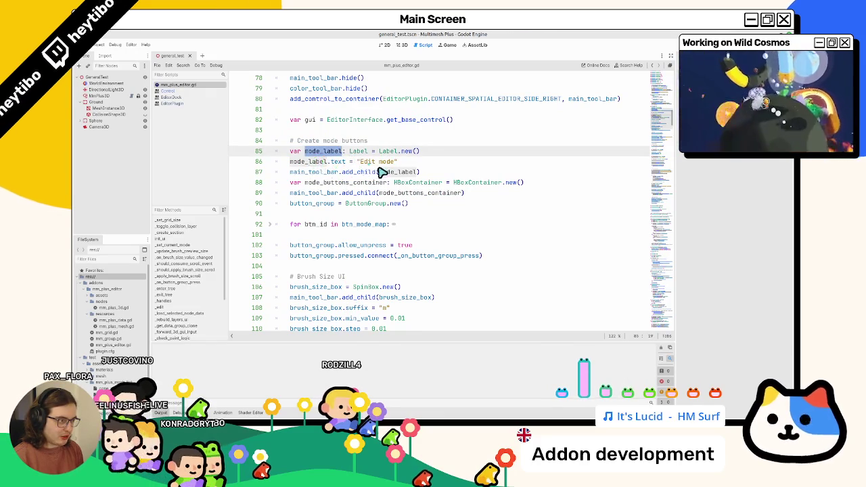
pyautogui.doubleClick(389, 172)
pyautogui.write('_create_section')
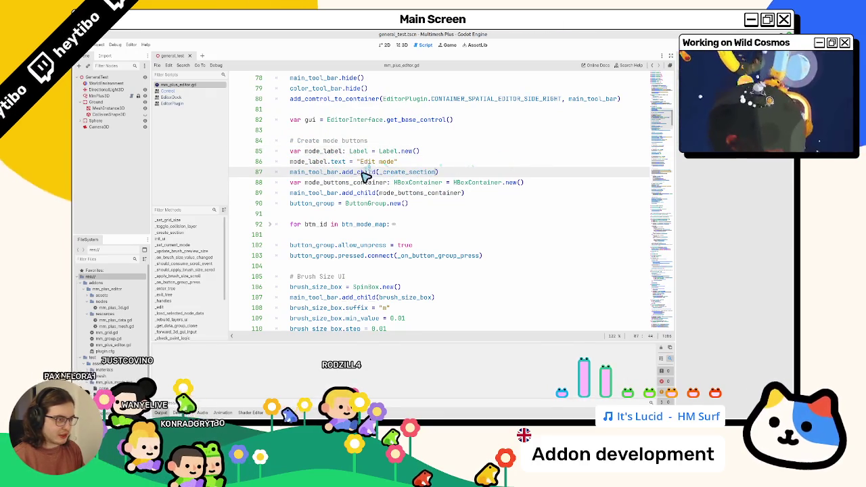
pyautogui.hotkey('ctrl', 'z')
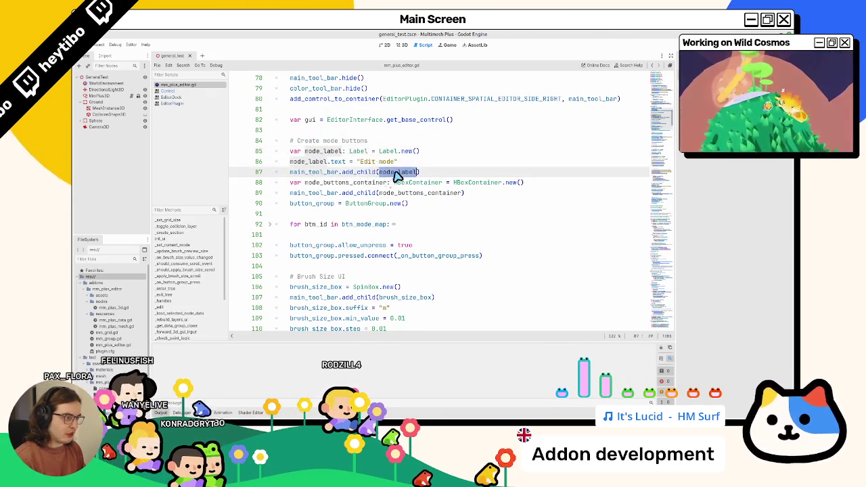
pyautogui.write('_create_section(')
pyautogui.press('Return')
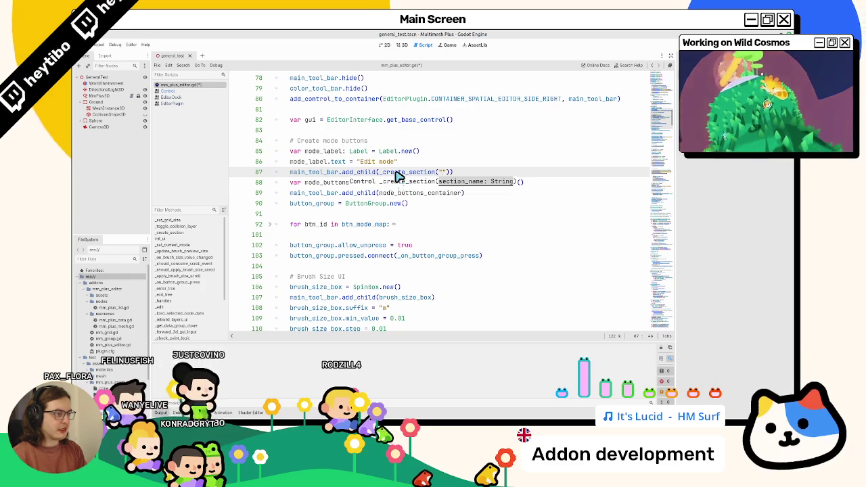
pyautogui.write('Edit Mode')
# Delete the old mode_label declaration lines and save the script
pyautogui.moveTo(397, 174)
pyautogui.mouseDown()
pyautogui.moveTo(387, 163)
pyautogui.moveTo(399, 151)
pyautogui.mouseUp()
pyautogui.press('BackSpace')
pyautogui.press('BackSpace')
pyautogui.hotkey('ctrl', 's')
pyautogui.moveTo(321, 150); pyautogui.dragTo(506, 155)
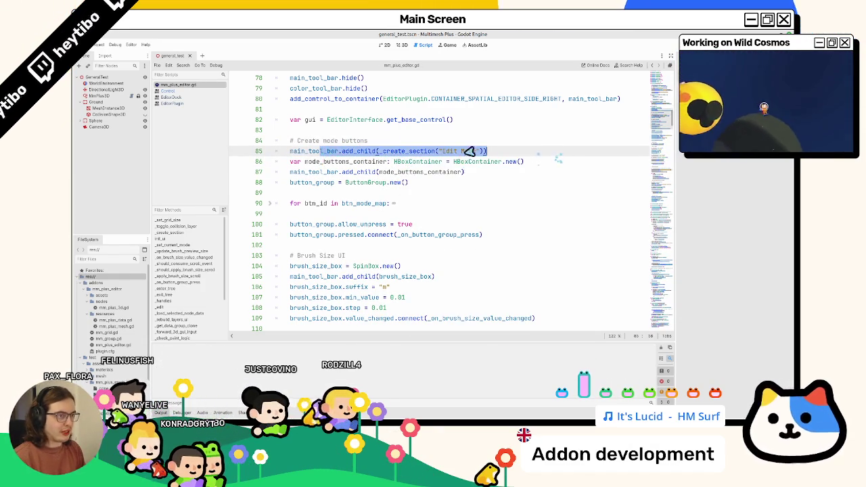
pyautogui.click(103, 47)
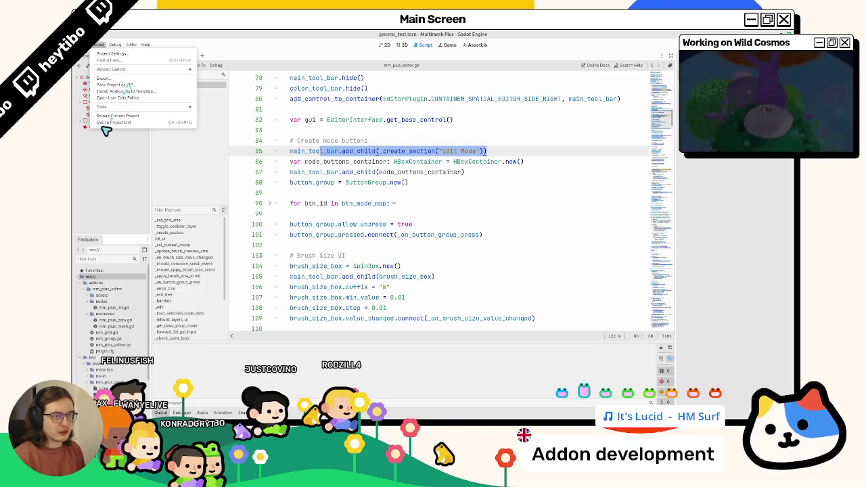
# Reload the current project and select MmPlus3D to show its Paint/Scale/Colorize panel
pyautogui.click(112, 116)
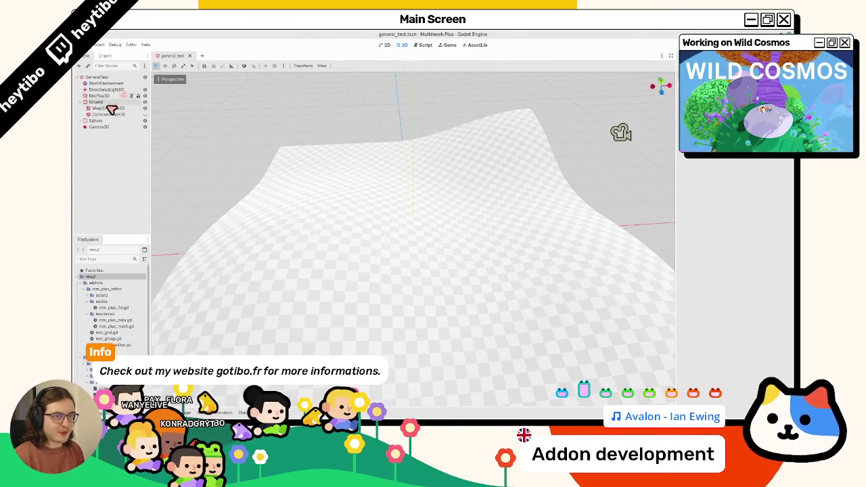
pyautogui.click(108, 96)
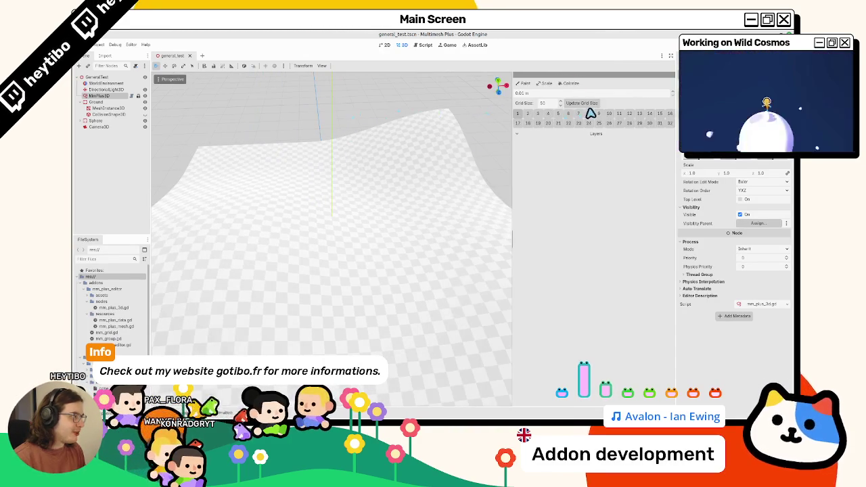
pyautogui.click(426, 44)
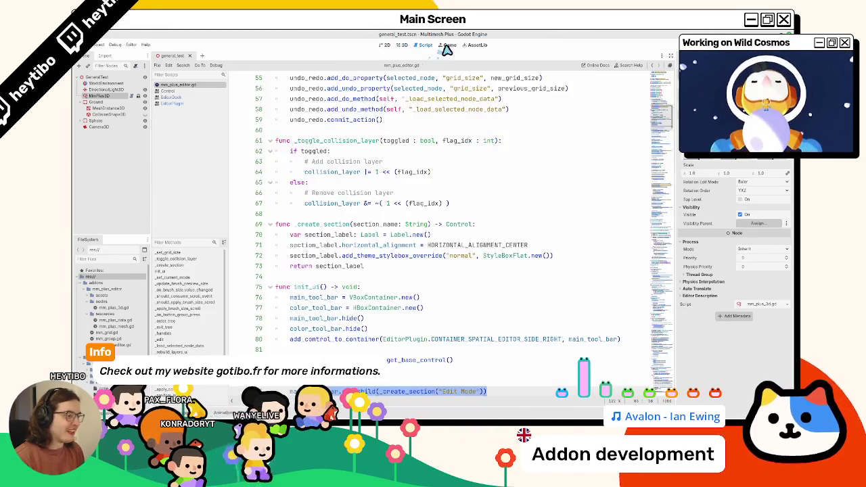
# Add section_label.text = section_name after Label.new() in _create_section
pyautogui.scroll(-5, 433, 270)
pyautogui.doubleClick(423, 297)
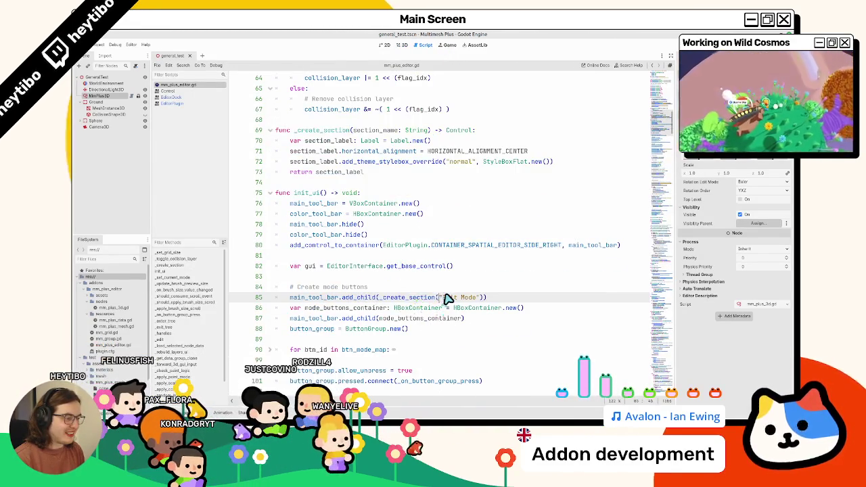
pyautogui.scroll(8, 433, 297)
pyautogui.scroll(-5, 406, 277)
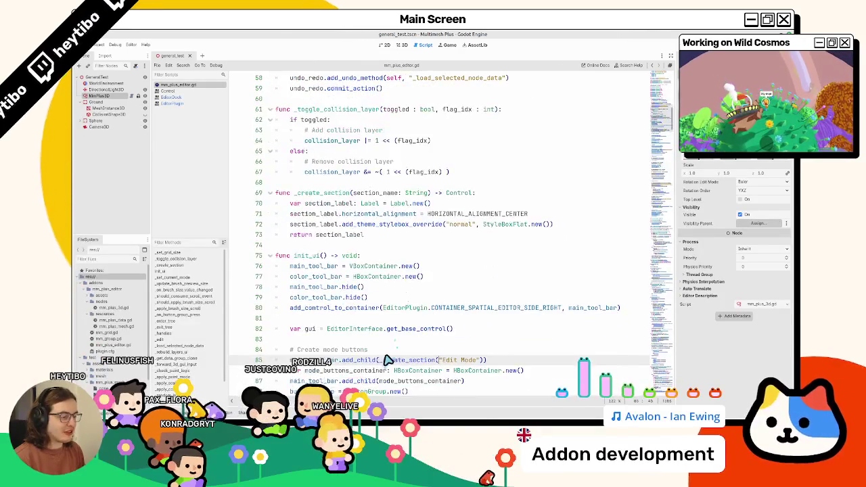
pyautogui.click(433, 202)
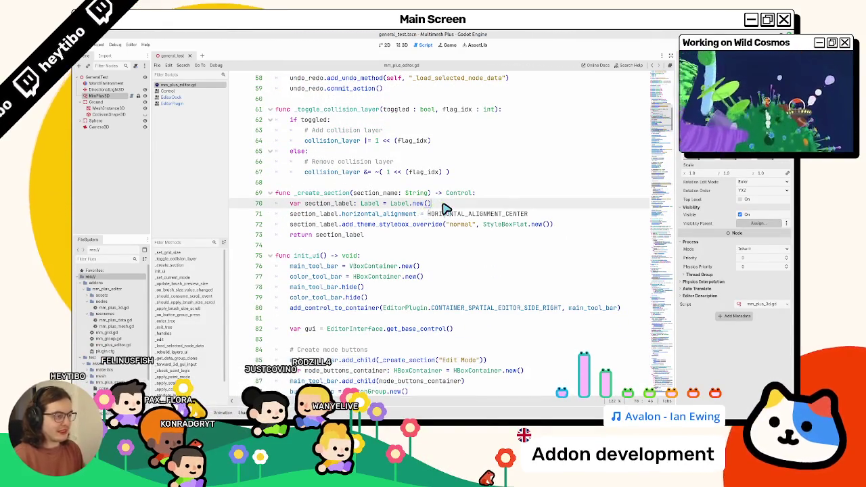
pyautogui.press('Return')
pyautogui.write('secti')
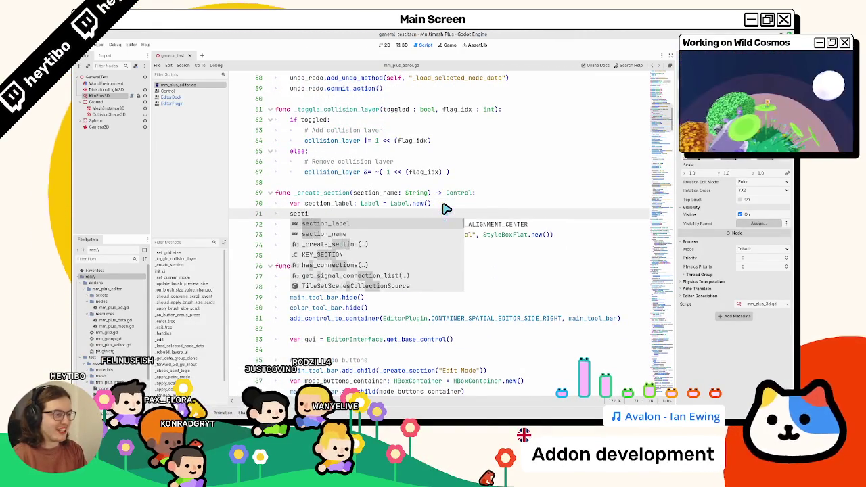
pyautogui.write('on_label.text =')
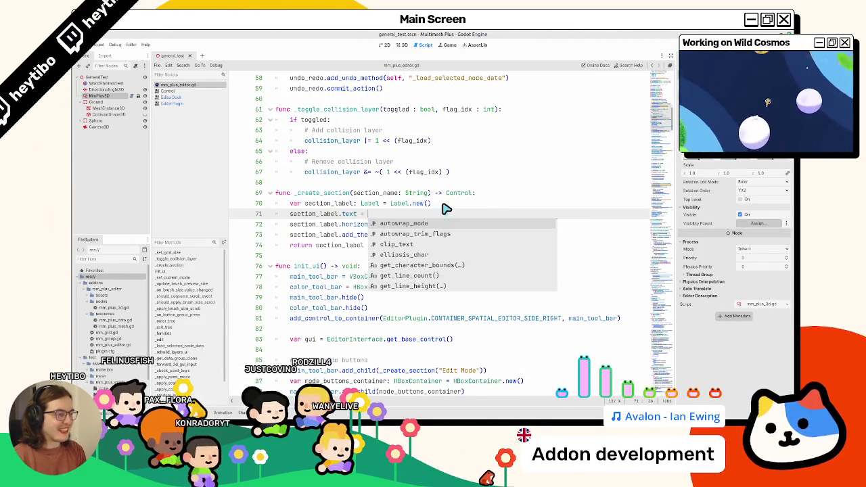
pyautogui.write(' section_name')
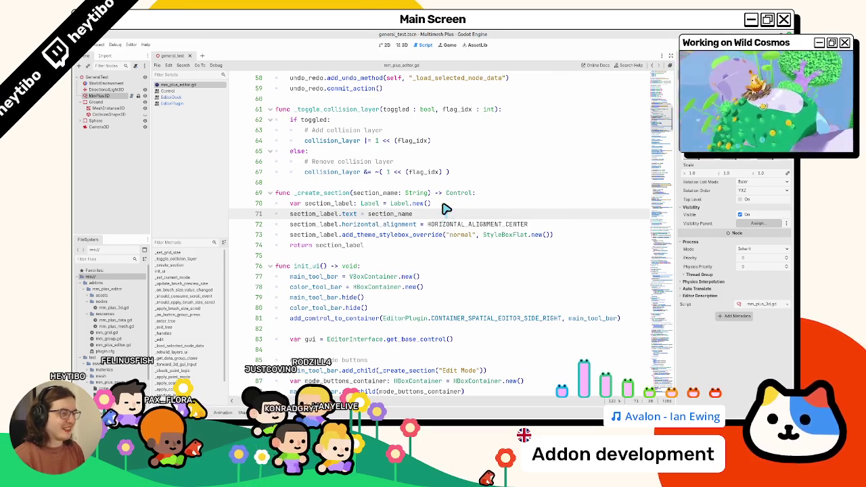
# Select the Edit Mode section line 86 and bring up the Figma toolbar mockup
pyautogui.doubleClick(312, 215)
pyautogui.scroll(-6, 313, 220)
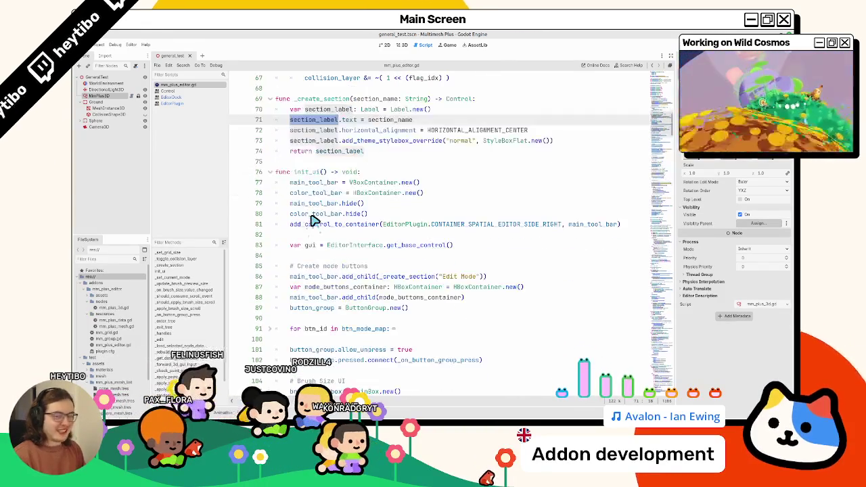
pyautogui.moveTo(295, 183); pyautogui.dragTo(615, 186)
pyautogui.hotkey('ctrl', 'c')
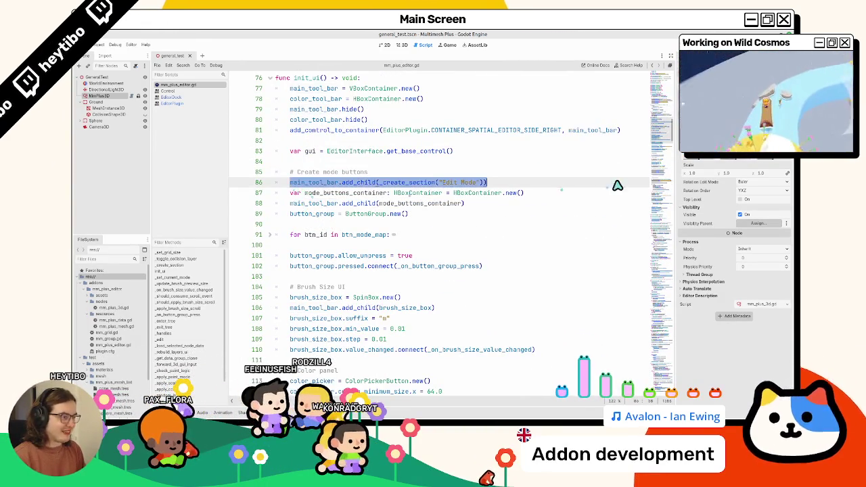
pyautogui.hotkey('alt', 'Tab')
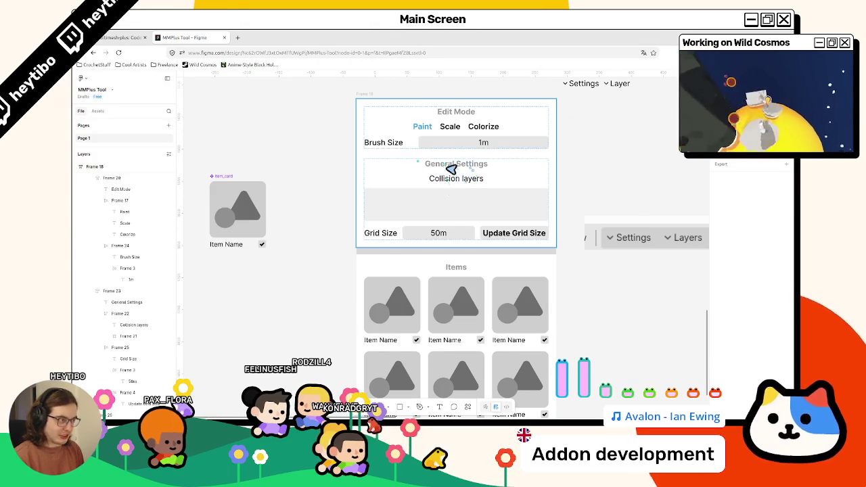
pyautogui.hotkey('alt', 'Tab')
pyautogui.scroll(-2, 380, 209)
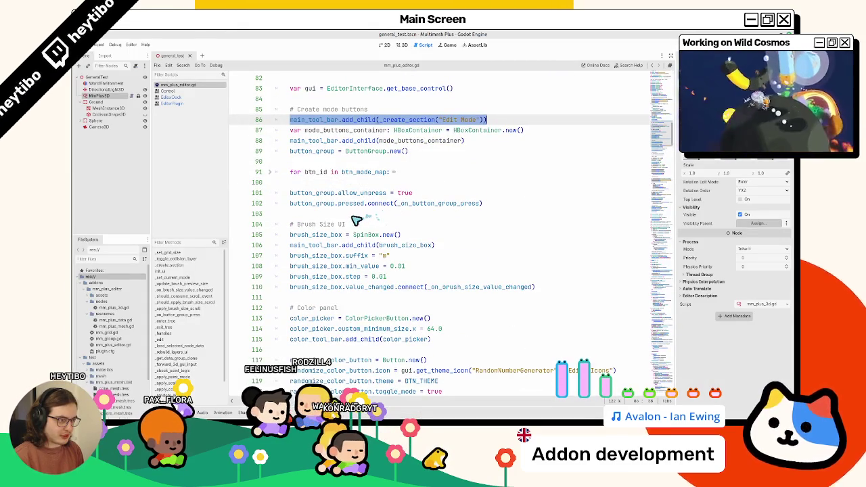
pyautogui.hotkey('alt', 'Tab')
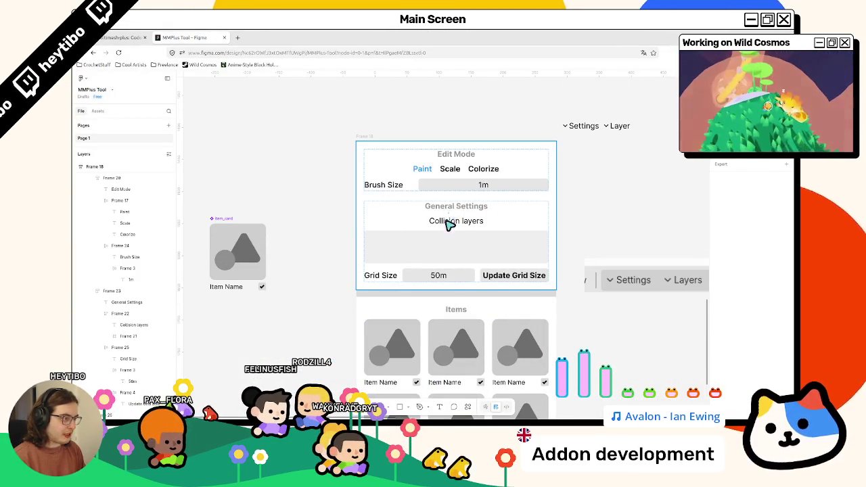
pyautogui.hotkey('alt', 'Tab')
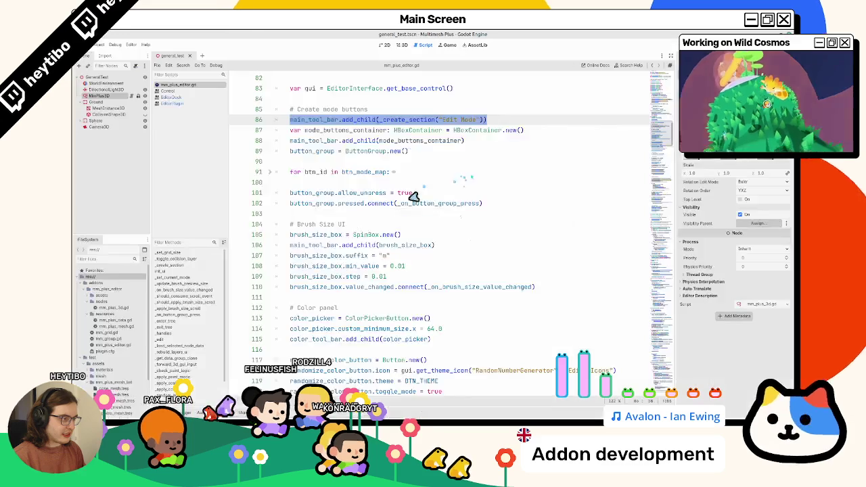
pyautogui.scroll(1, 407, 209)
pyautogui.hotkey('alt', 'Tab')
pyautogui.hotkey('alt', 'Tab')
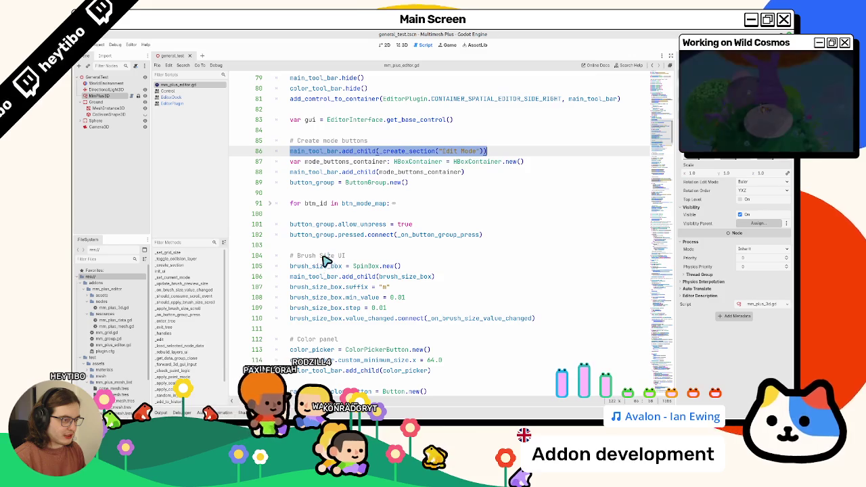
pyautogui.hotkey('alt', 'Tab')
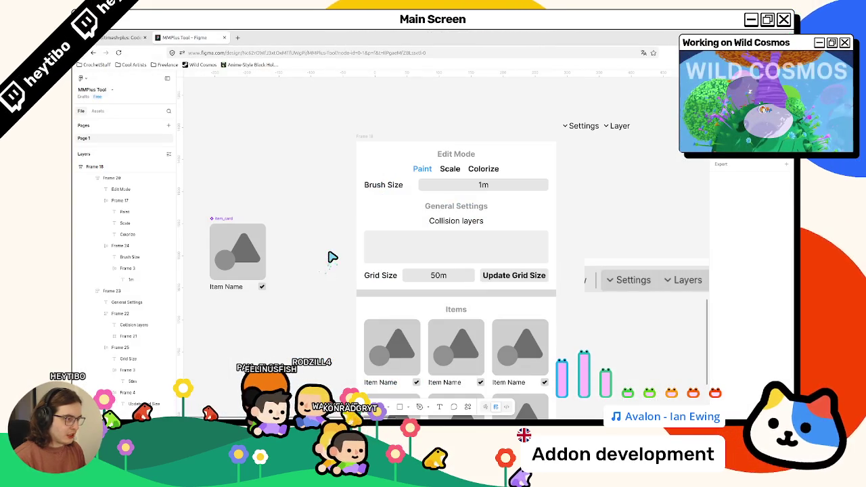
pyautogui.hotkey('alt', 'Tab')
pyautogui.scroll(-6, 331, 258)
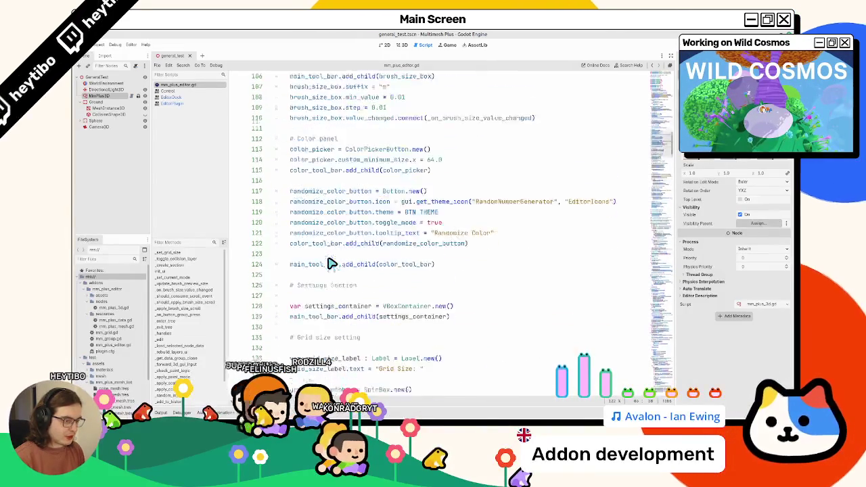
# Paste the Edit Mode header line at line 127 and rename it to "General Settings"
pyautogui.hotkey('ctrl', 'v')
pyautogui.moveTo(441, 246); pyautogui.dragTo(477, 246)
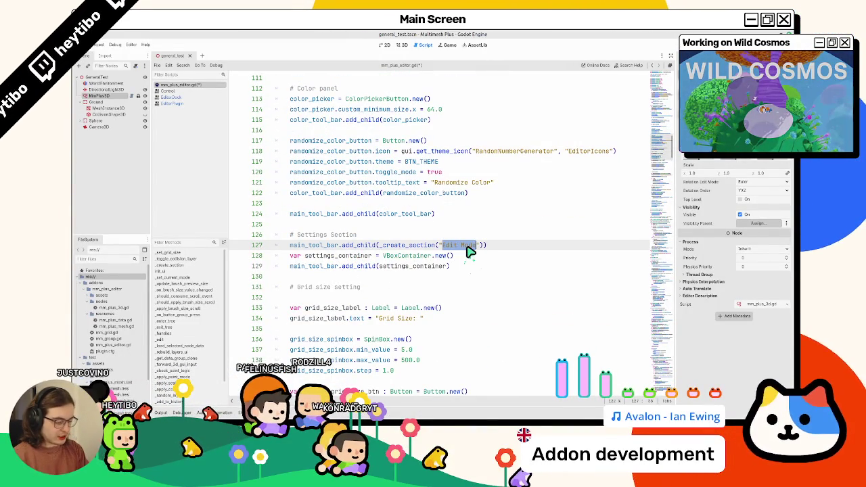
pyautogui.write('General Settin')
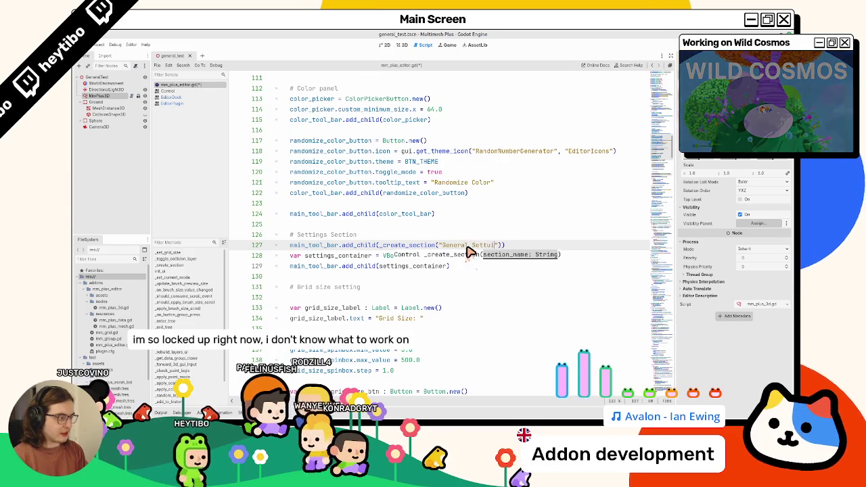
pyautogui.write('gs')
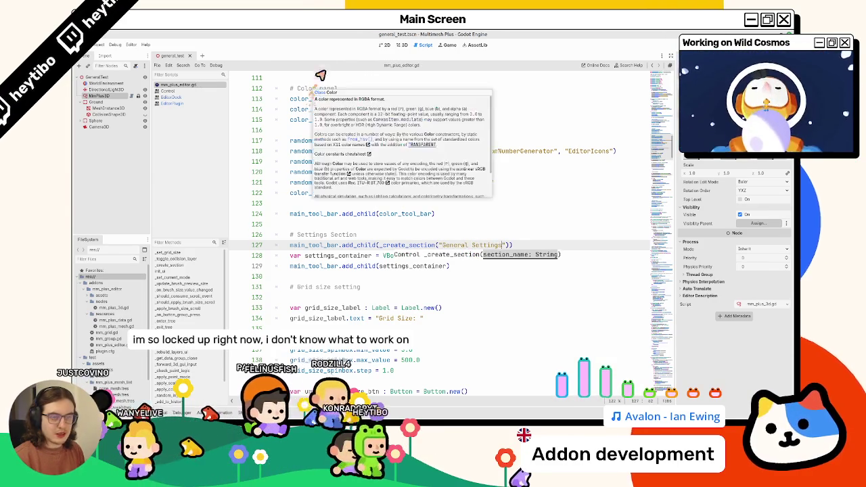
pyautogui.click(400, 45)
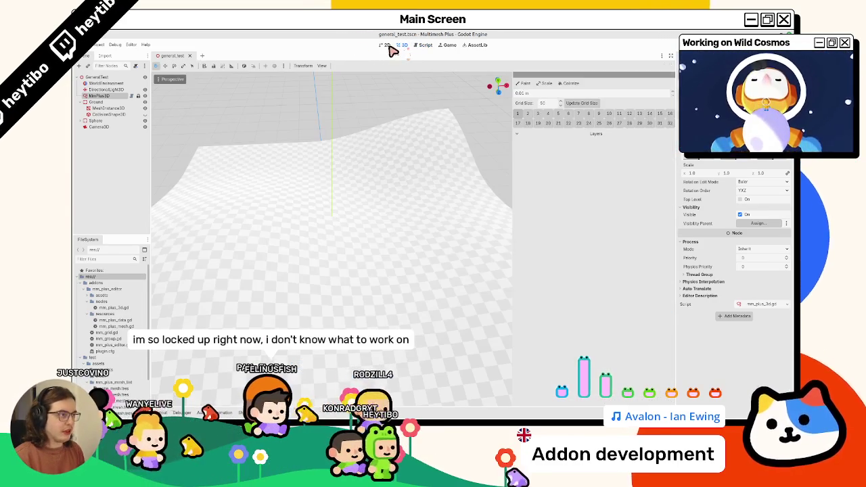
# Reselect MmPlus3D so the panel shows the Edit Mode and General Settings headers
pyautogui.click(102, 45)
pyautogui.click(106, 54)
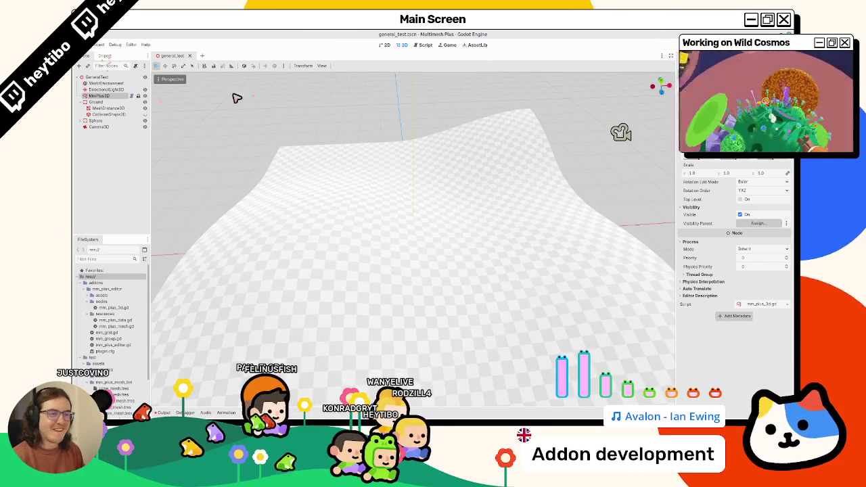
pyautogui.click(126, 90)
pyautogui.click(128, 96)
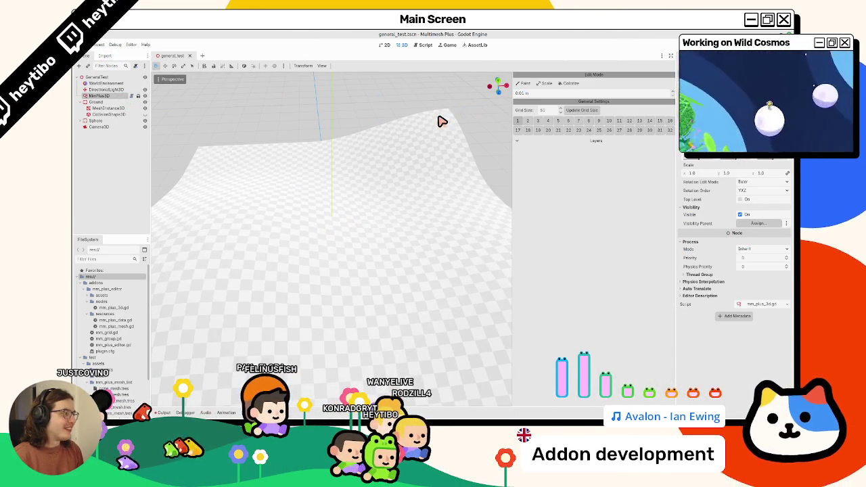
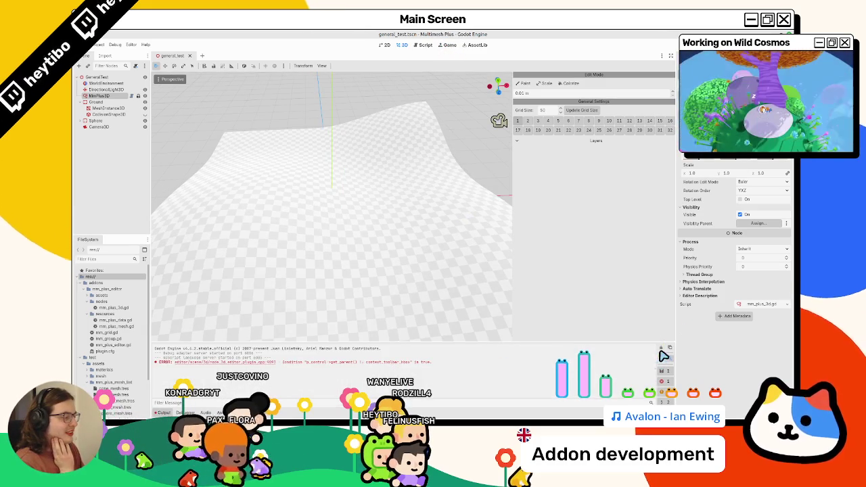
# Clear the error messages from the output log and save the scene
pyautogui.click(661, 348)
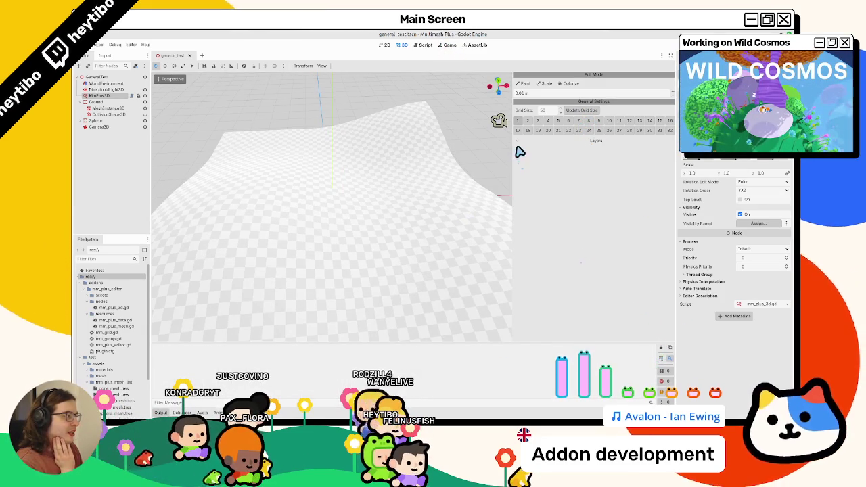
pyautogui.scroll(5, 758, 223)
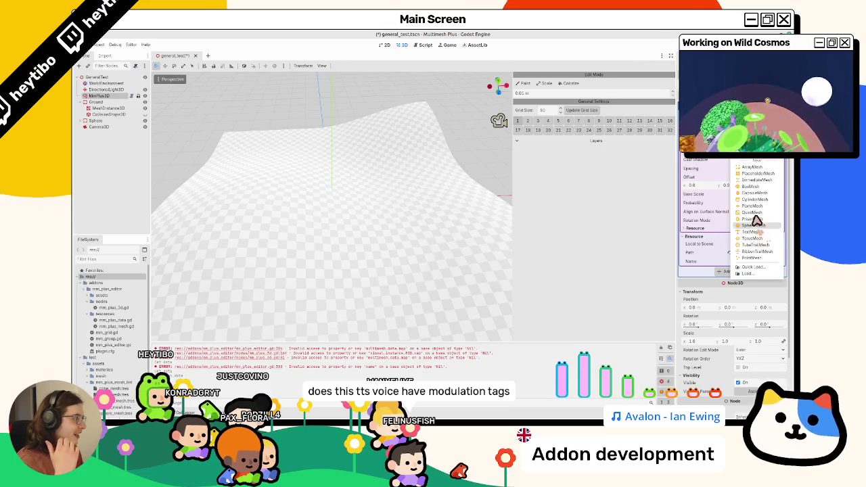
pyautogui.hotkey('ctrl', 's')
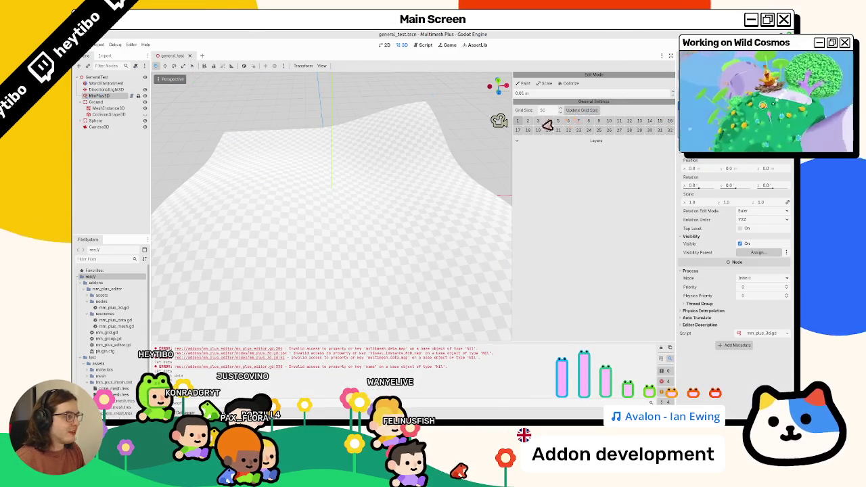
# With MmPlus3D in Paint mode, paint cubes, then widen the brush to 10 m for a broad patch
pyautogui.click(343, 220)
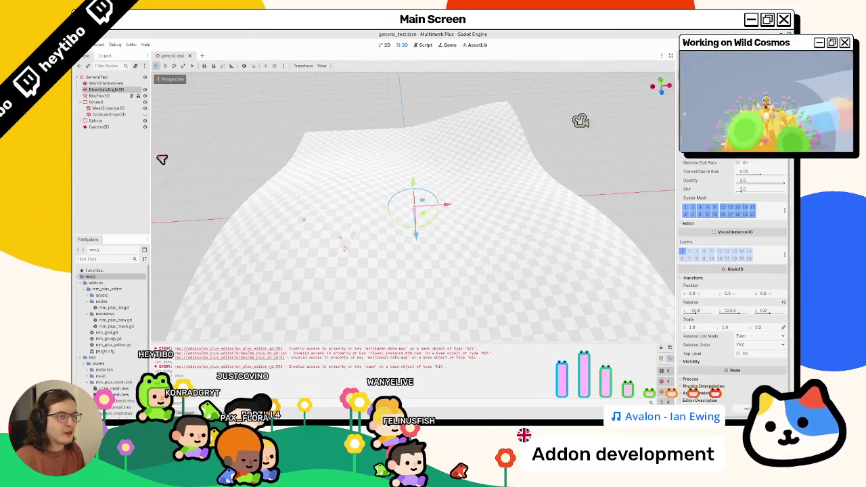
pyautogui.click(99, 96)
pyautogui.click(524, 83)
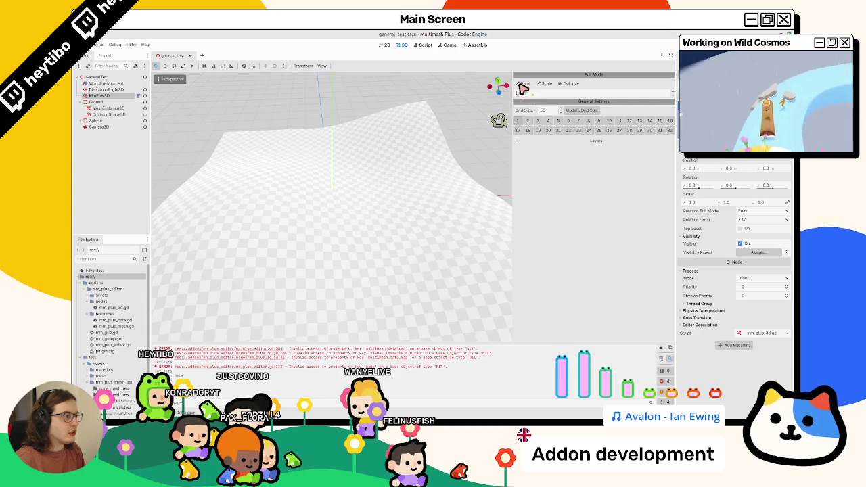
pyautogui.click(368, 242)
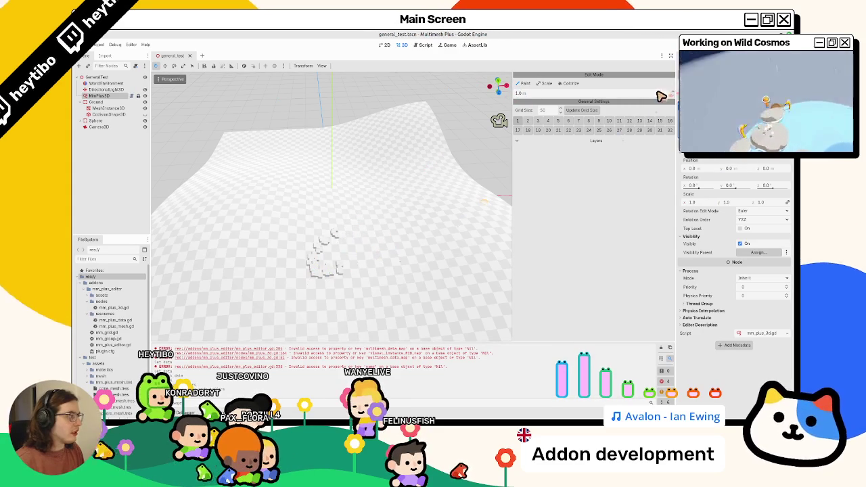
pyautogui.moveTo(335, 230); pyautogui.dragTo(386, 240)
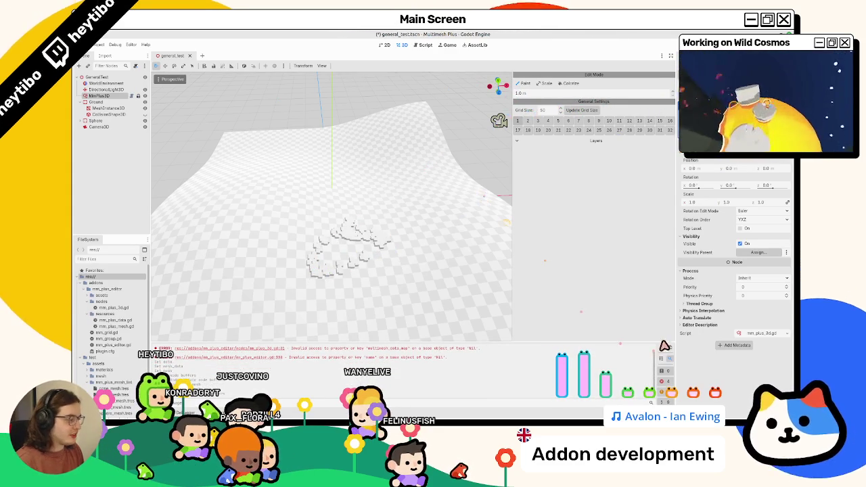
pyautogui.click(556, 95)
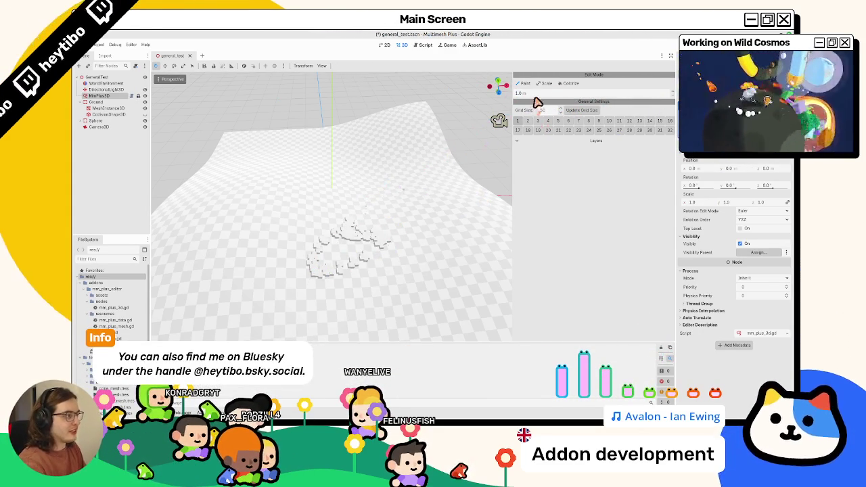
pyautogui.write('0')
pyautogui.moveTo(361, 192)
pyautogui.mouseDown()
pyautogui.moveTo(290, 236)
pyautogui.moveTo(338, 285)
pyautogui.moveTo(332, 245)
pyautogui.moveTo(372, 226)
pyautogui.moveTo(410, 253)
pyautogui.moveTo(407, 226)
pyautogui.moveTo(452, 212)
pyautogui.moveTo(416, 269)
pyautogui.moveTo(300, 178)
pyautogui.mouseUp()
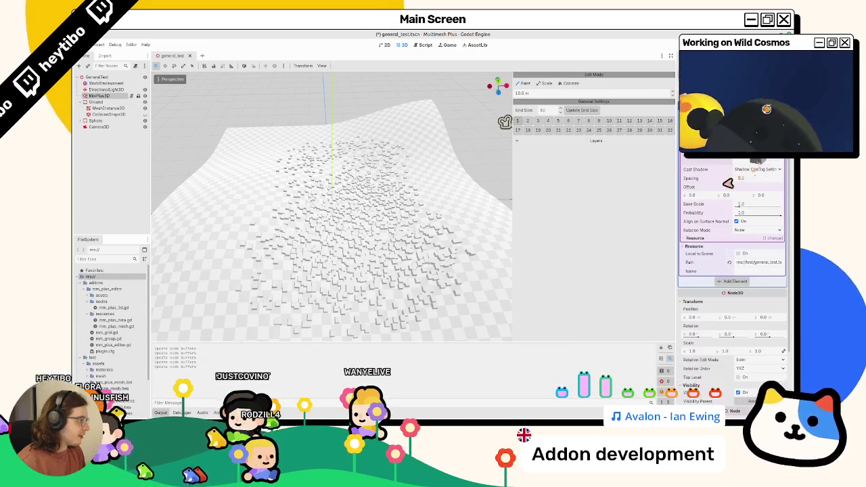
# Swap the element's mesh from cube_mesh.tres to flower_mesh.tres and save the scene
pyautogui.scroll(-3, 129, 325)
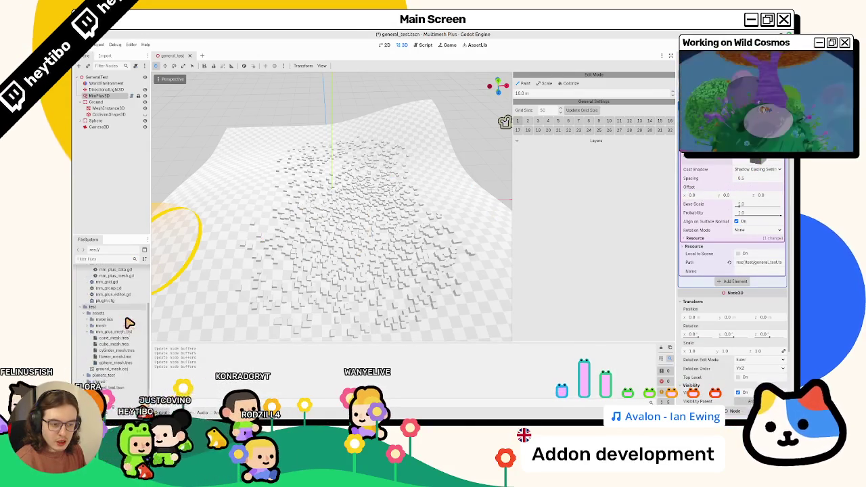
pyautogui.moveTo(115, 343); pyautogui.dragTo(790, 185)
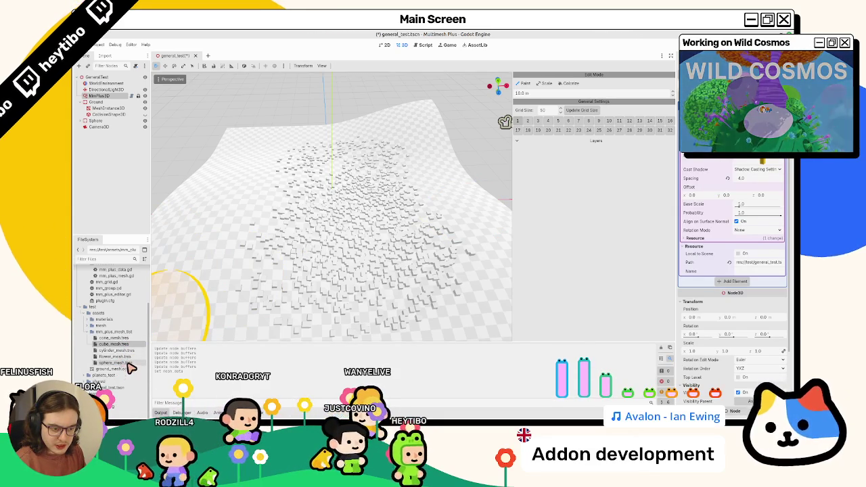
pyautogui.click(115, 356)
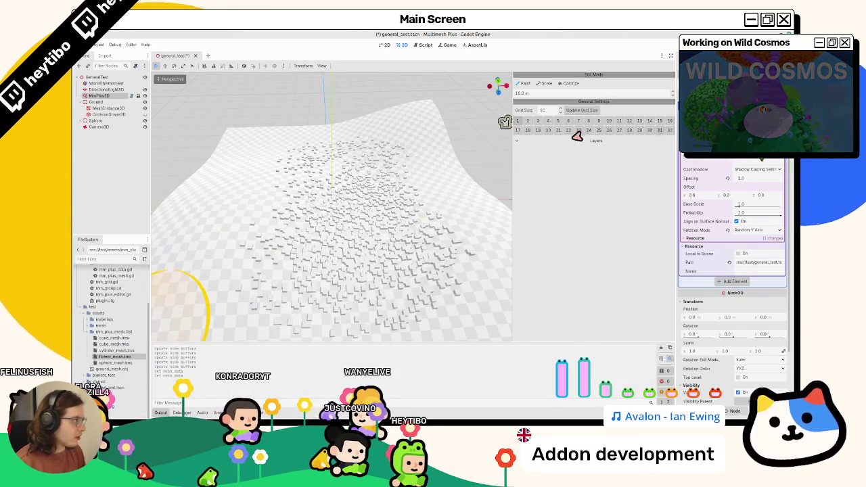
pyautogui.hotkey('ctrl', 's')
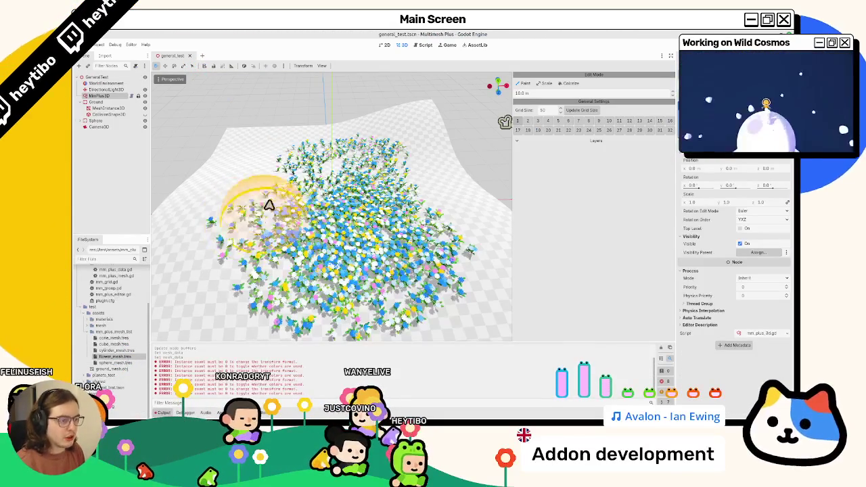
# Paint flowers over the empty terrain area with MmPlus3D and save the scene
pyautogui.moveTo(264, 210); pyautogui.dragTo(372, 242)
pyautogui.click(114, 96)
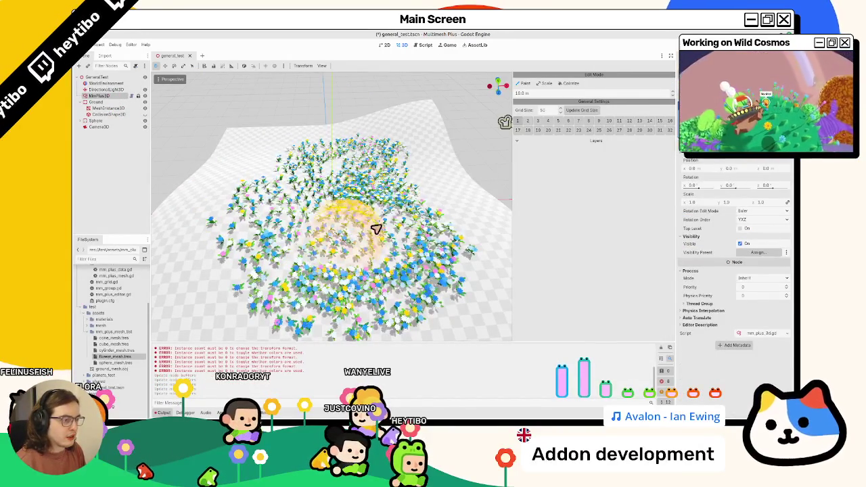
pyautogui.scroll(5, 373, 232)
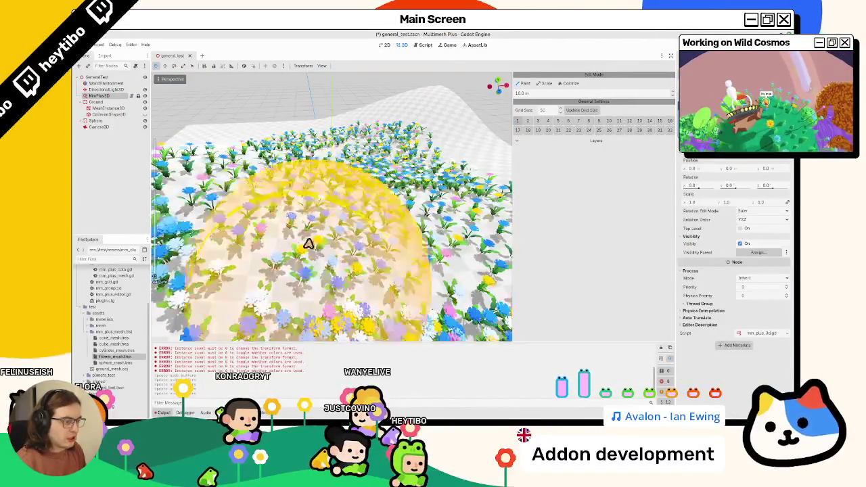
pyautogui.moveTo(362, 247)
pyautogui.mouseDown()
pyautogui.moveTo(420, 251)
pyautogui.moveTo(445, 289)
pyautogui.moveTo(500, 325)
pyautogui.mouseUp()
pyautogui.hotkey('ctrl', 's')
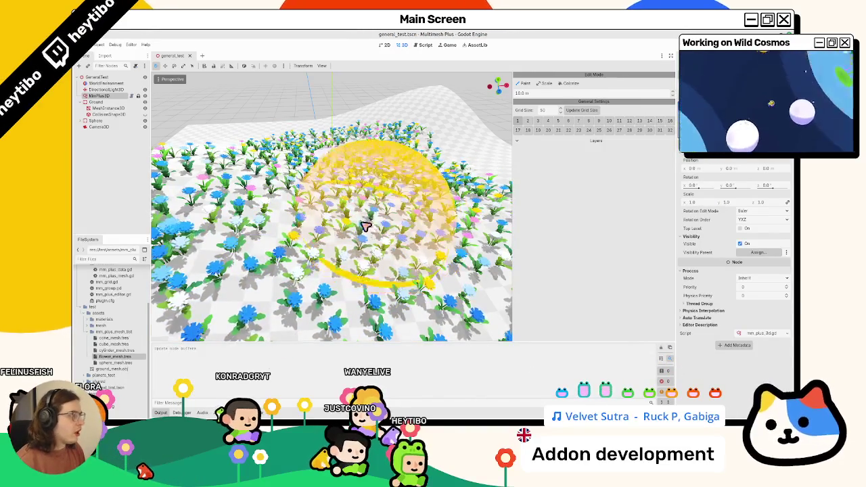
# Switch over to the Figma mockup in the browser
pyautogui.scroll(-3, 369, 218)
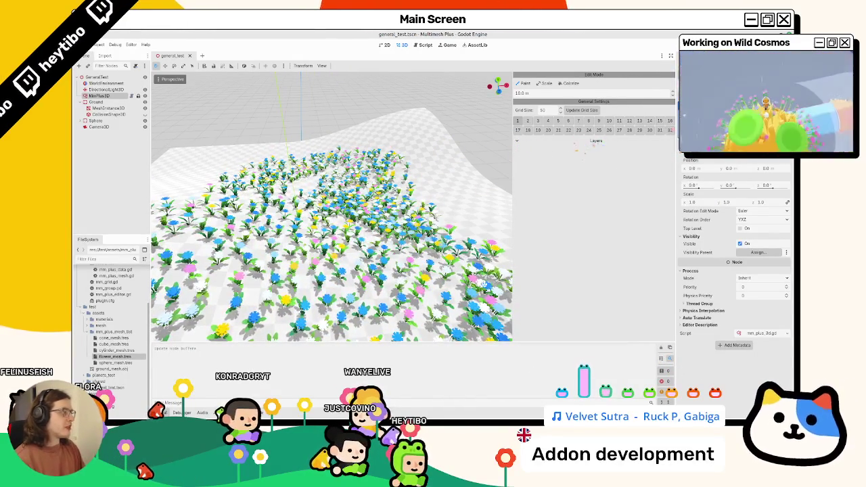
pyautogui.scroll(-1, 736, 257)
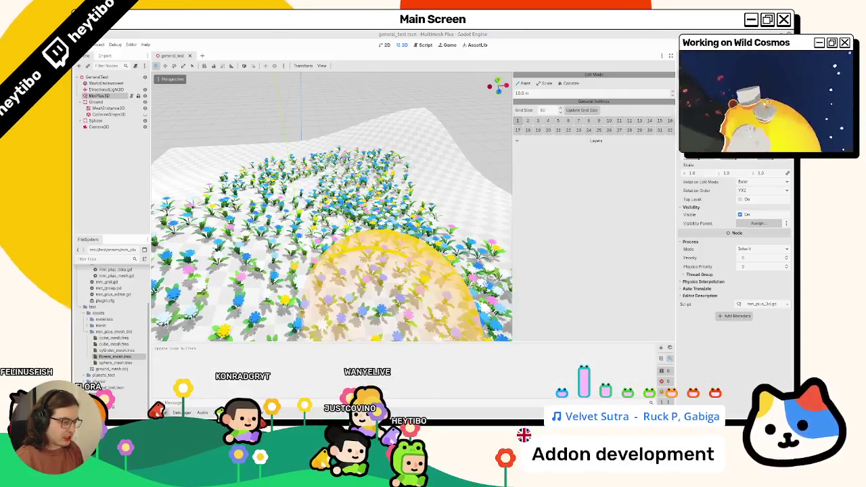
pyautogui.hotkey('alt', 'Tab')
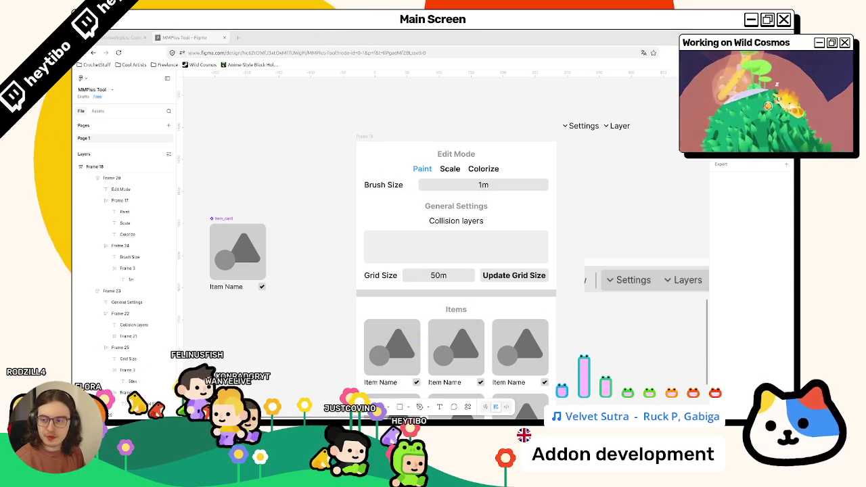
# Shrink the browser window, then make Figma fill the screen again
pyautogui.moveTo(392, 37); pyautogui.dragTo(451, 234)
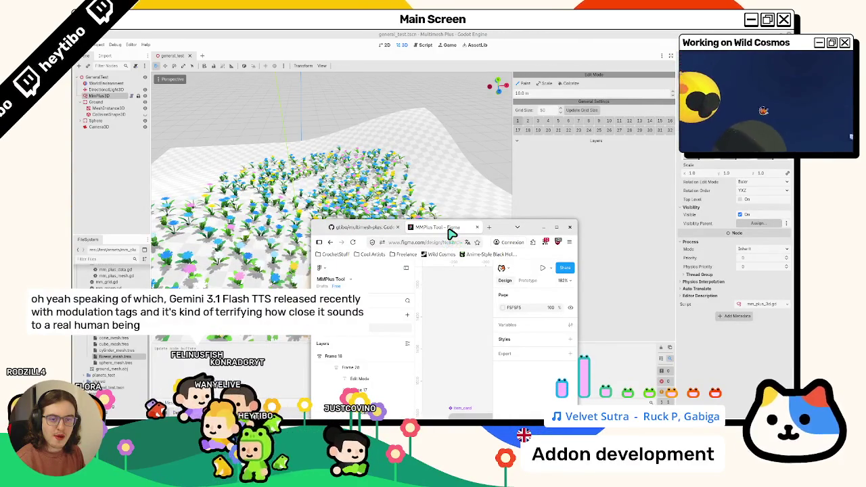
pyautogui.moveTo(451, 233); pyautogui.dragTo(450, 233)
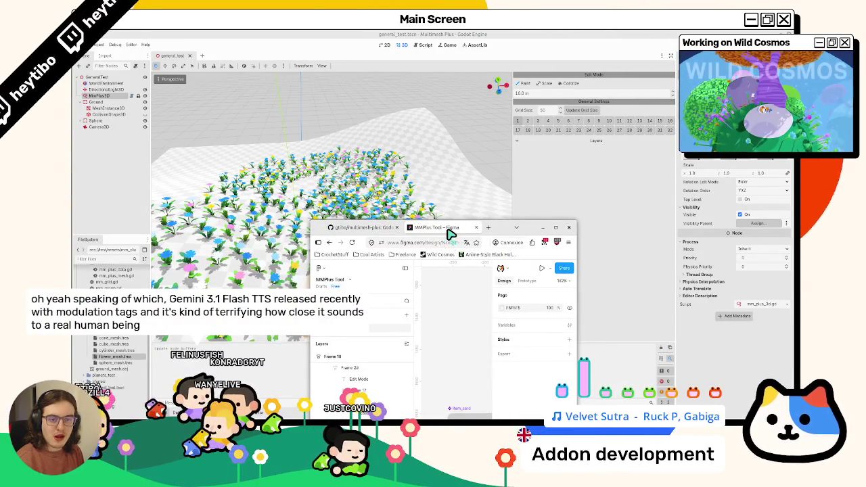
pyautogui.moveTo(451, 234)
pyautogui.mouseDown()
pyautogui.moveTo(433, 193)
pyautogui.moveTo(406, 31)
pyautogui.moveTo(416, 103)
pyautogui.moveTo(419, 32)
pyautogui.moveTo(433, 39)
pyautogui.moveTo(426, 35)
pyautogui.mouseUp()
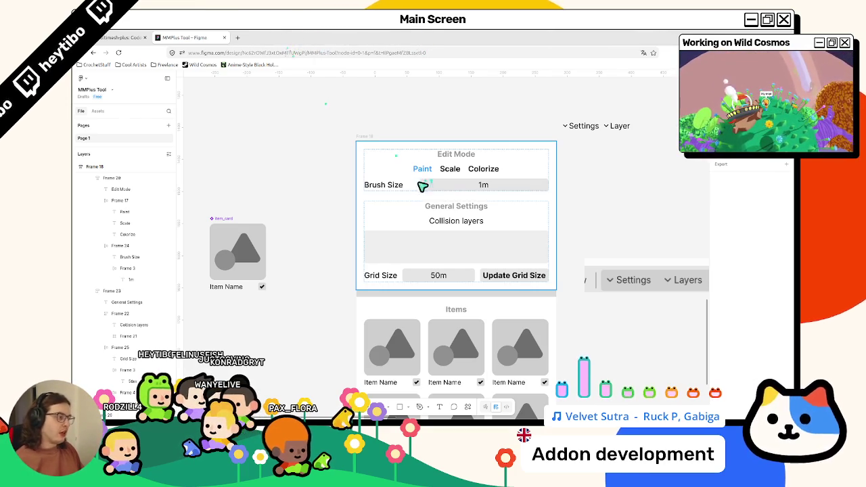
# Crop the Settings/Layers toolbar image from the left to a width of 551
pyautogui.click(587, 271)
pyautogui.moveTo(589, 268)
pyautogui.mouseDown()
pyautogui.moveTo(606, 281)
pyautogui.moveTo(598, 278)
pyautogui.moveTo(602, 267)
pyautogui.moveTo(601, 275)
pyautogui.mouseUp()
pyautogui.scroll(-5, 642, 281)
pyautogui.hscroll(5, 627, 287)
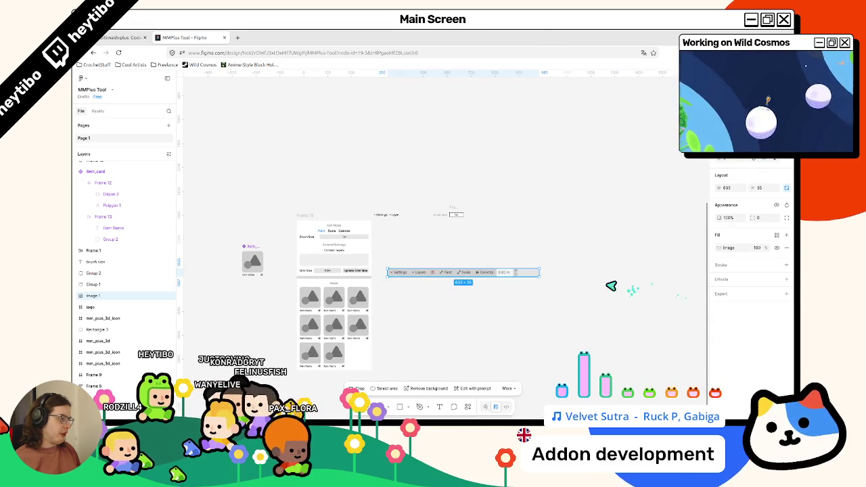
pyautogui.scroll(5, 541, 278)
pyautogui.moveTo(560, 277)
pyautogui.mouseDown()
pyautogui.moveTo(494, 287)
pyautogui.moveTo(419, 267)
pyautogui.moveTo(467, 284)
pyautogui.moveTo(521, 232)
pyautogui.mouseUp()
pyautogui.hscroll(-5, 521, 297)
# Try the toolbar image over the Edit Mode panel, Brush Size and Collision rows, undoing each move
pyautogui.press('Escape')
pyautogui.moveTo(526, 262)
pyautogui.mouseDown()
pyautogui.moveTo(338, 251)
pyautogui.moveTo(507, 255)
pyautogui.mouseUp()
pyautogui.press('Escape')
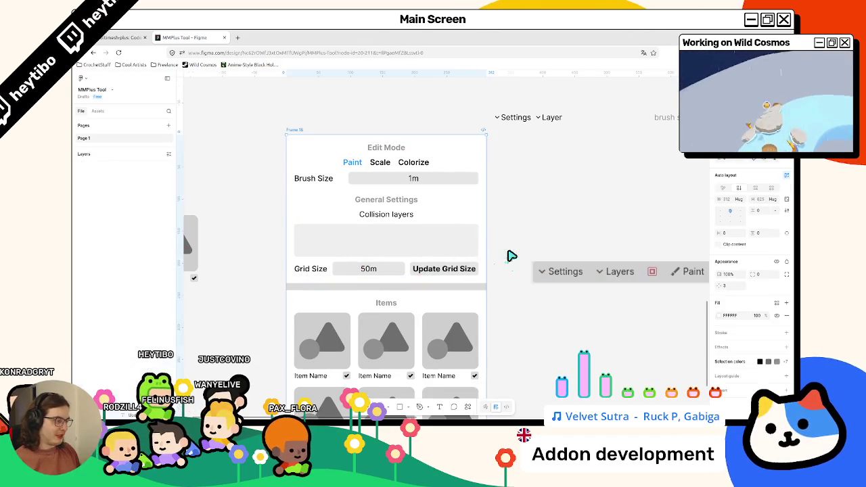
pyautogui.moveTo(516, 277)
pyautogui.mouseDown()
pyautogui.moveTo(373, 273)
pyautogui.moveTo(318, 190)
pyautogui.moveTo(379, 193)
pyautogui.moveTo(394, 165)
pyautogui.mouseUp()
pyautogui.press('Escape')
pyautogui.moveTo(593, 283)
pyautogui.mouseDown()
pyautogui.moveTo(413, 215)
pyautogui.moveTo(425, 194)
pyautogui.moveTo(457, 192)
pyautogui.moveTo(408, 182)
pyautogui.mouseUp()
pyautogui.press('Escape')
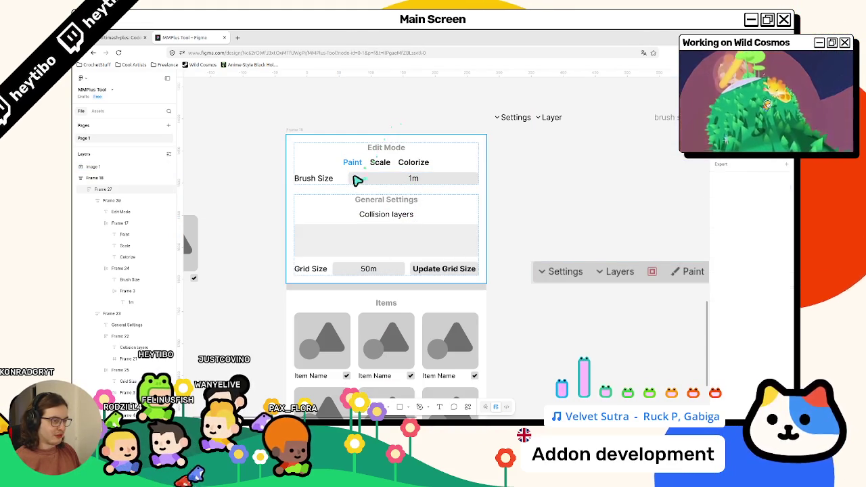
# Shrink the Figma window so it floats over the Godot editor
pyautogui.hotkey('alt', 'Tab')
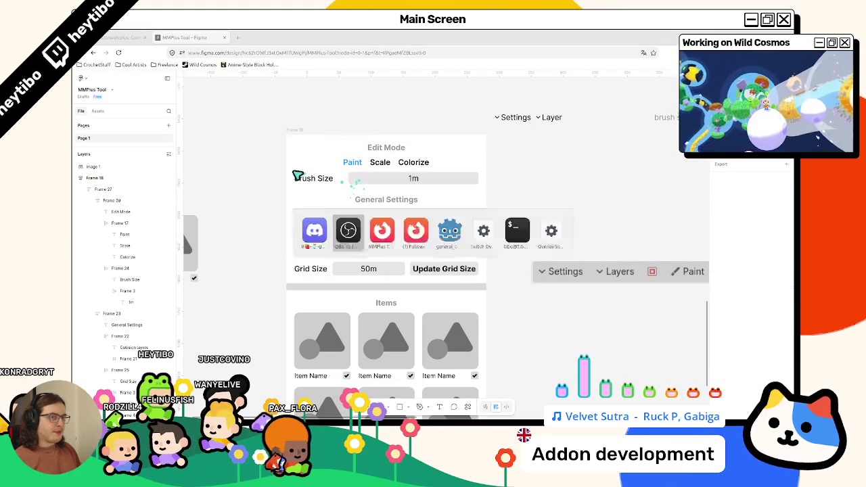
pyautogui.moveTo(325, 37)
pyautogui.mouseDown()
pyautogui.moveTo(419, 78)
pyautogui.moveTo(432, 193)
pyautogui.moveTo(427, 56)
pyautogui.moveTo(413, 174)
pyautogui.moveTo(405, 34)
pyautogui.mouseUp()
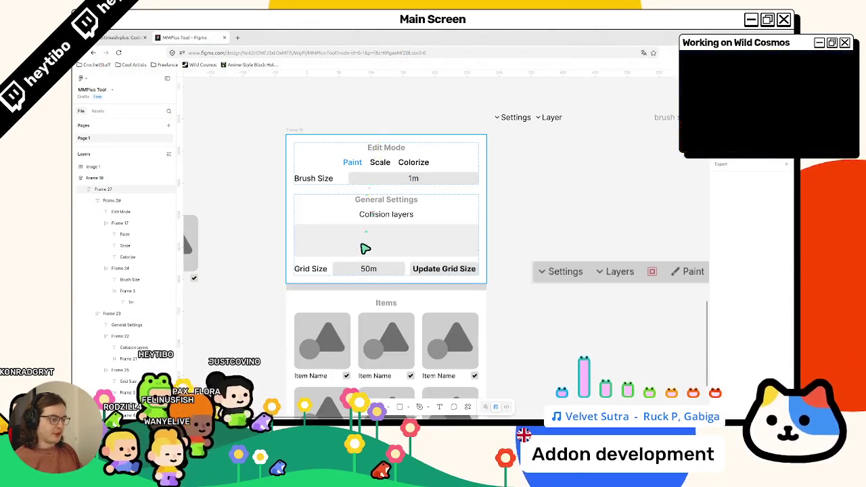
pyautogui.scroll(-3, 404, 277)
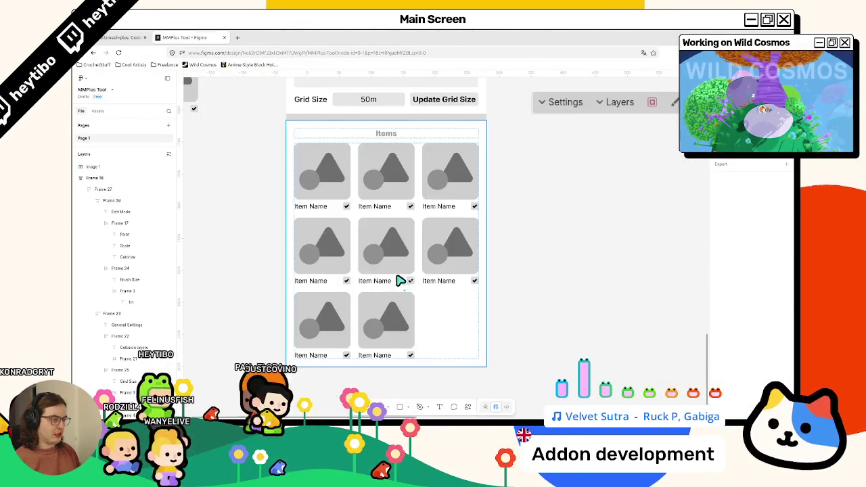
pyautogui.scroll(3, 401, 279)
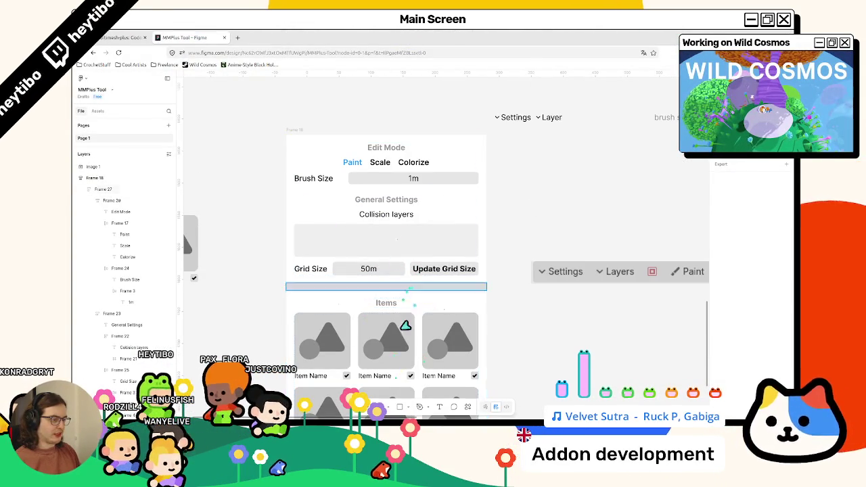
pyautogui.scroll(-3, 393, 334)
pyautogui.press('super+Down')
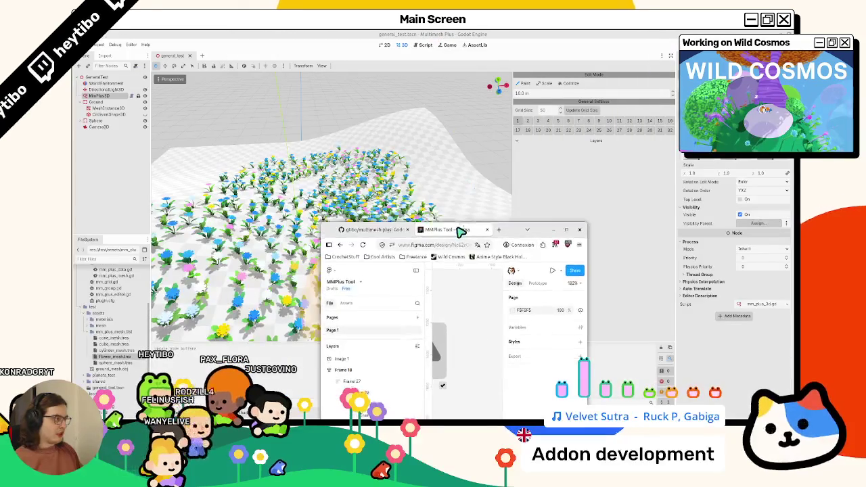
# Drag the floating Figma window to the top edge to maximize the MMPlus Tool mockup
pyautogui.moveTo(460, 230); pyautogui.dragTo(460, 232)
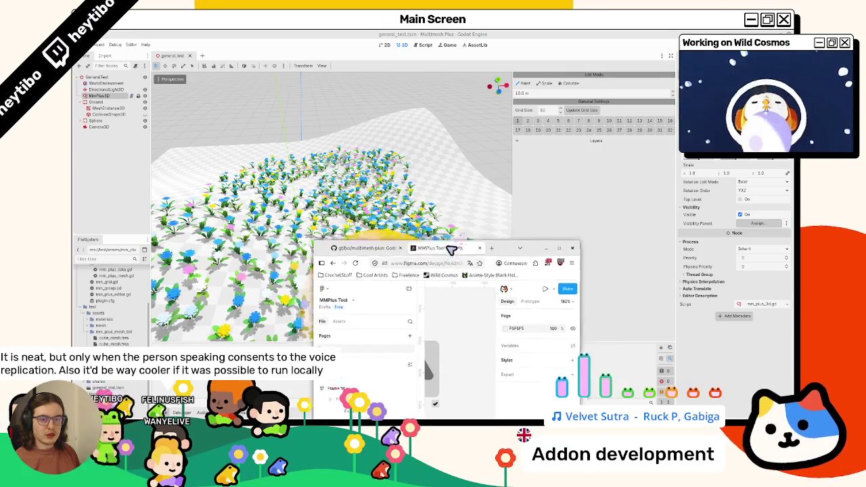
pyautogui.moveTo(460, 232); pyautogui.dragTo(459, 37)
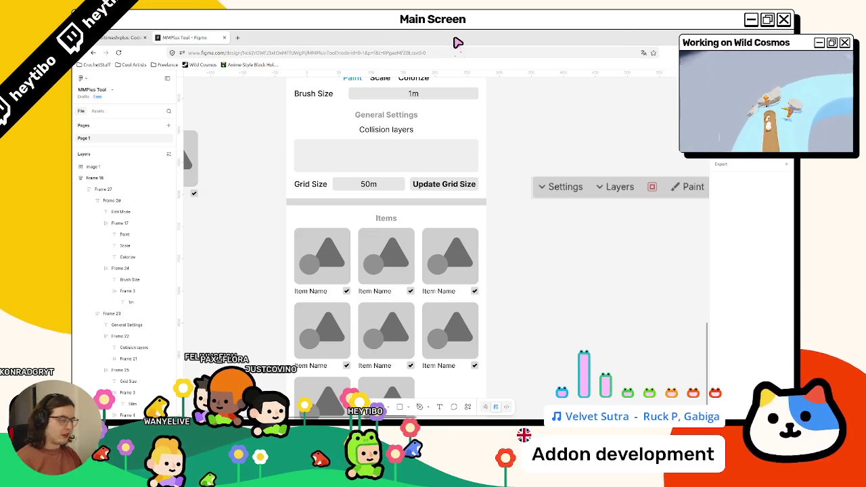
# Scroll the canvas to the Edit Mode frame, then leave Figma for the Godot editor
pyautogui.scroll(2, 437, 220)
pyautogui.scroll(-2, 419, 252)
pyautogui.scroll(2, 419, 252)
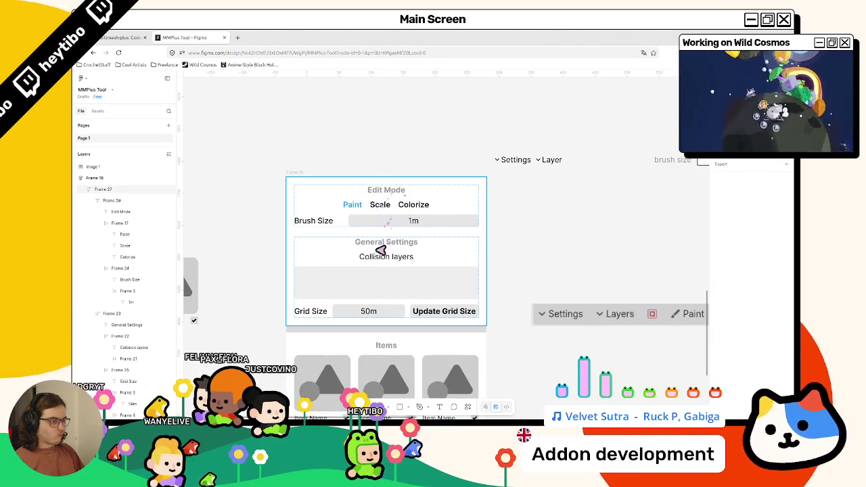
pyautogui.hotkey('alt', 'Tab')
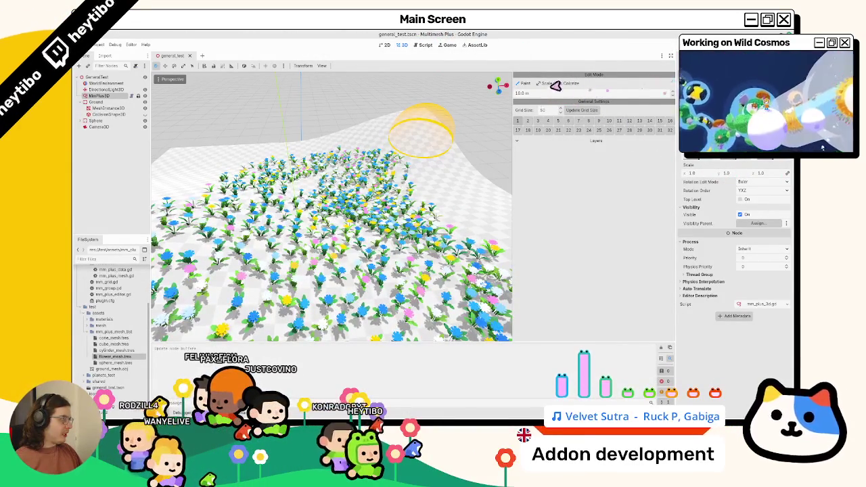
# Try the addon's Colorize, Paint and Scale modes and the paint colour swatch
pyautogui.click(571, 83)
pyautogui.click(544, 84)
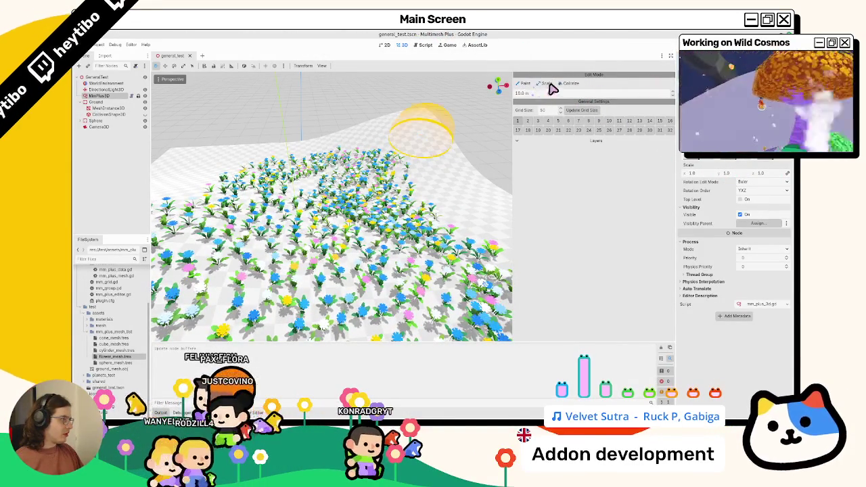
pyautogui.click(565, 85)
pyautogui.click(541, 83)
pyautogui.click(568, 84)
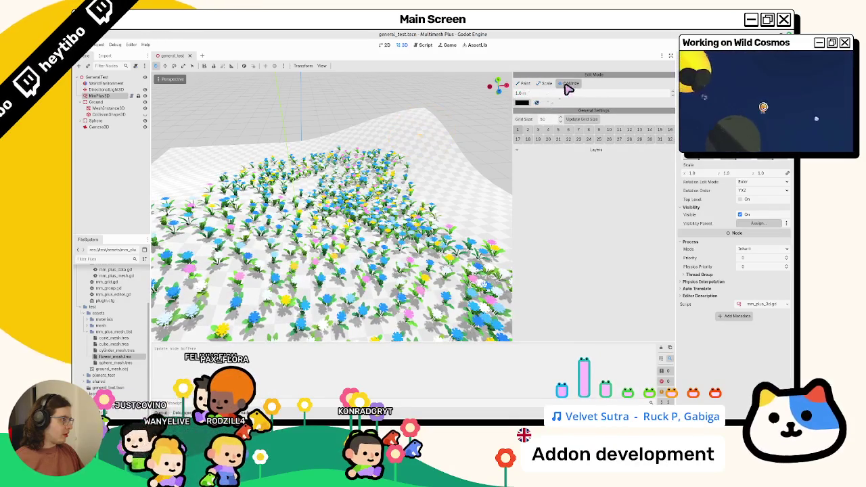
pyautogui.click(523, 106)
pyautogui.click(538, 106)
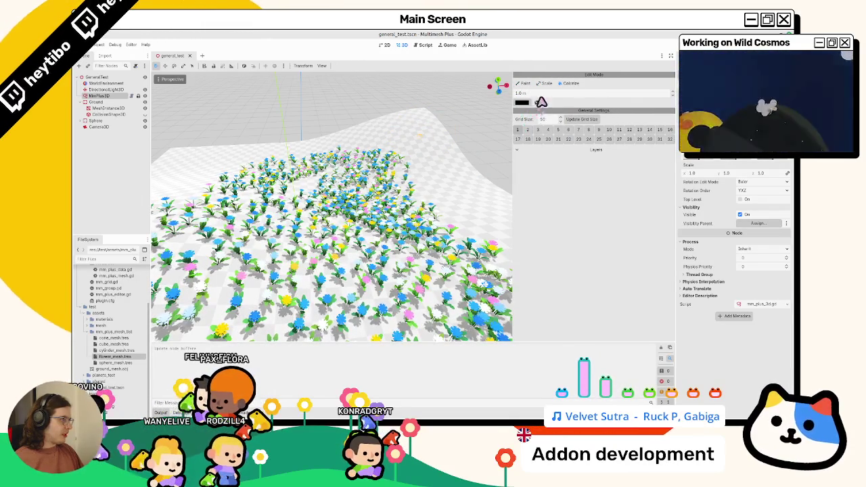
pyautogui.click(545, 84)
pyautogui.click(566, 83)
pyautogui.click(526, 84)
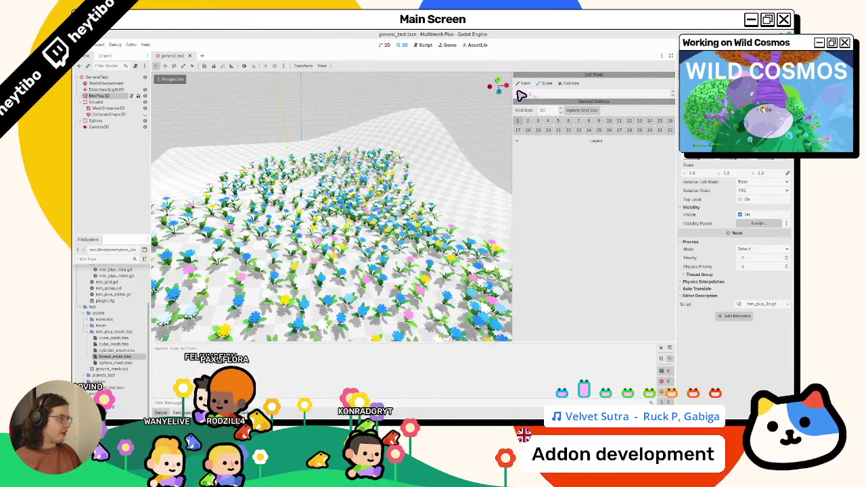
pyautogui.click(550, 84)
pyautogui.click(541, 87)
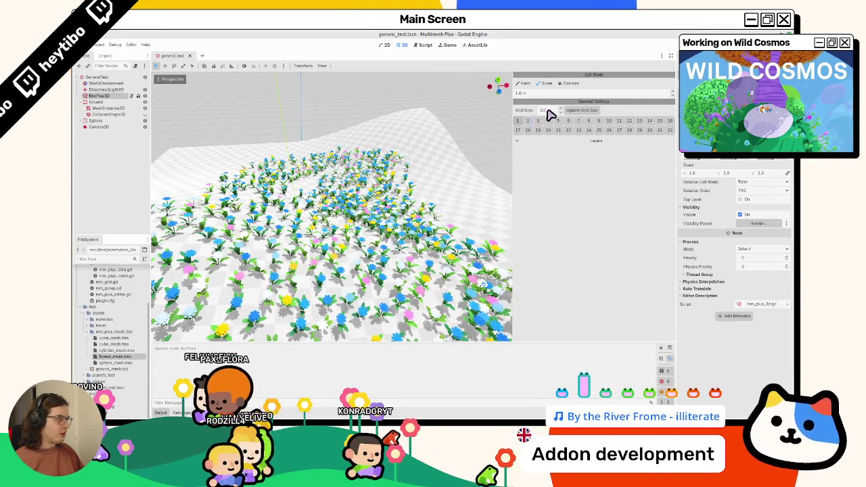
# Peek at the script editor, return to 3D, and collapse then re-expand the Visibility section
pyautogui.click(430, 46)
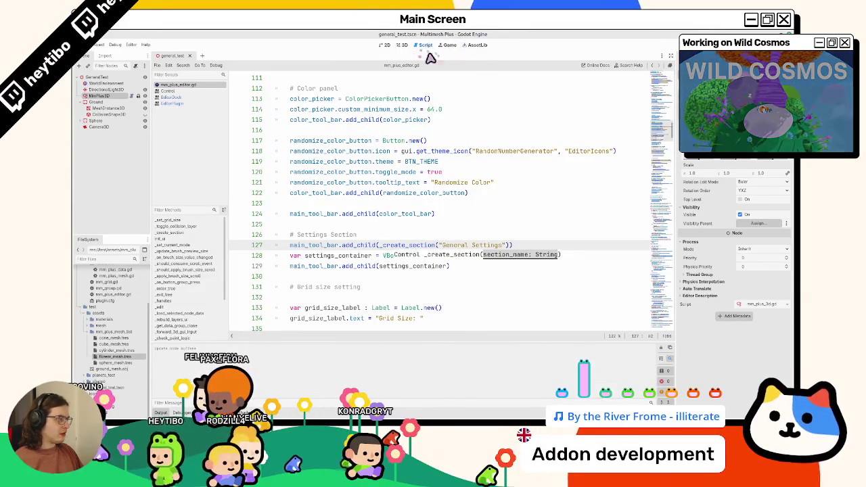
pyautogui.click(404, 44)
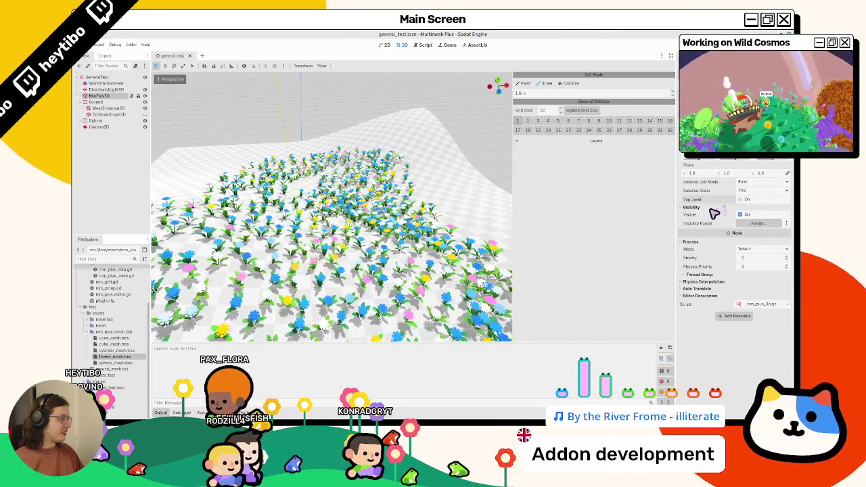
pyautogui.click(712, 208)
pyautogui.click(710, 209)
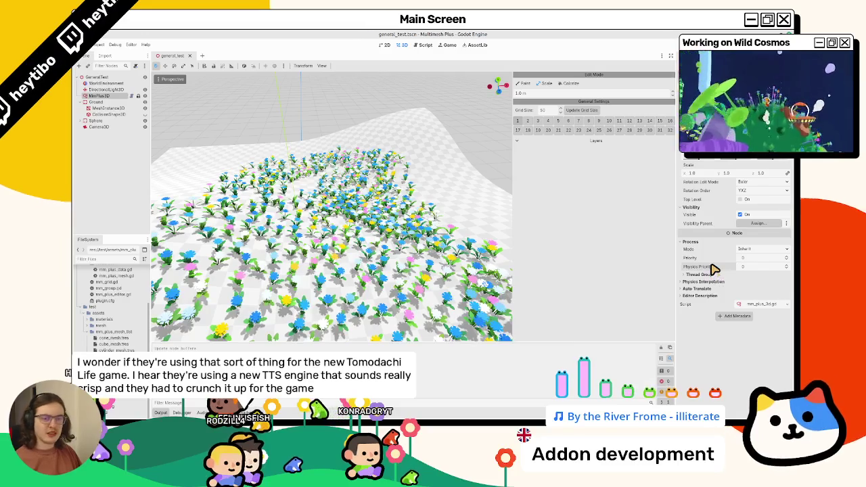
pyautogui.moveTo(712, 268)
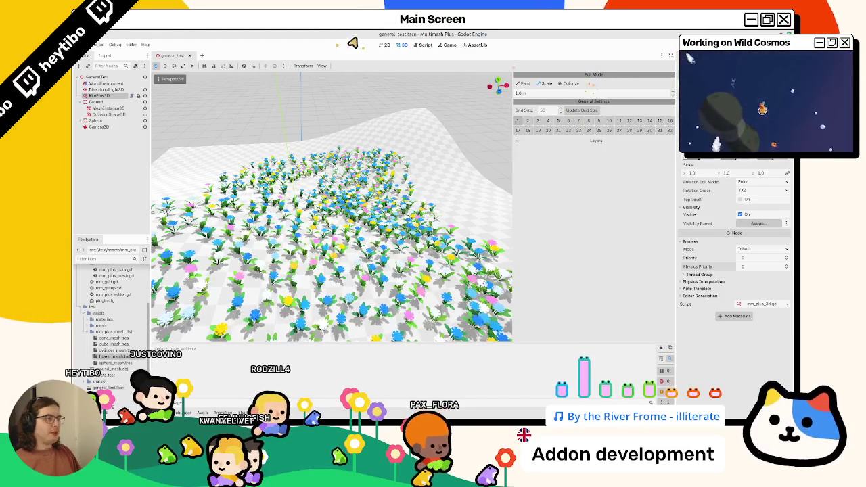
# In mm_plus_editor.gd, add then remove a line after _create_section's alignment setting and save
pyautogui.click(423, 45)
pyautogui.scroll(15, 406, 178)
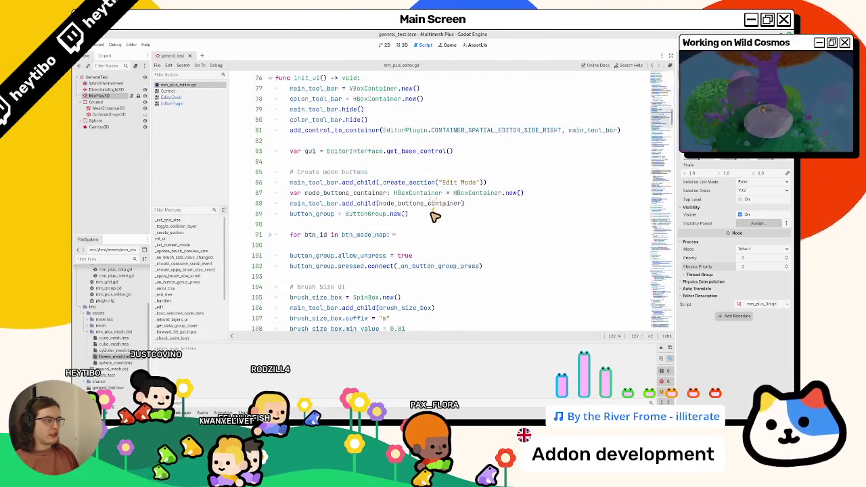
pyautogui.click(563, 237)
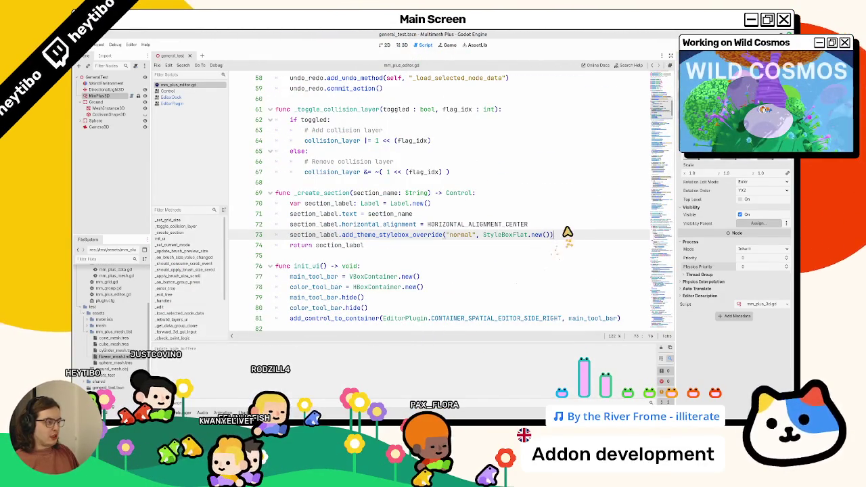
pyautogui.click(566, 230)
pyautogui.click(545, 225)
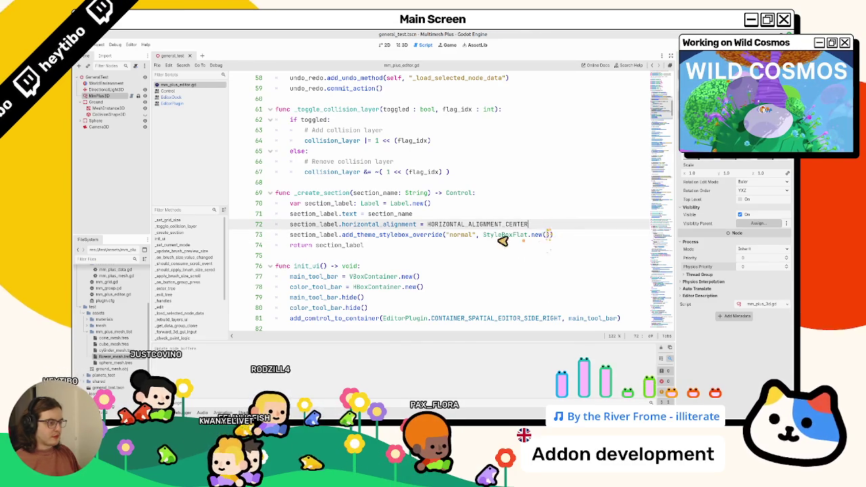
pyautogui.press('Return')
pyautogui.press('BackSpace')
pyautogui.press('BackSpace')
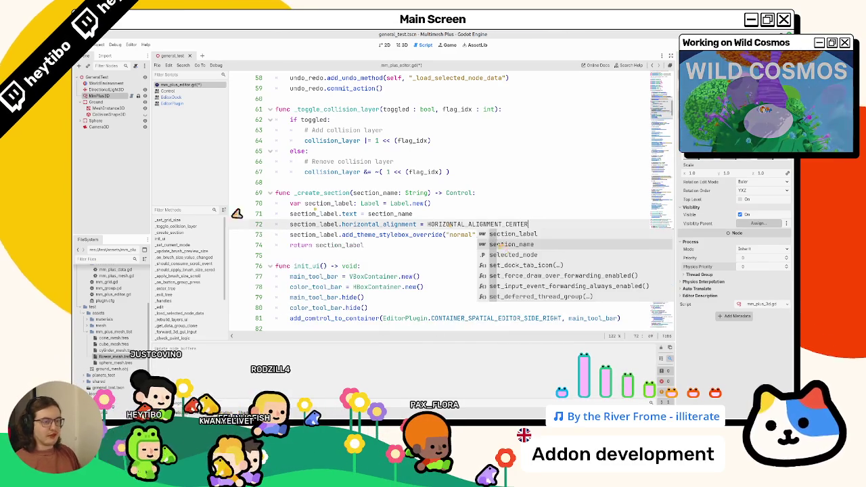
pyautogui.scroll(3, 112, 353)
pyautogui.hotkey('ctrl', 's')
# Check btn_theme.tres's owners in the assets folder and preview it in the Theme editor
pyautogui.click(87, 296)
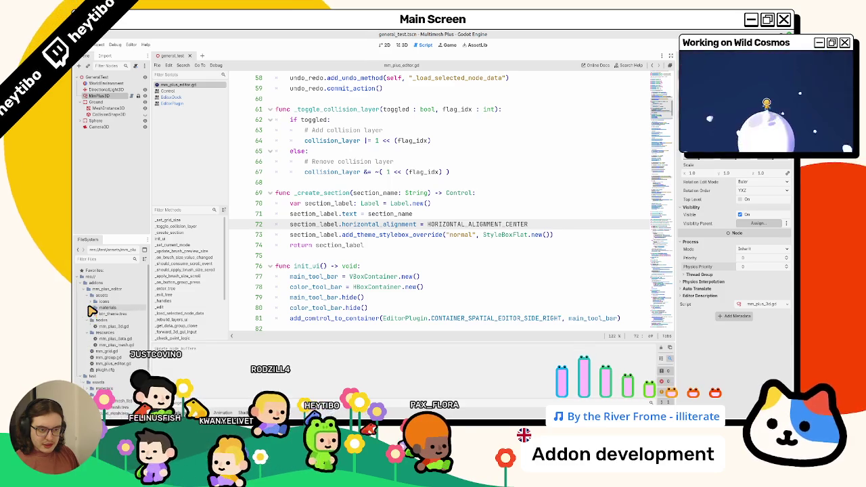
pyautogui.rightClick(108, 297)
pyautogui.moveTo(189, 302)
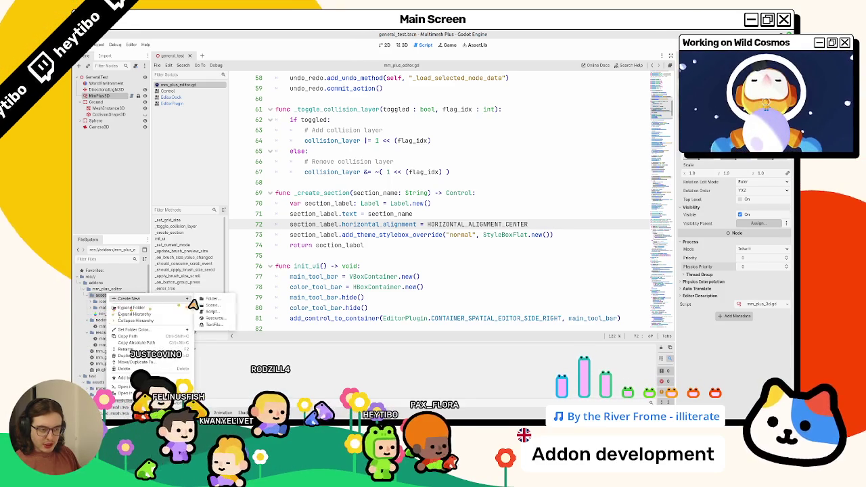
pyautogui.press('Escape')
pyautogui.rightClick(120, 314)
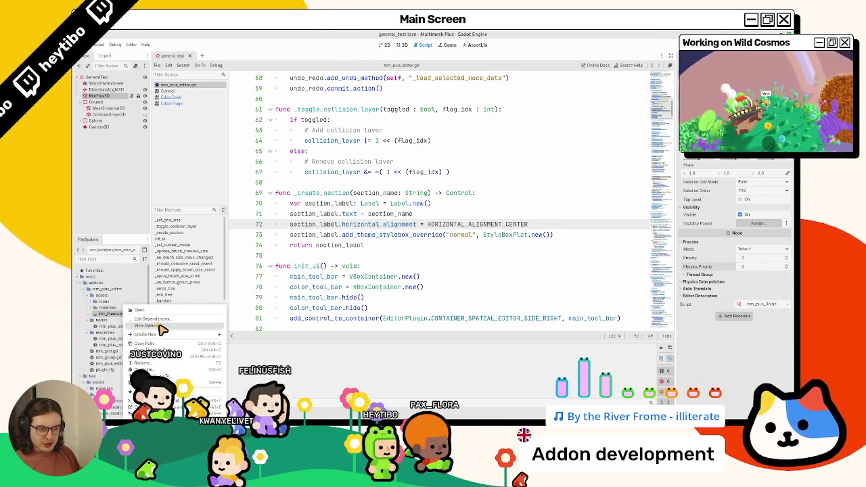
pyautogui.click(162, 330)
pyautogui.press('Escape')
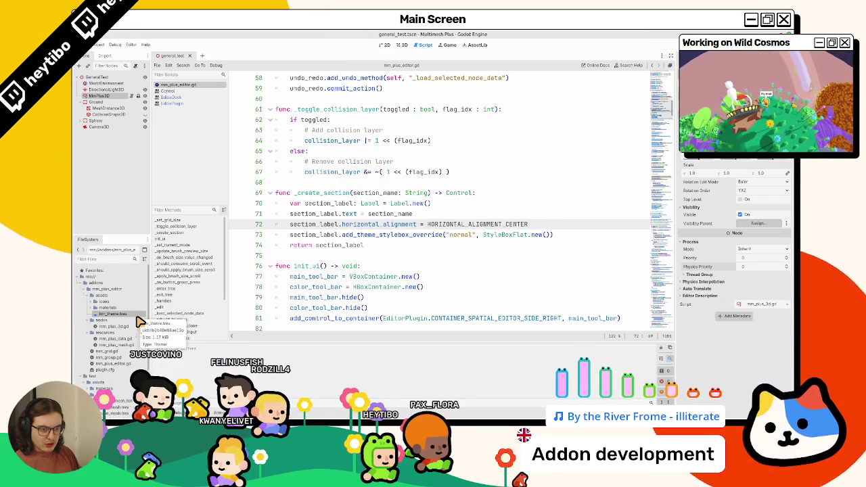
pyautogui.doubleClick(136, 317)
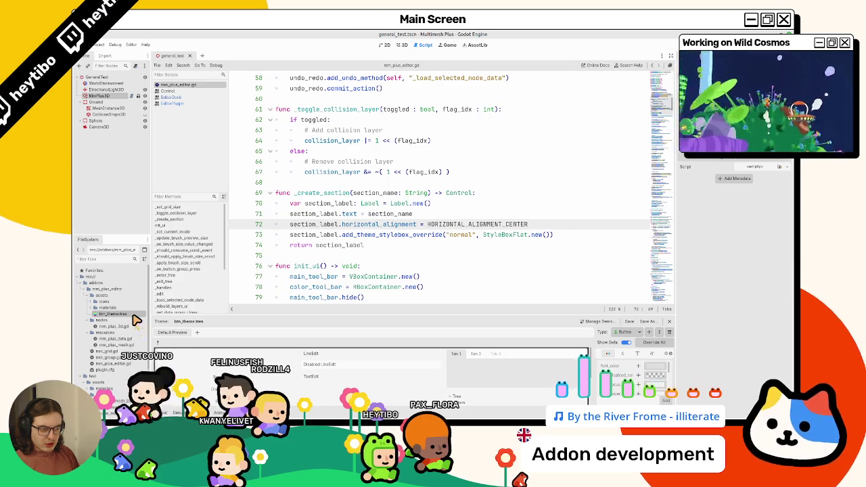
pyautogui.click(107, 298)
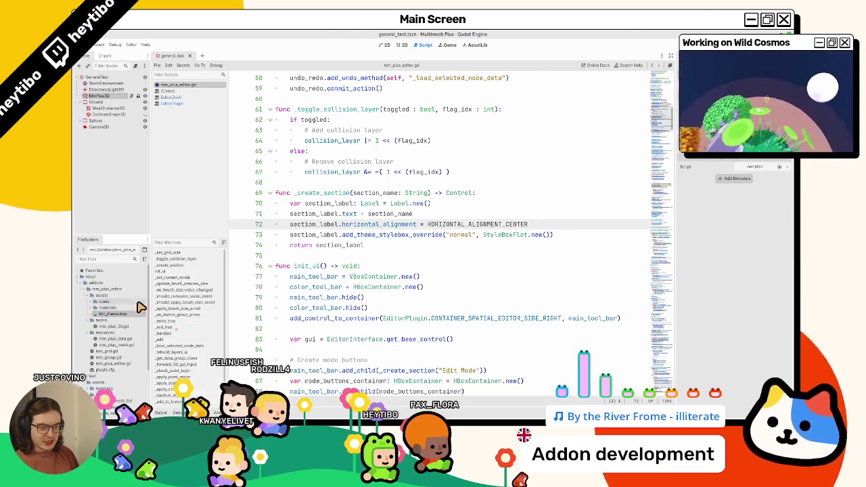
pyautogui.click(359, 258)
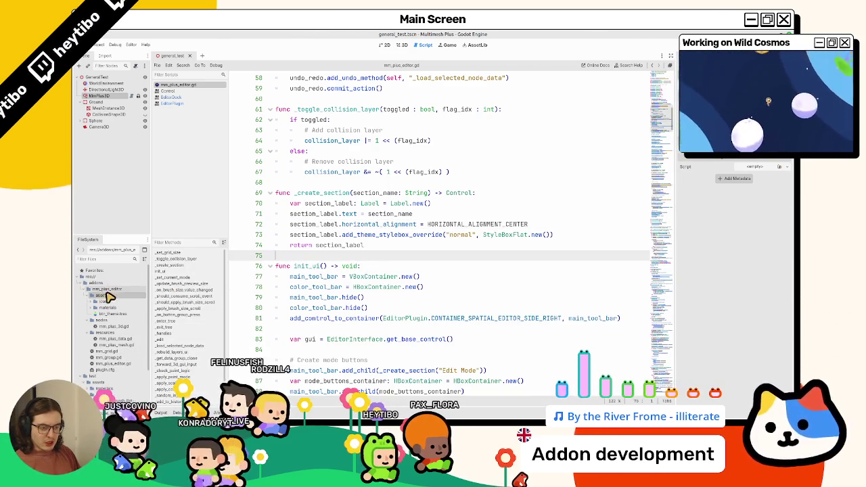
# Create a StyleBoxFlat resource in the assets folder and save it as section_box.tres
pyautogui.rightClick(110, 299)
pyautogui.moveTo(113, 303)
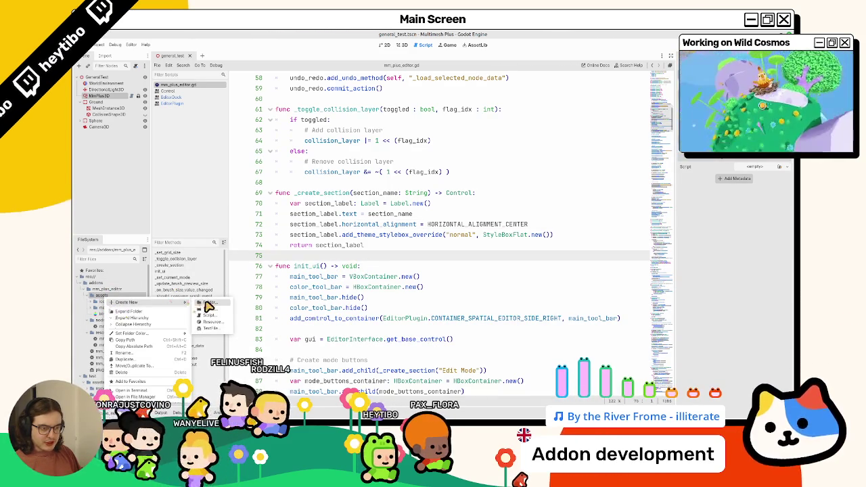
pyautogui.click(211, 322)
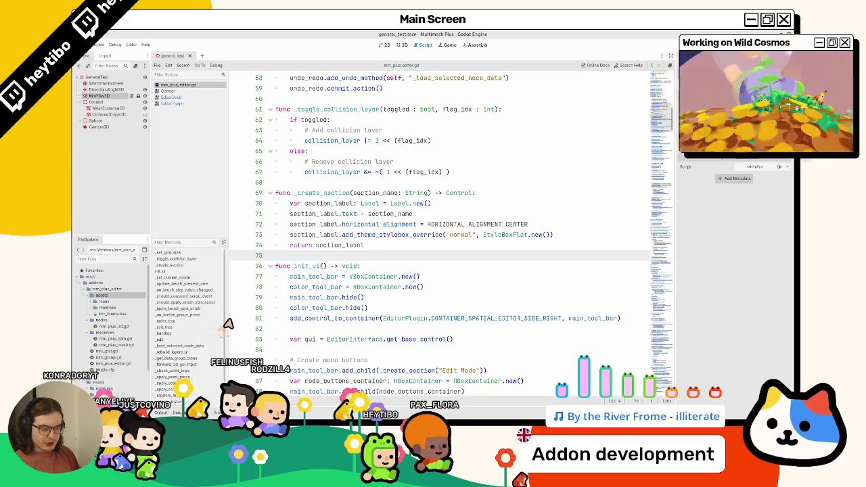
pyautogui.write('panel')
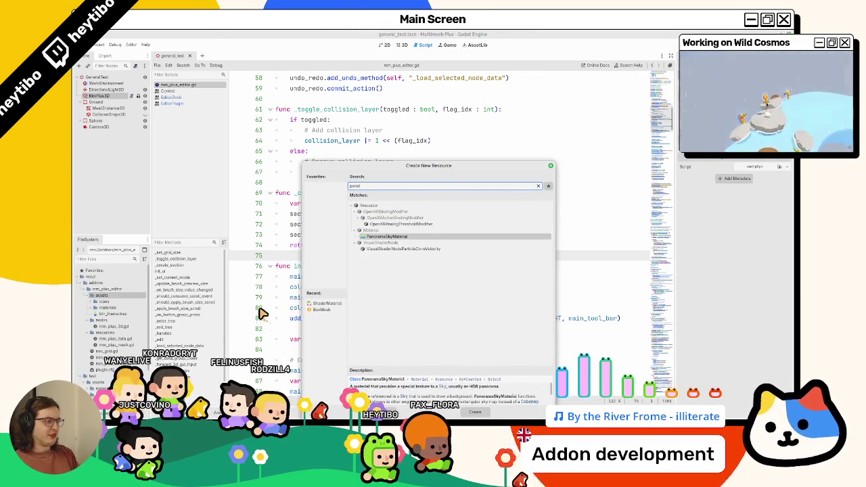
pyautogui.press('BackSpace')
pyautogui.press('BackSpace')
pyautogui.press('BackSpace')
pyautogui.write('flatbo')
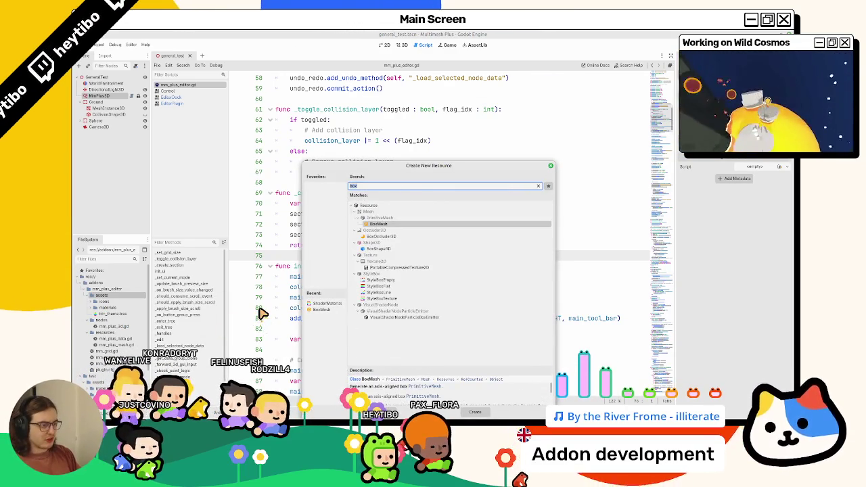
pyautogui.press('BackSpace')
pyautogui.press('BackSpace')
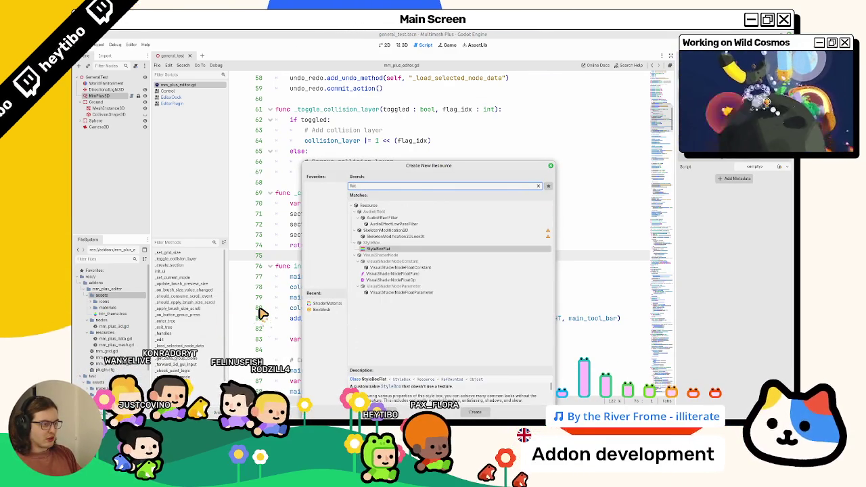
pyautogui.press('Return')
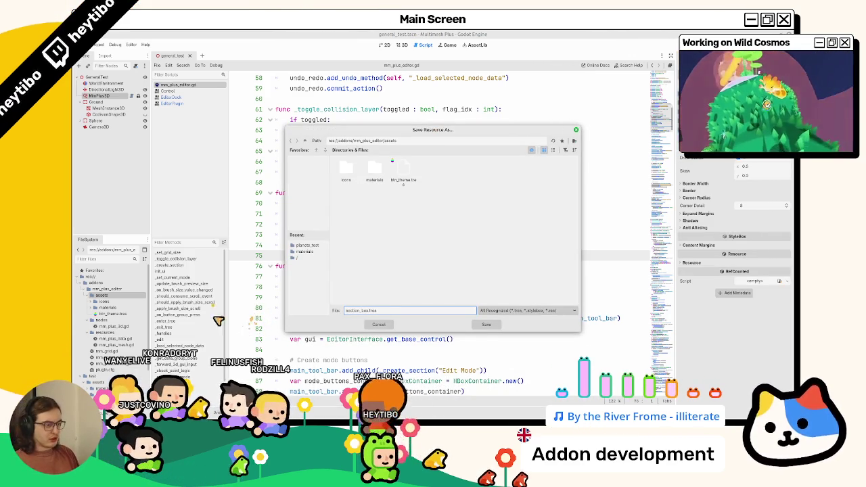
pyautogui.click(485, 324)
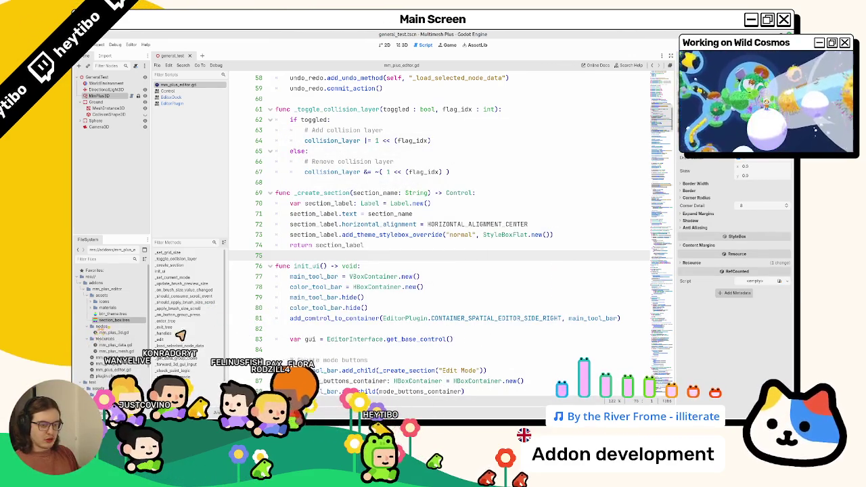
# Expand the style box's Border, Corner Radius, Shadow and Expand Margins sections, then switch to 2D
pyautogui.click(696, 197)
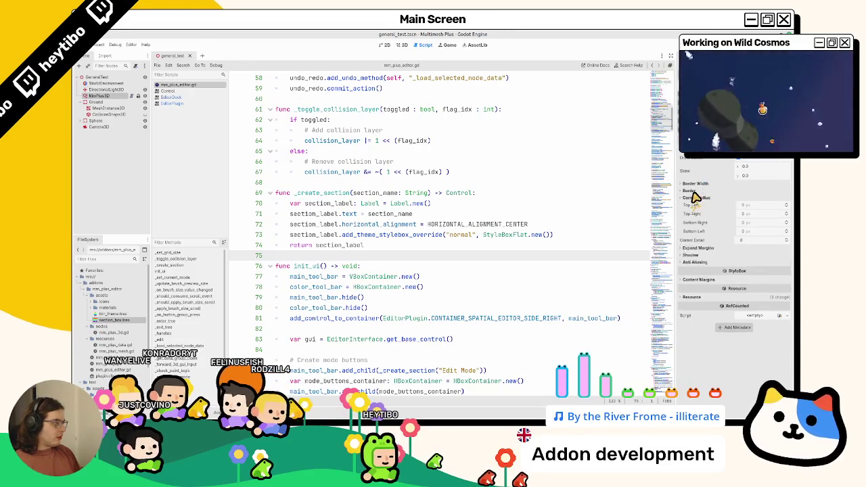
pyautogui.click(689, 190)
pyautogui.click(695, 183)
pyautogui.click(702, 307)
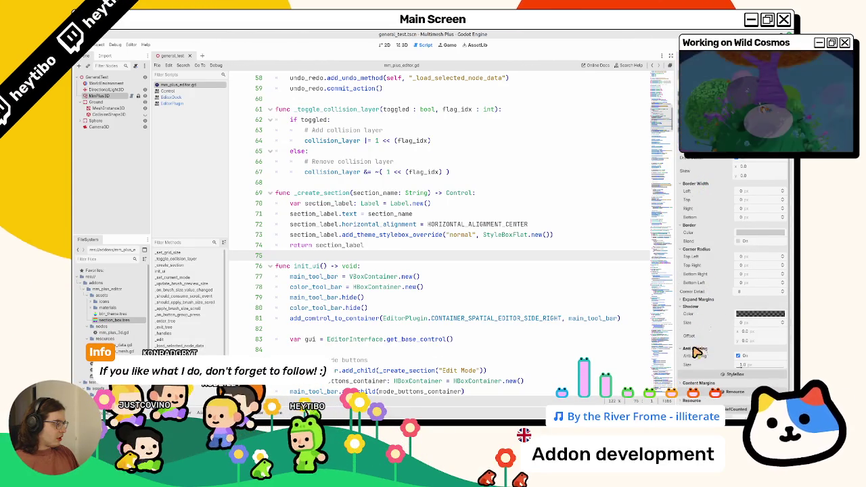
pyautogui.click(702, 300)
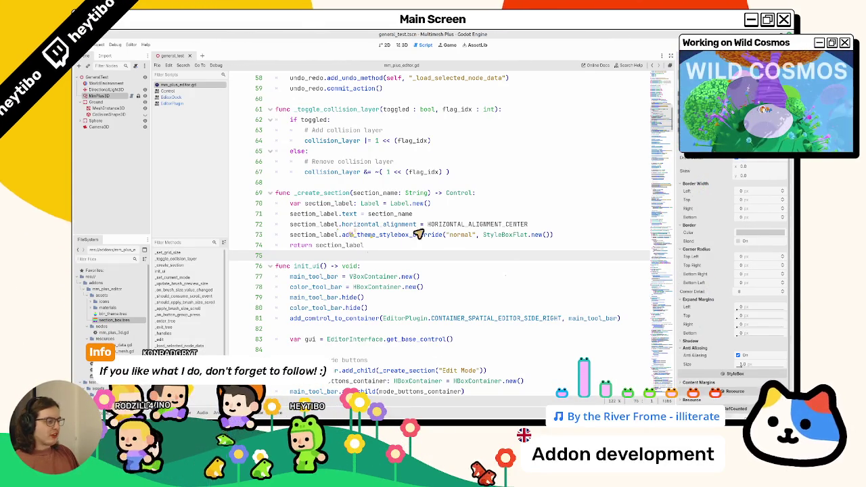
pyautogui.click(400, 45)
pyautogui.click(387, 44)
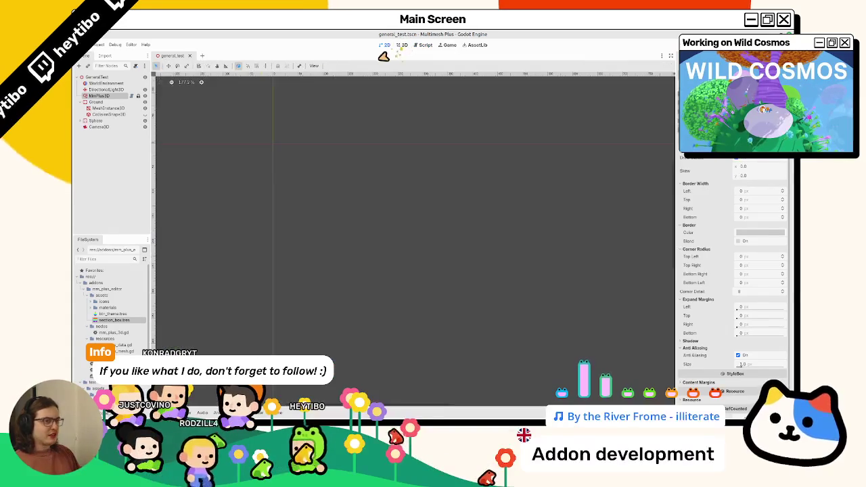
# Add a Label node under the GeneralTest root
pyautogui.click(99, 78)
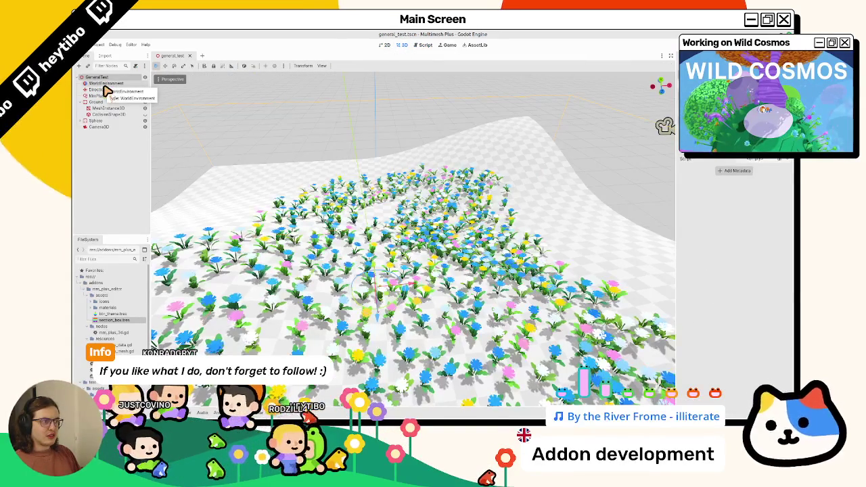
pyautogui.hotkey('ctrl', 'a')
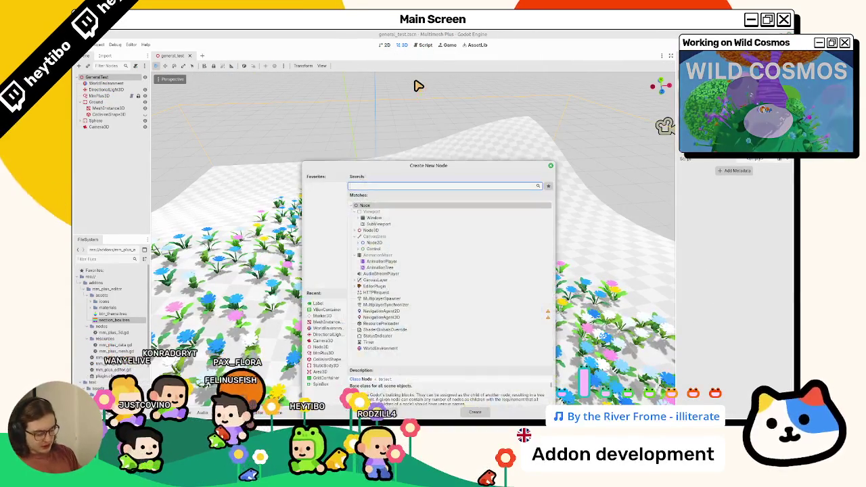
pyautogui.write('label')
pyautogui.press('Return')
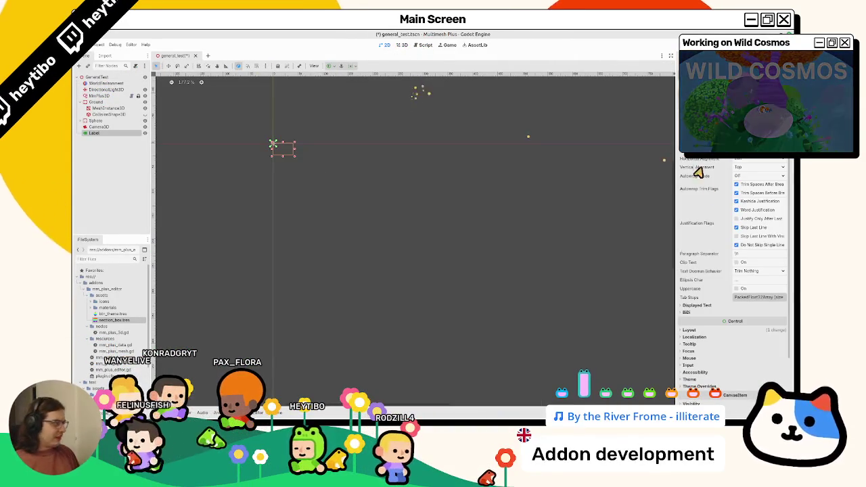
# Assign the Label a New Theme and begin adding an item type in the Theme editor
pyautogui.scroll(-3, 694, 308)
pyautogui.click(703, 315)
pyautogui.click(700, 308)
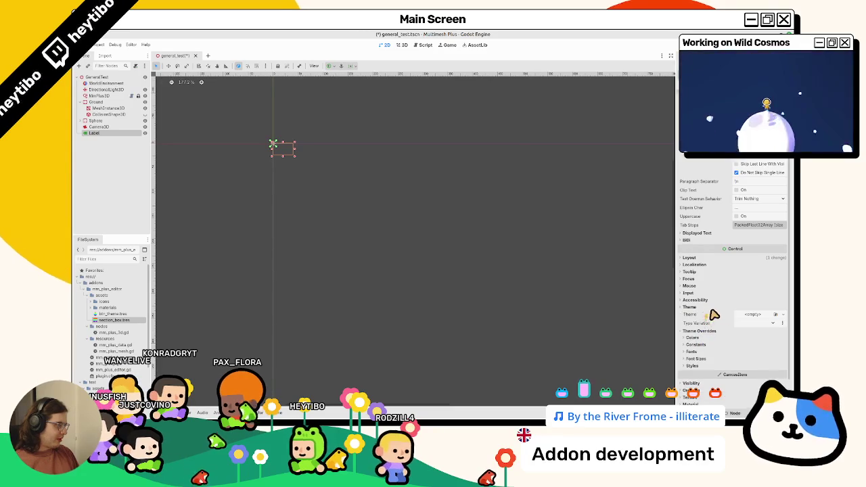
pyautogui.click(754, 314)
pyautogui.click(759, 331)
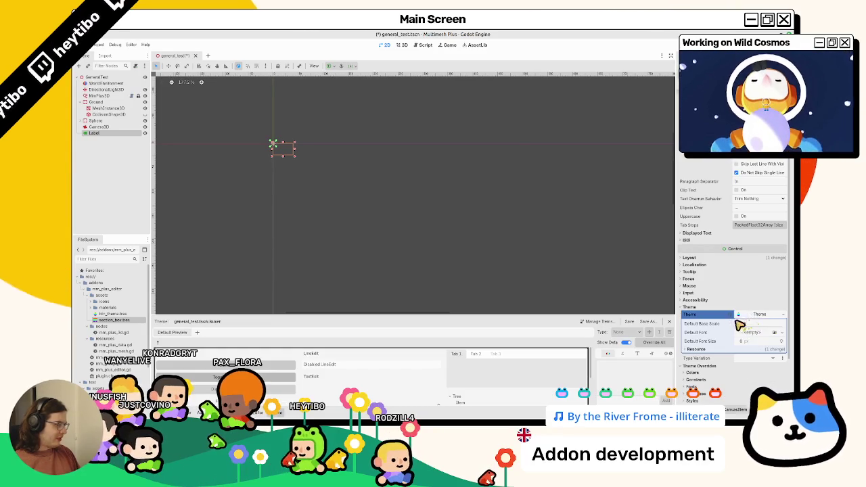
pyautogui.click(759, 315)
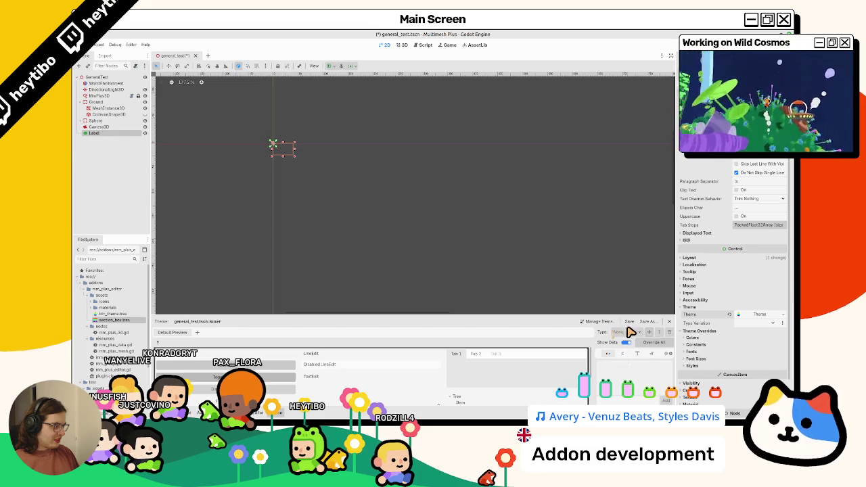
pyautogui.click(648, 334)
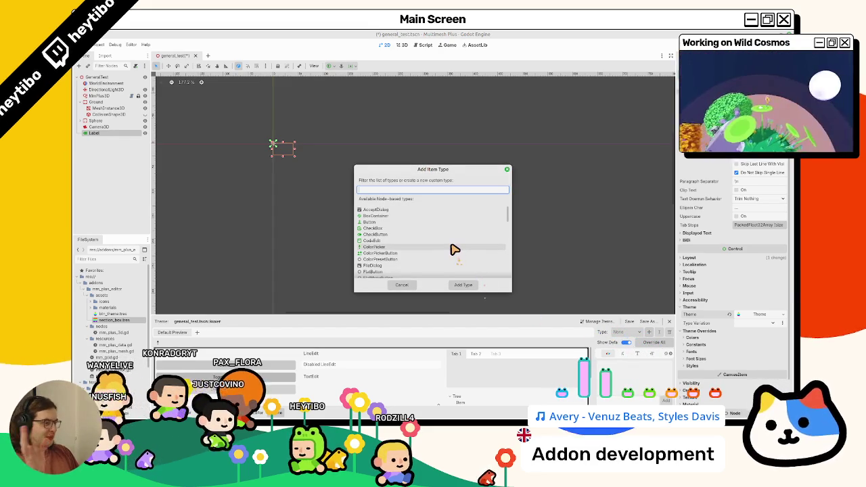
# Add the Label type to the theme and enlarge the theme editor panel
pyautogui.scroll(-2, 455, 250)
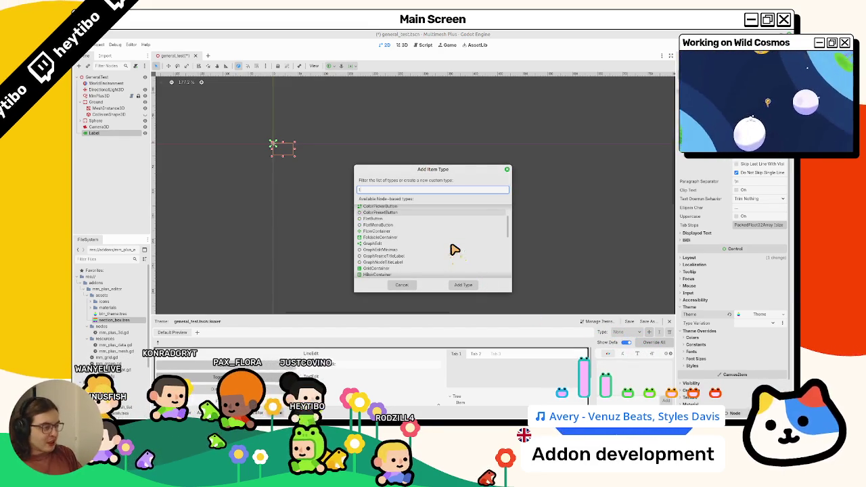
pyautogui.write('label')
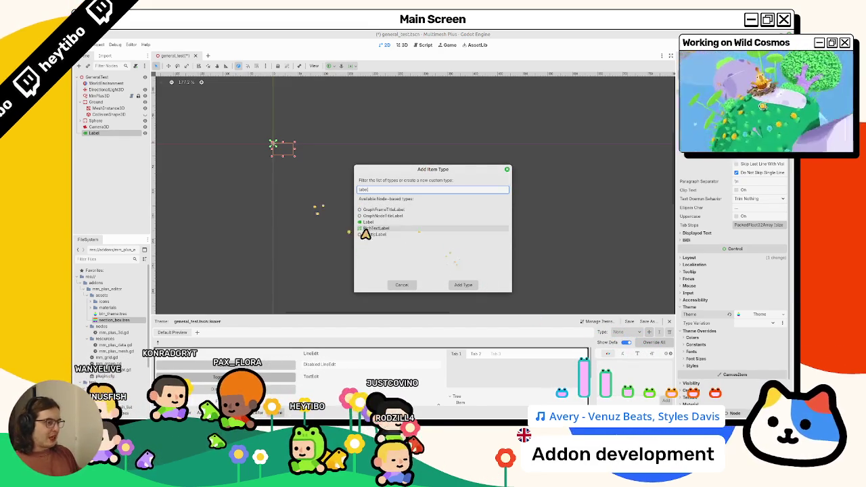
pyautogui.doubleClick(382, 223)
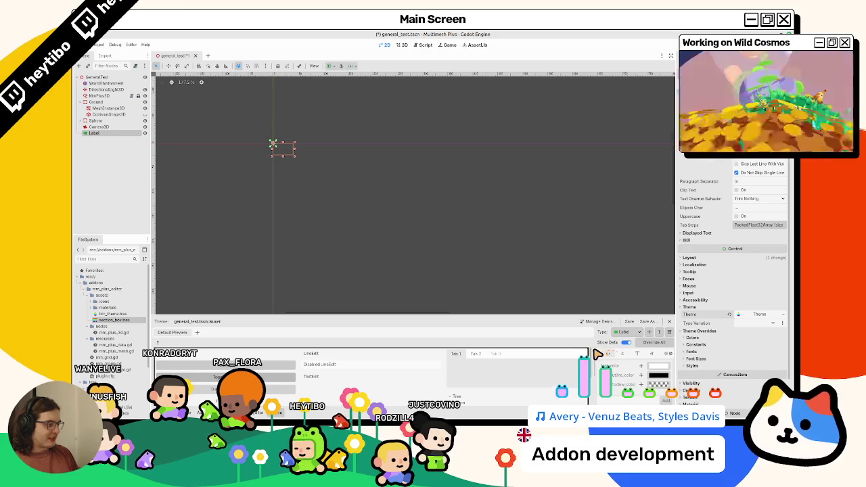
pyautogui.moveTo(595, 352); pyautogui.dragTo(485, 367)
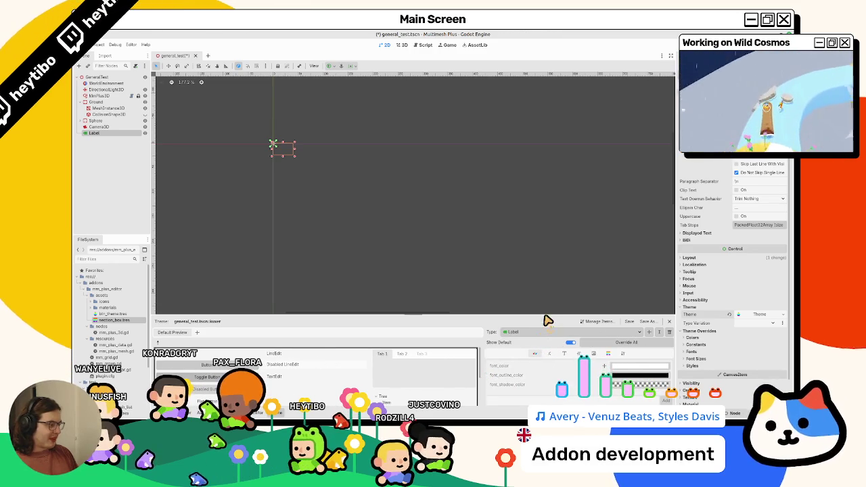
pyautogui.moveTo(548, 318); pyautogui.dragTo(551, 246)
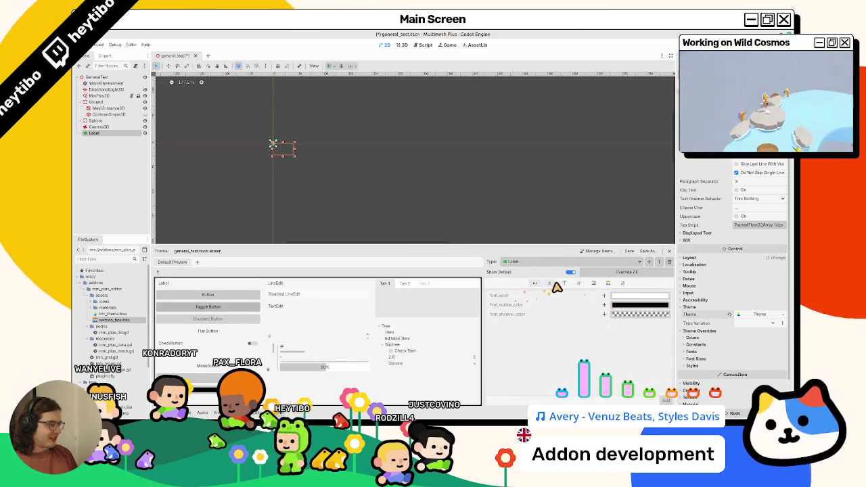
# Widen the Label, set its text to 'I'm A section title test :)', and add a font_color override
pyautogui.scroll(3, 730, 236)
pyautogui.write('dsdsd')
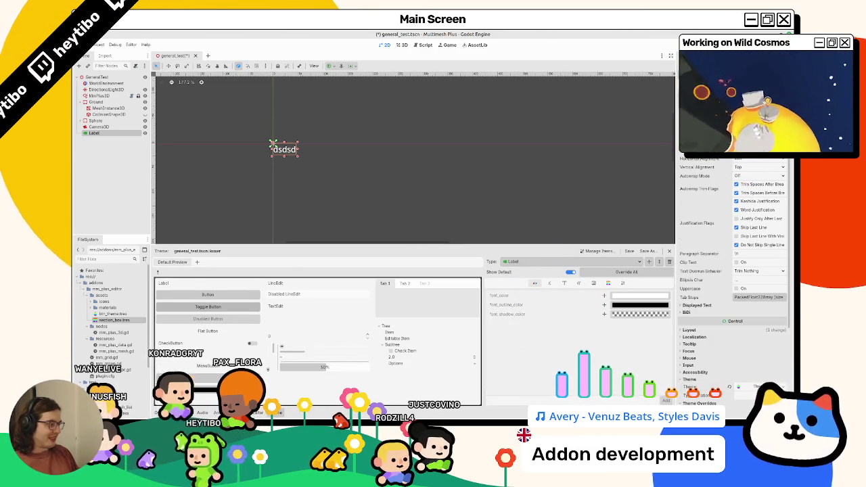
pyautogui.write('sdddssd')
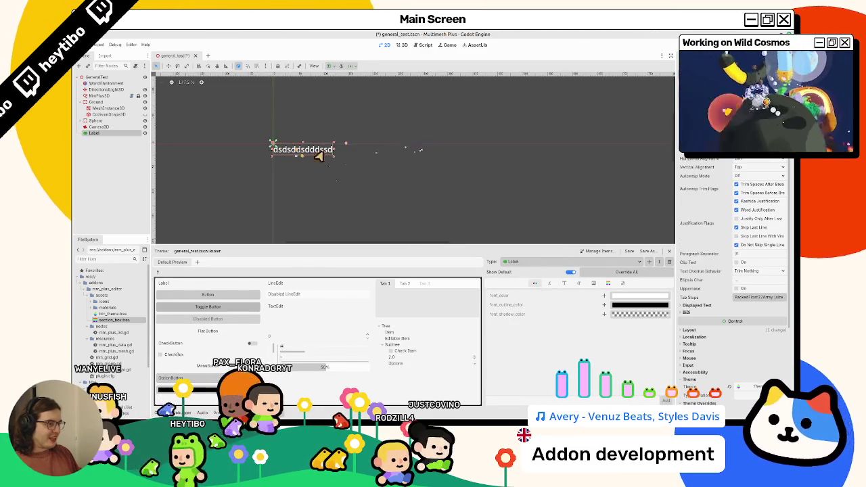
pyautogui.moveTo(335, 149); pyautogui.dragTo(430, 149)
pyautogui.hotkey('ctrl', 'a')
pyautogui.write('I a se')
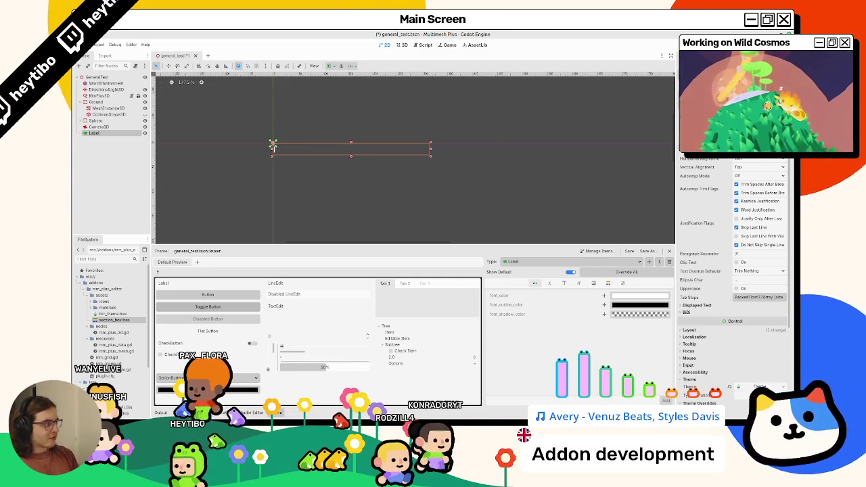
pyautogui.write(' A section title test :)')
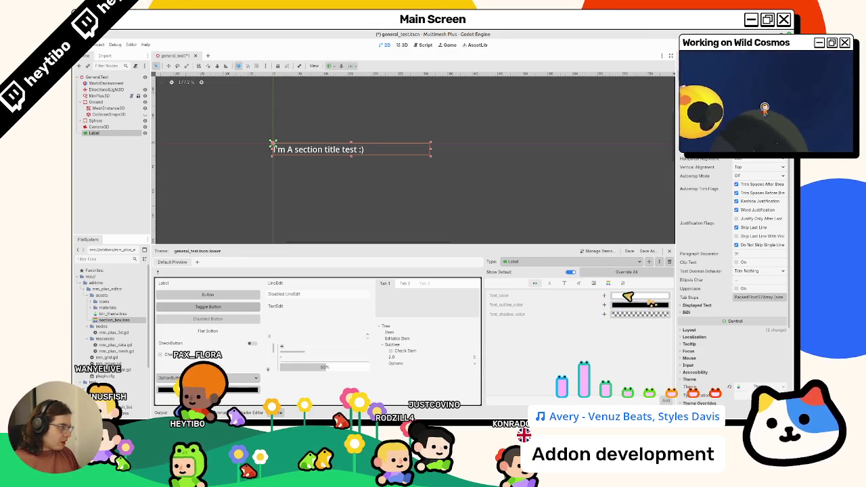
pyautogui.click(604, 295)
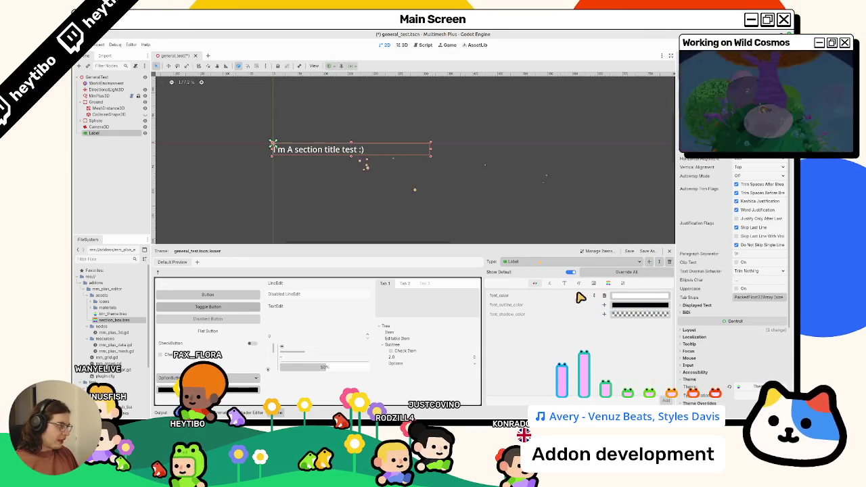
# Set the Label's font colour to black and add a white font outline colour
pyautogui.click(636, 295)
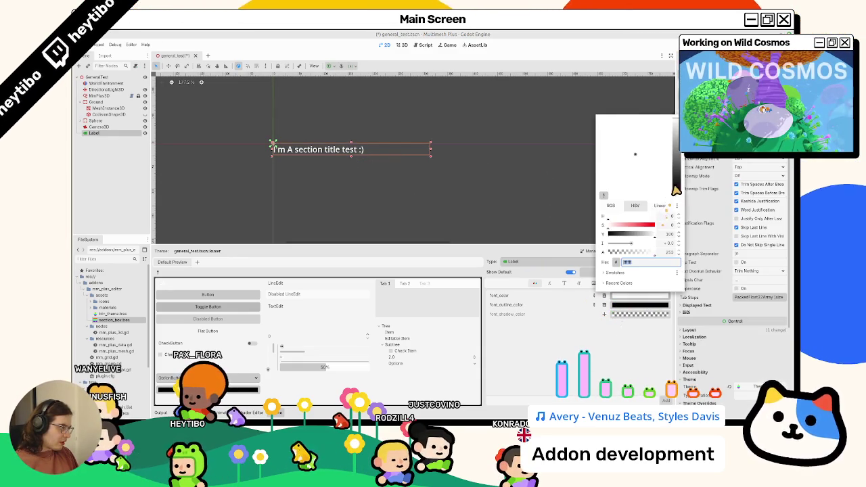
pyautogui.moveTo(674, 190); pyautogui.dragTo(673, 198)
pyautogui.click(604, 305)
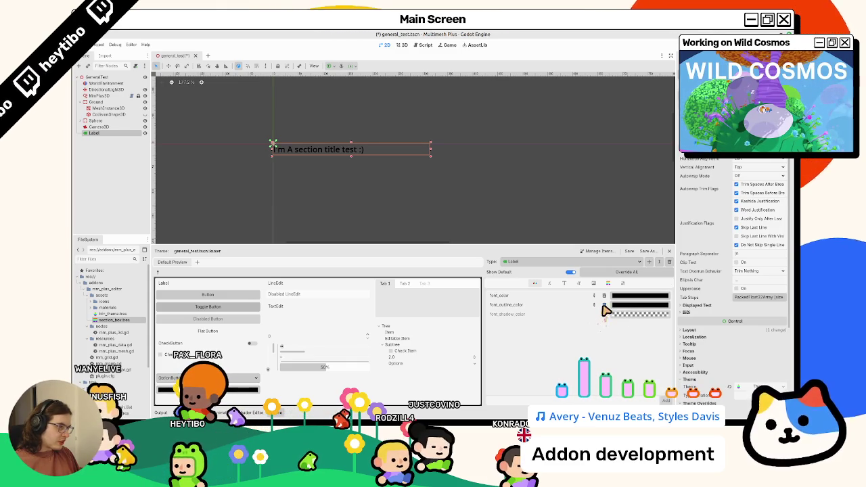
pyautogui.click(604, 304)
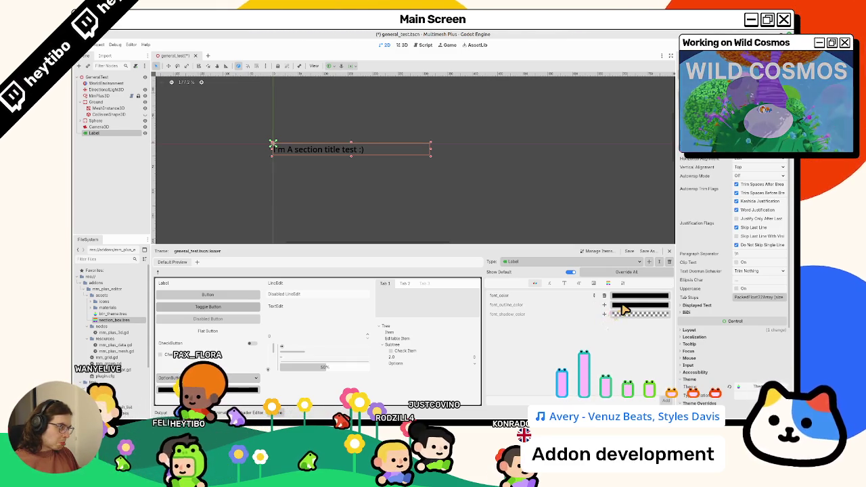
pyautogui.click(604, 305)
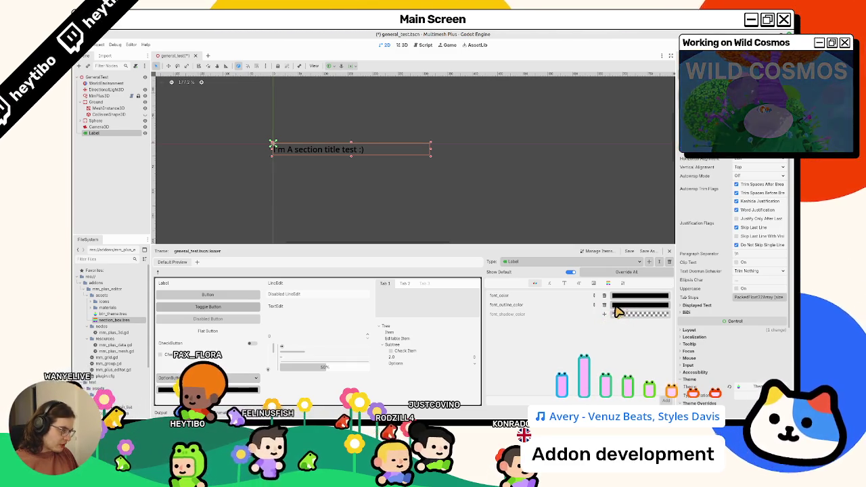
pyautogui.click(617, 311)
pyautogui.moveTo(609, 226); pyautogui.dragTo(656, 226)
pyautogui.click(512, 169)
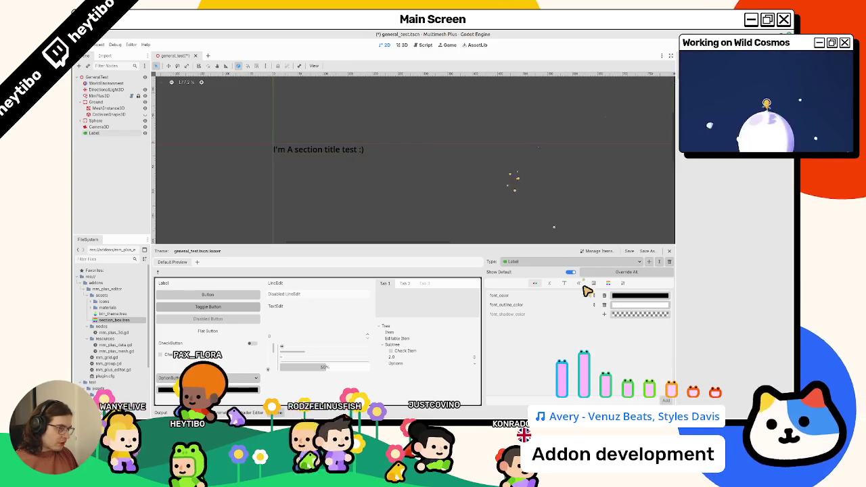
# Browse the Label type's font, constant, font size, StyleBox and colour theme items
pyautogui.click(355, 152)
pyautogui.click(564, 283)
pyautogui.click(549, 284)
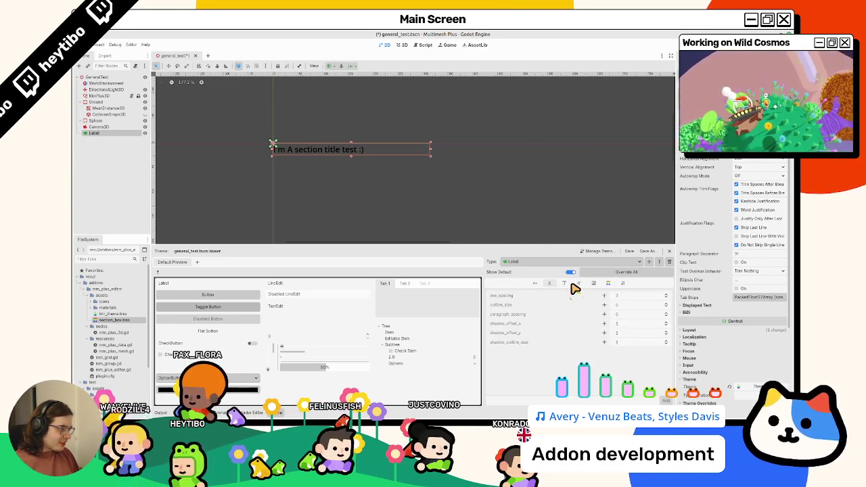
pyautogui.click(579, 286)
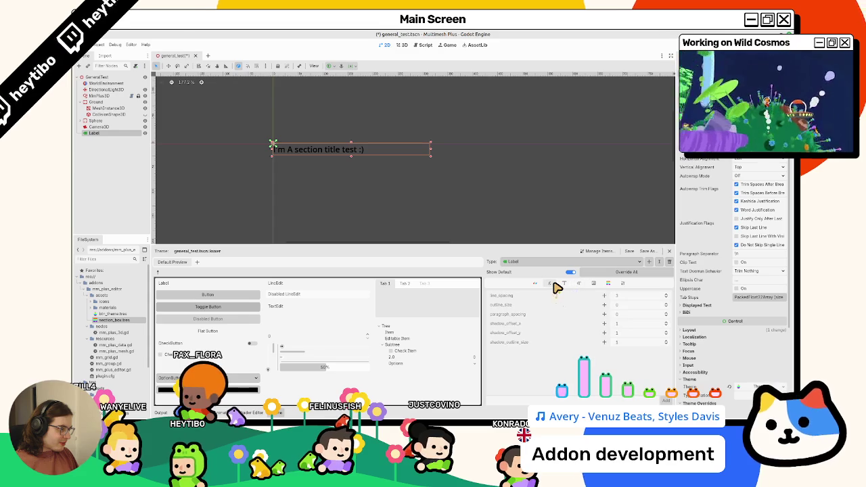
pyautogui.click(593, 285)
pyautogui.click(608, 285)
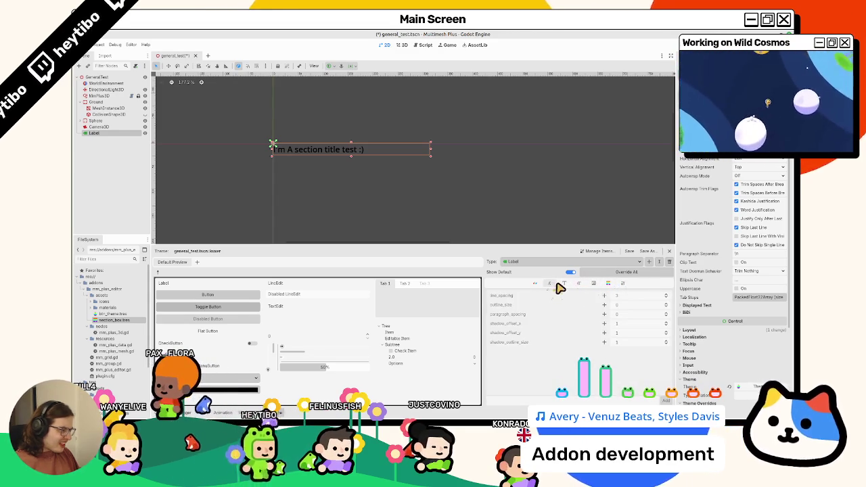
pyautogui.click(535, 283)
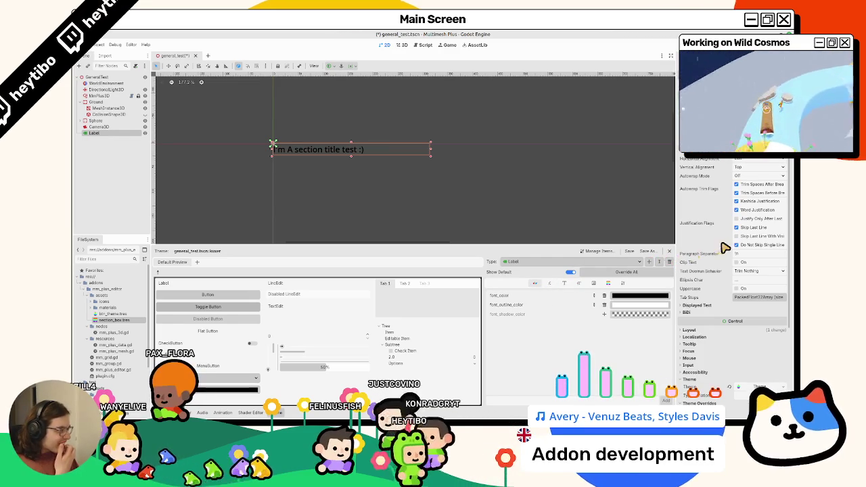
pyautogui.click(738, 289)
pyautogui.click(738, 289)
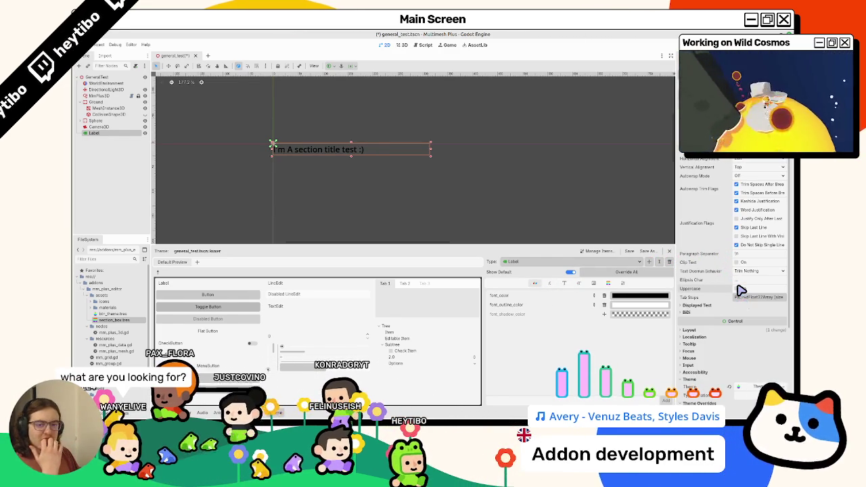
# Inspect the Label's Theme Overrides > Fonts, trying the Open Sans SemiBold font resource
pyautogui.scroll(-2, 741, 290)
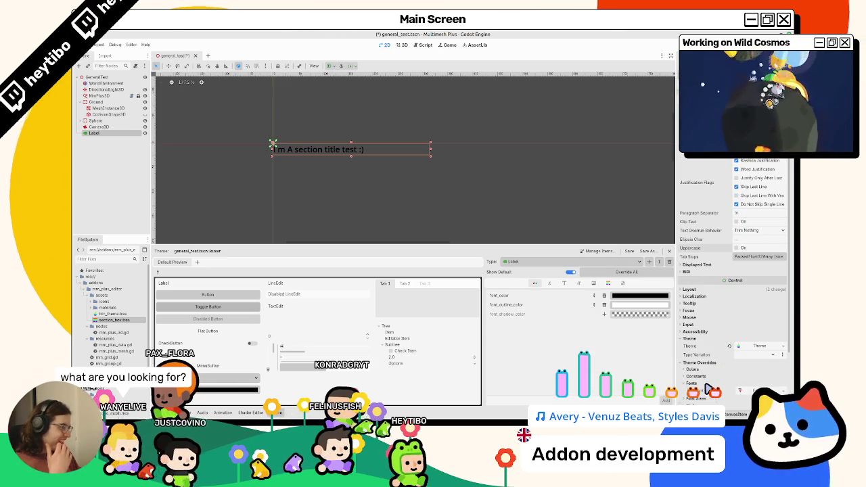
pyautogui.scroll(-5, 709, 379)
pyautogui.click(691, 263)
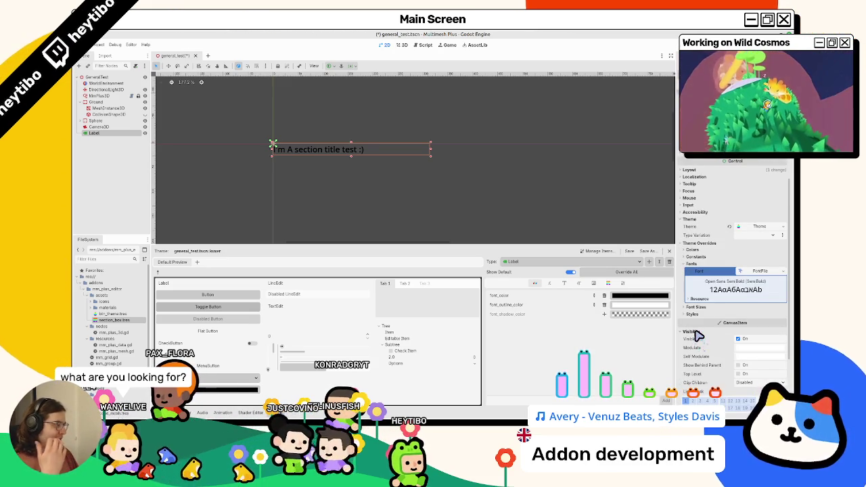
pyautogui.click(699, 335)
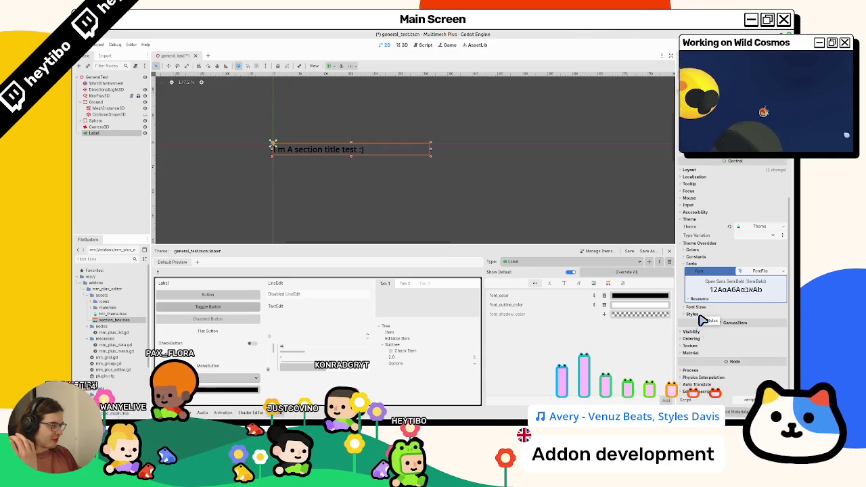
pyautogui.click(783, 271)
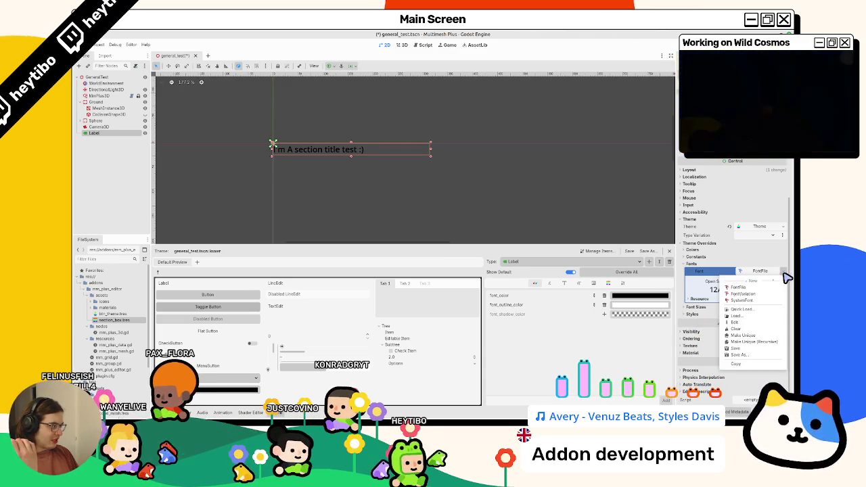
pyautogui.click(764, 284)
pyautogui.click(757, 272)
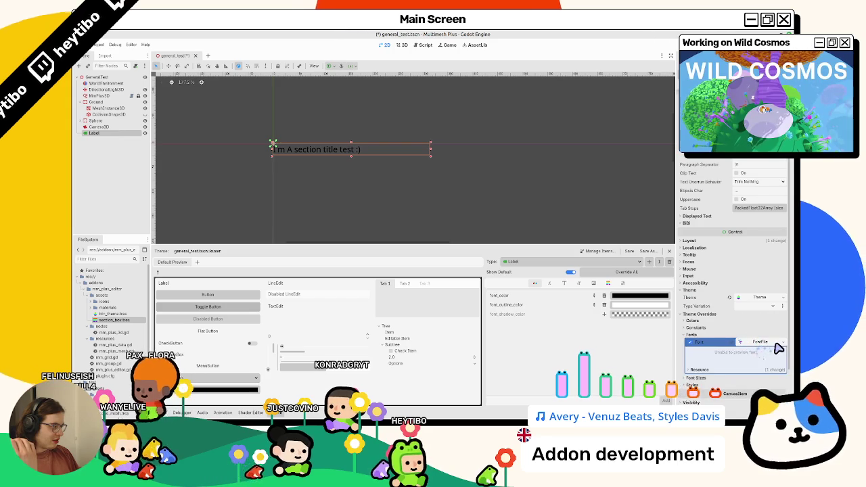
pyautogui.click(760, 344)
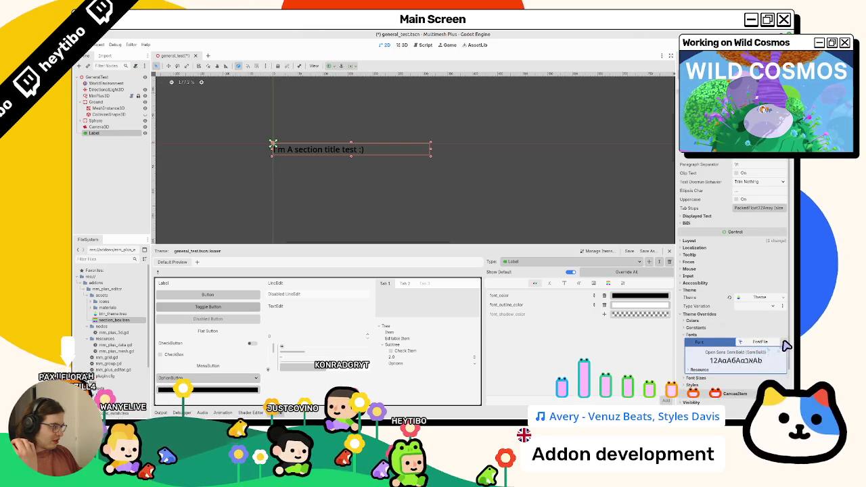
pyautogui.click(783, 343)
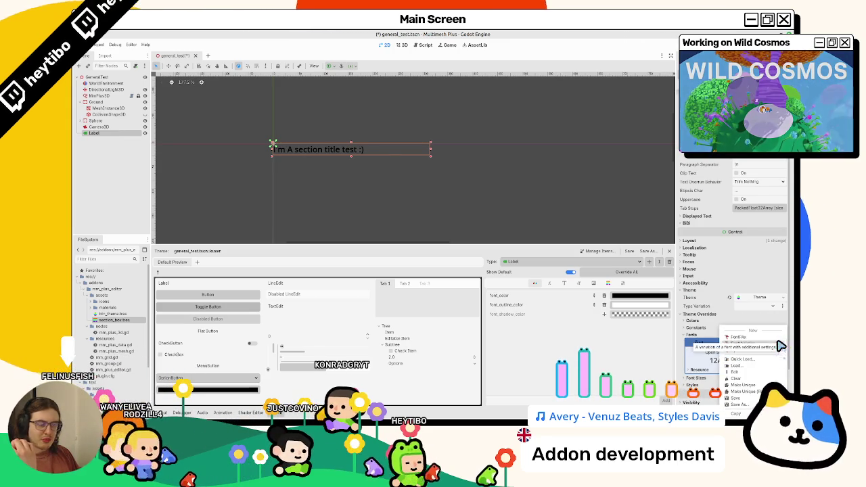
pyautogui.click(781, 344)
# Replace the Label text with '[b]I'm A section title test :)[/b]'
pyautogui.hotkey('ctrl', 'a')
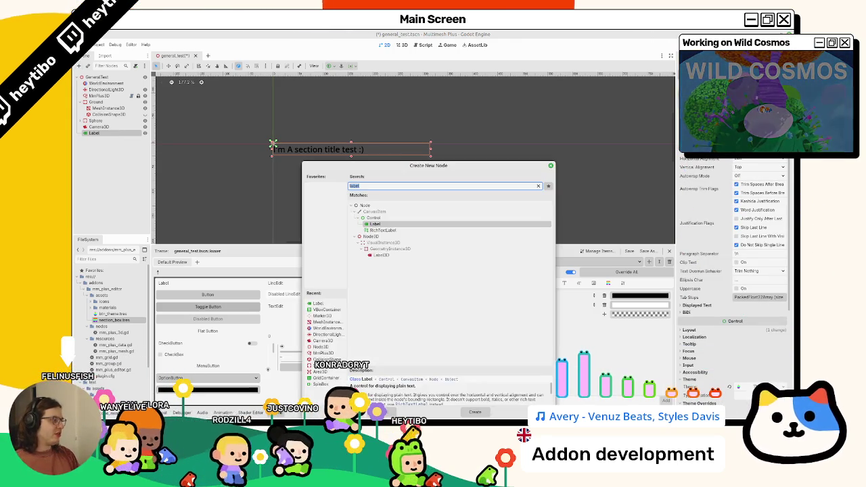
pyautogui.press('Return')
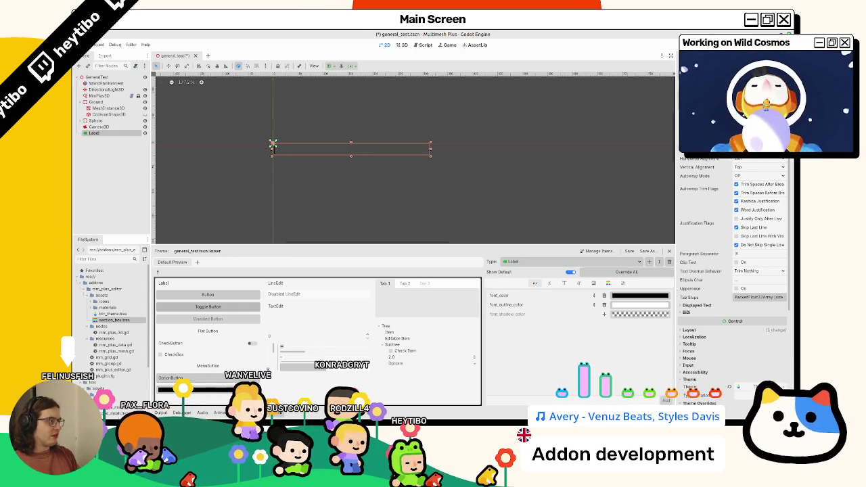
pyautogui.write('[b][/b]')
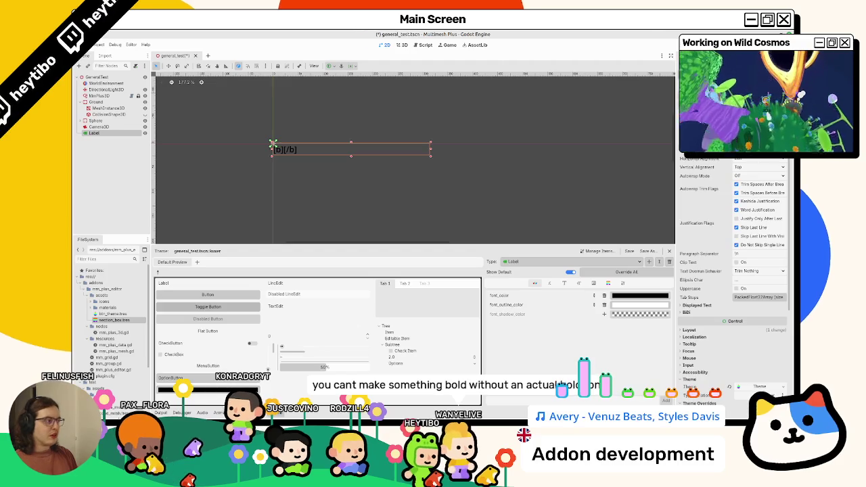
pyautogui.write("I'm A section title test :)")
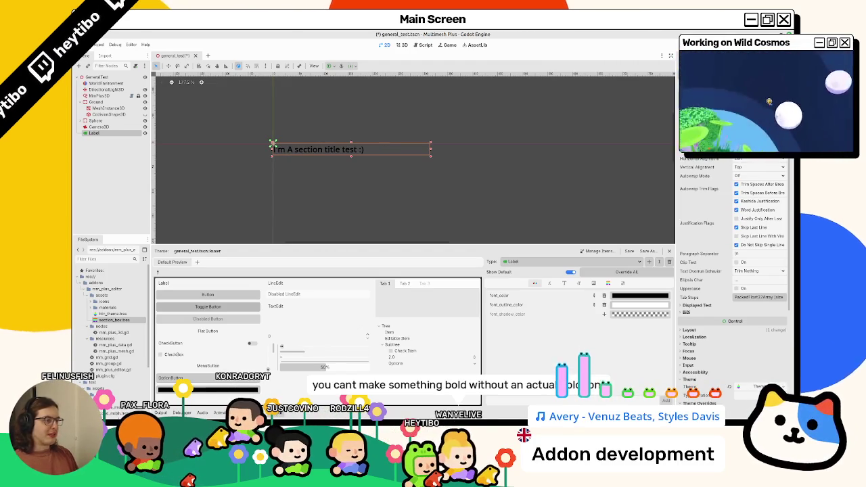
pyautogui.rightClick(134, 134)
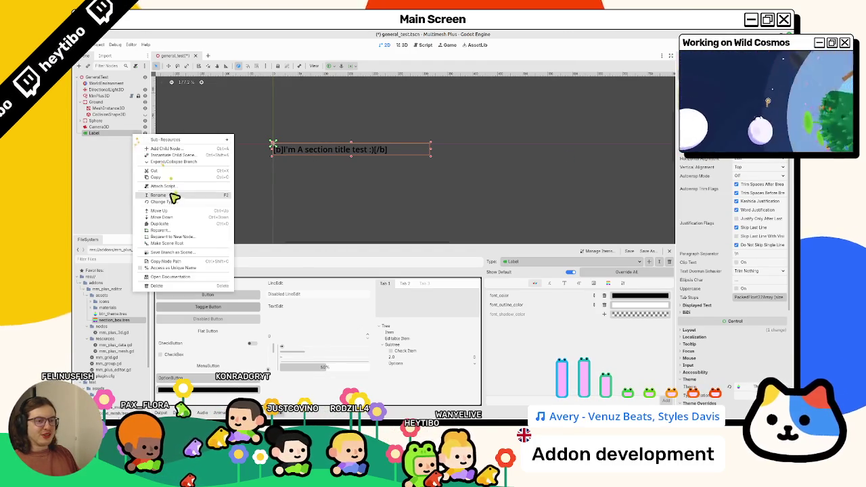
# Change the section title Label node into a RichTextLabel and zoom the canvas in on it
pyautogui.click(175, 207)
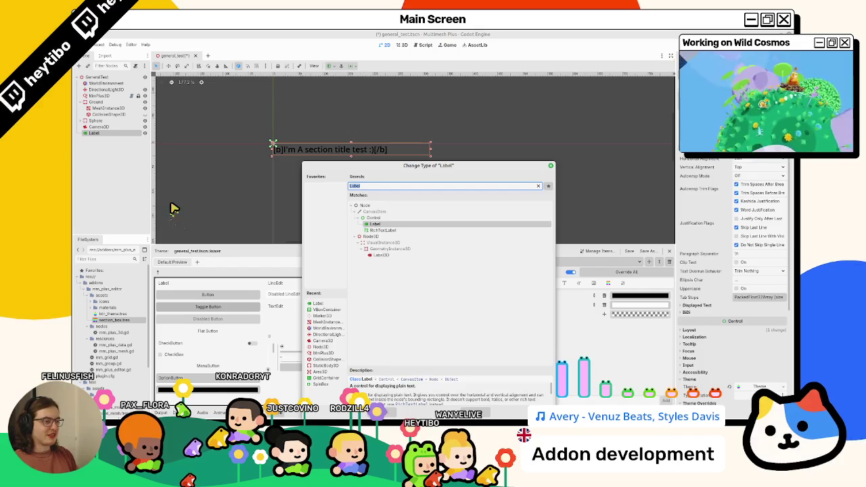
pyautogui.press('Down')
pyautogui.press('Return')
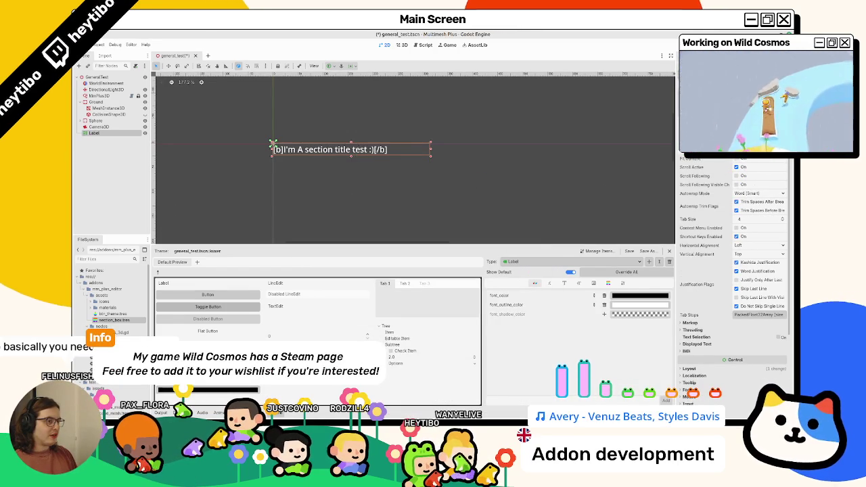
pyautogui.scroll(5, 321, 166)
pyautogui.scroll(-6, 322, 166)
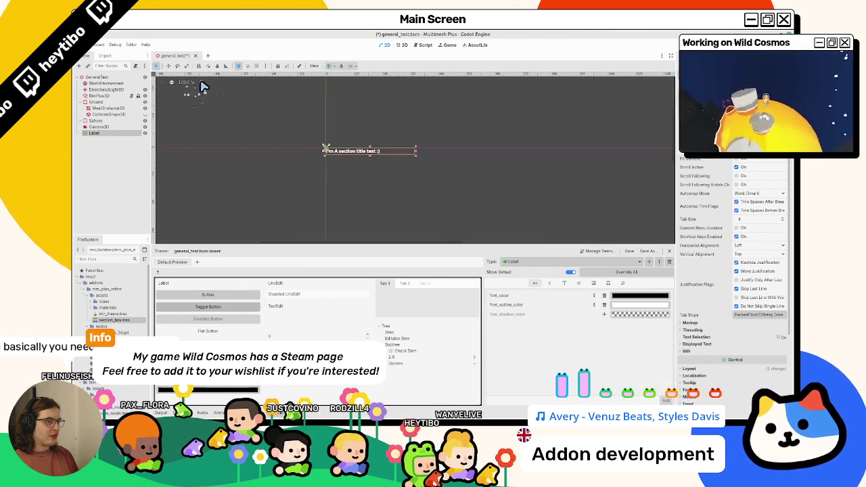
pyautogui.click(201, 82)
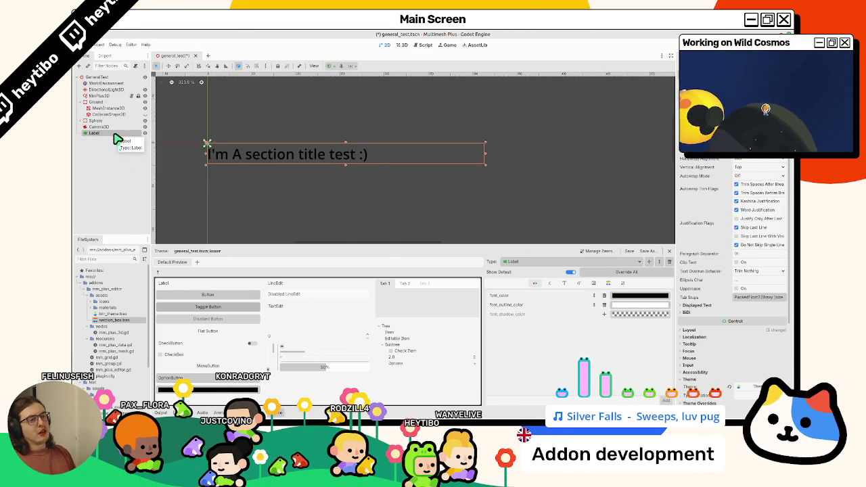
# Delete the test Label node and inspect the section_box.tres StyleBox settings
pyautogui.click(114, 127)
pyautogui.click(113, 134)
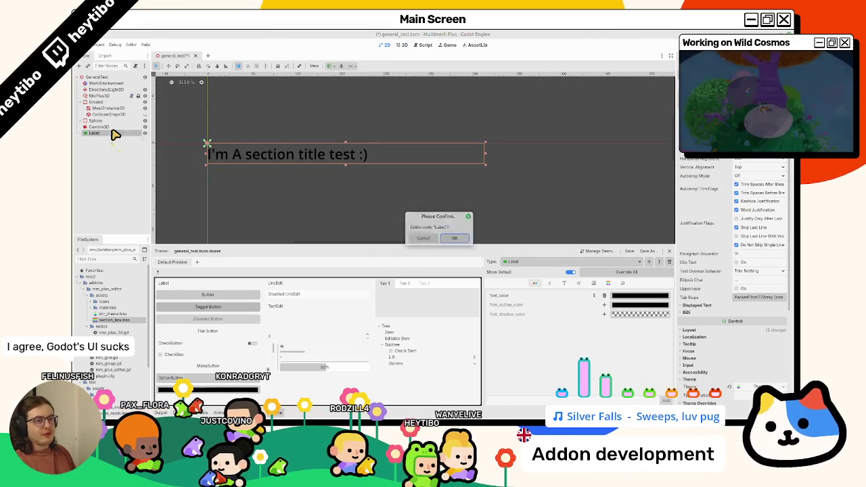
pyautogui.click(115, 96)
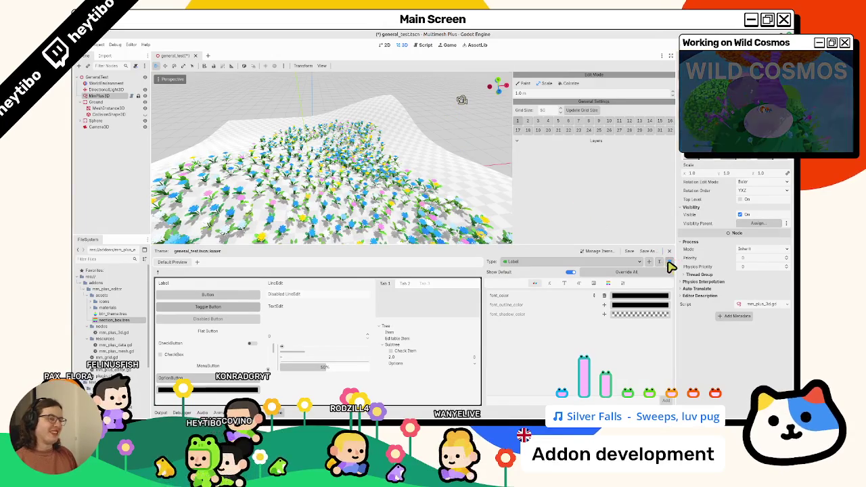
pyautogui.click(100, 318)
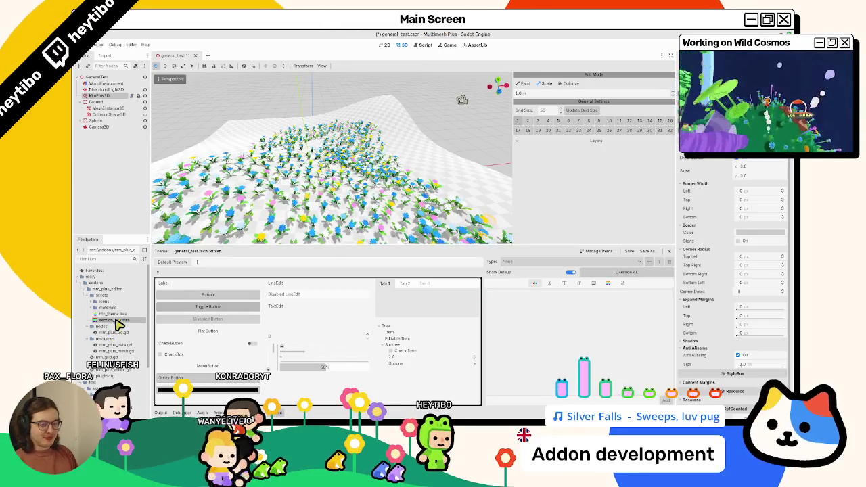
pyautogui.click(113, 295)
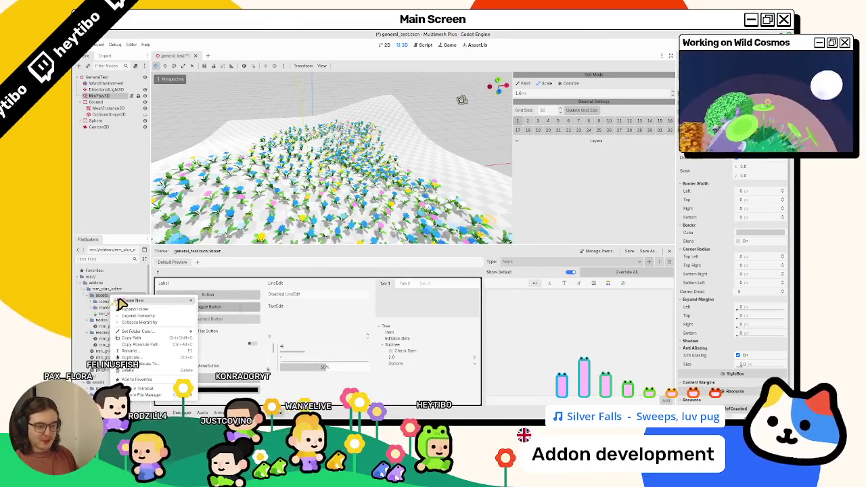
# Create a new Theme resource in assets saved as section_theme.tres and open its Manage Items dialog
pyautogui.moveTo(176, 300)
pyautogui.click(220, 320)
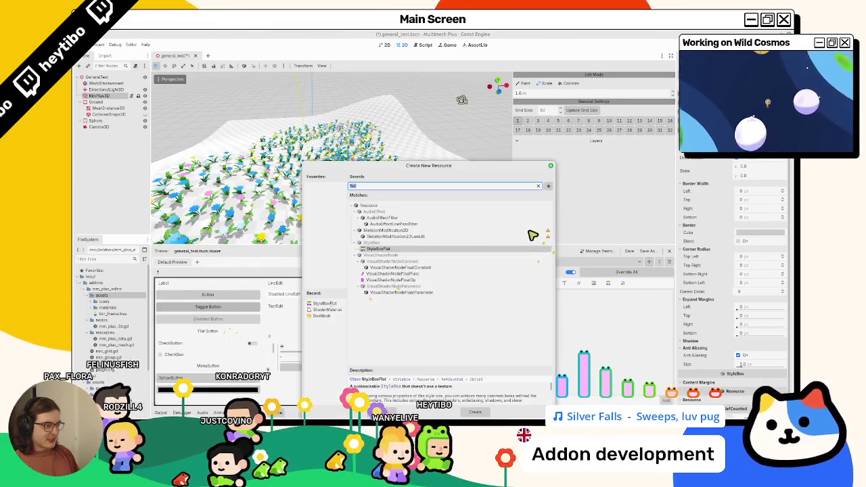
pyautogui.write('theme')
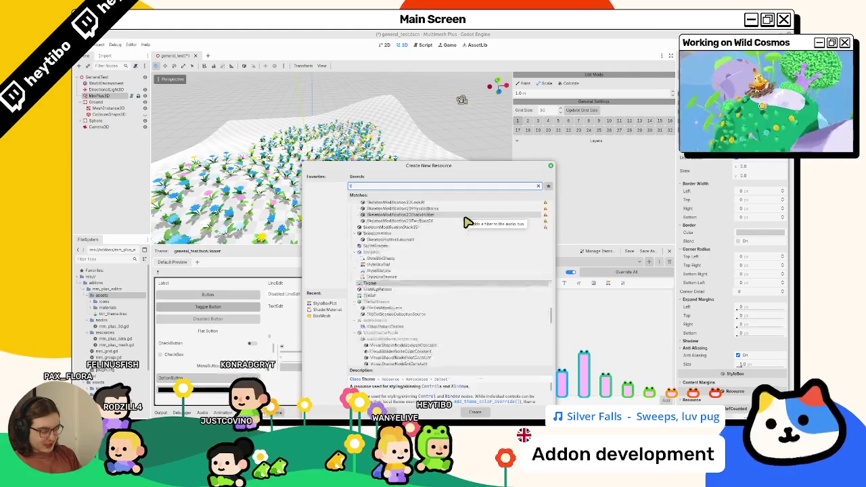
pyautogui.press('Return')
pyautogui.write('sc')
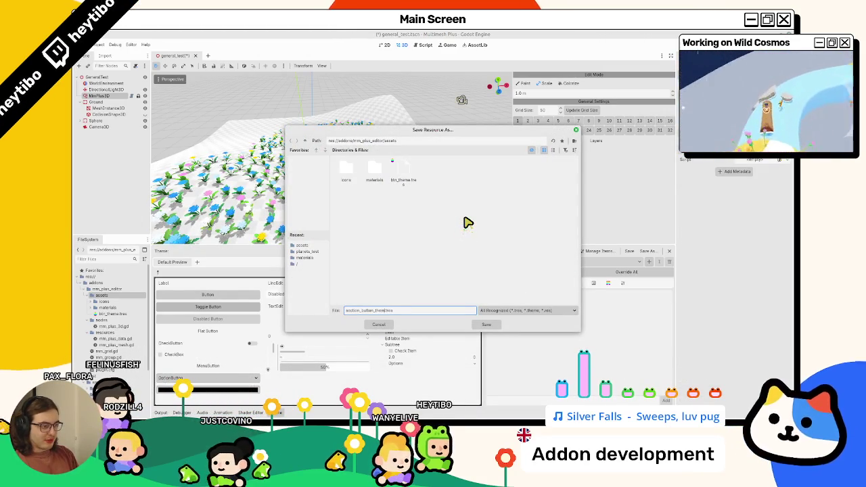
pyautogui.press('Return')
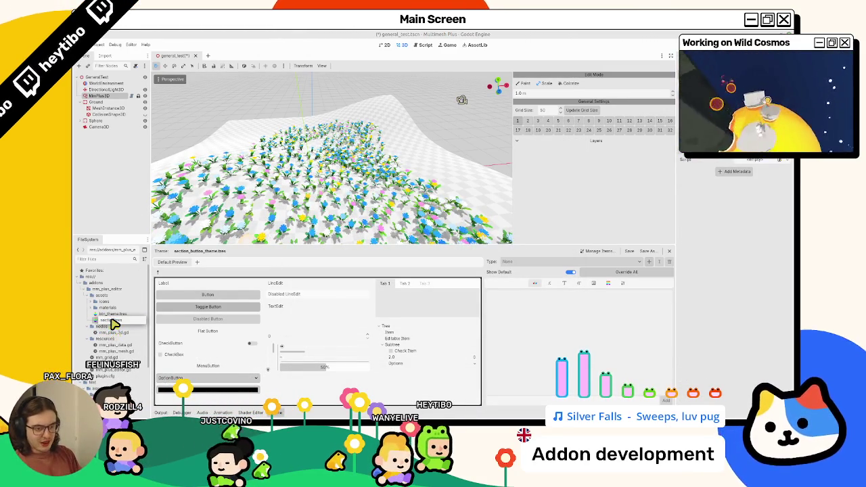
pyautogui.click(112, 321)
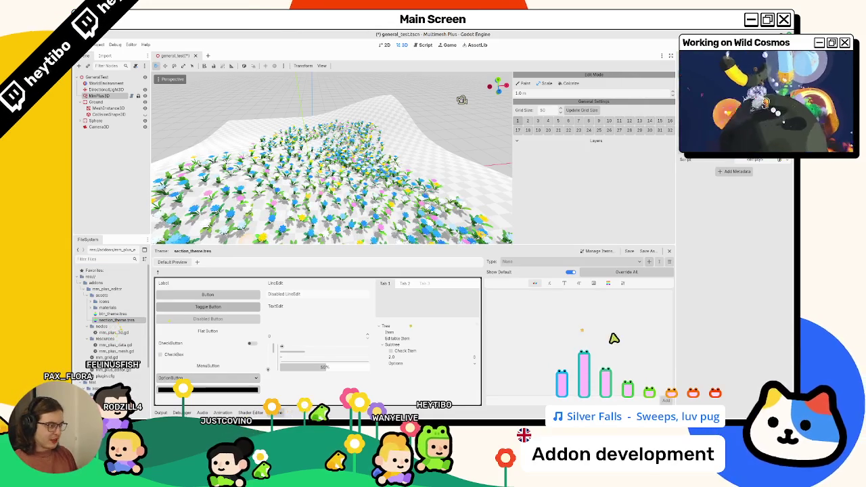
pyautogui.click(608, 254)
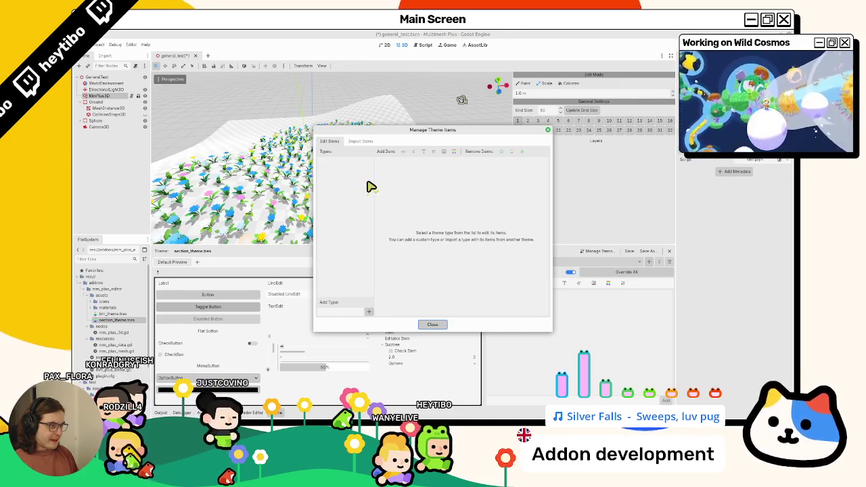
# Add the Label type to section_theme.tres
pyautogui.press('Escape')
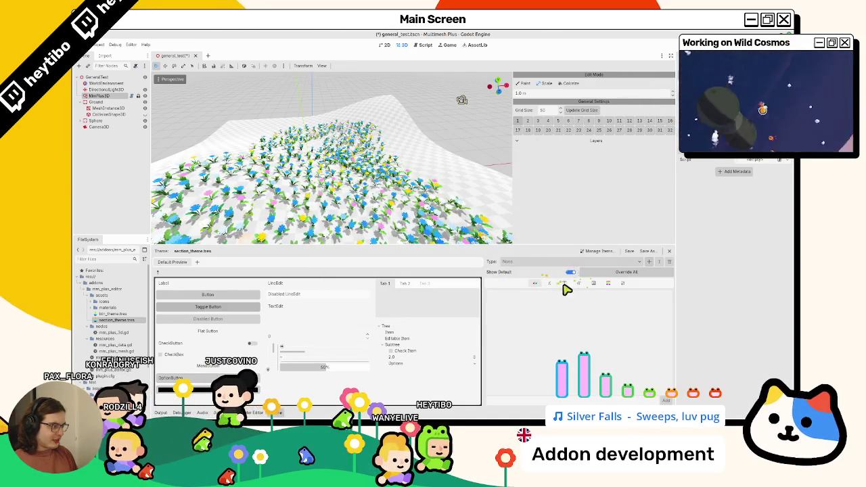
pyautogui.click(647, 262)
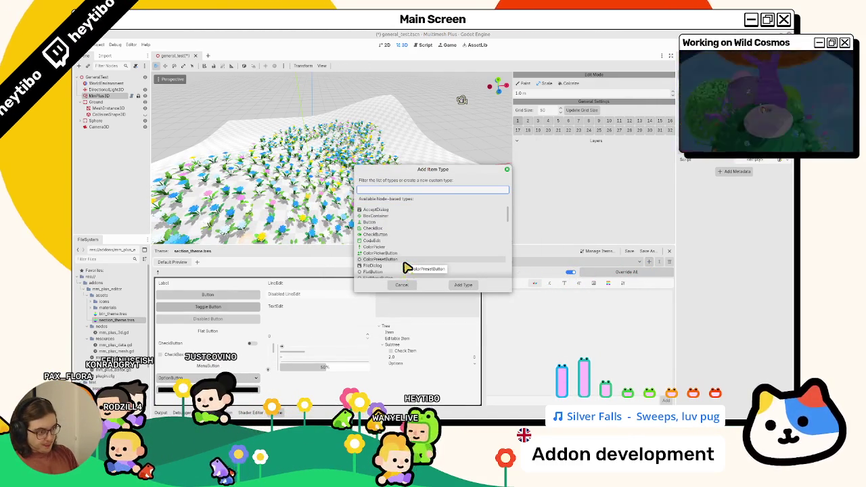
pyautogui.write('label')
pyautogui.press('BackSpace')
pyautogui.press('BackSpace')
pyautogui.press('BackSpace')
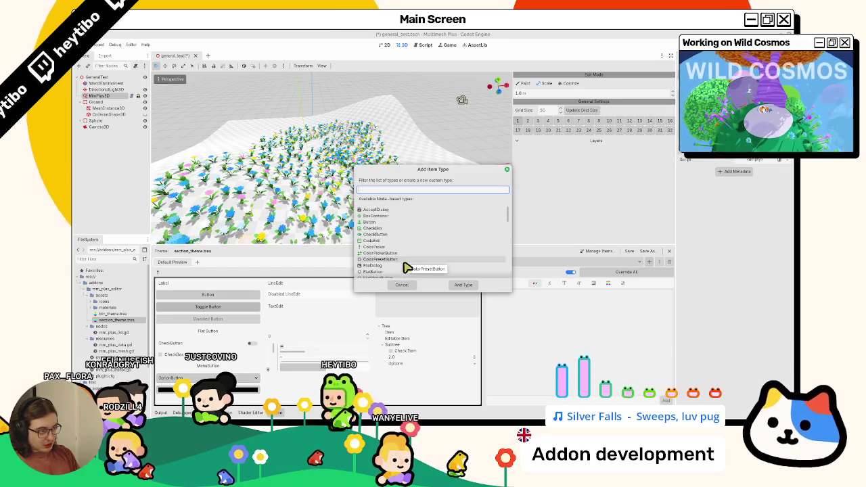
pyautogui.write('sec')
pyautogui.press('BackSpace')
pyautogui.press('BackSpace')
pyautogui.press('BackSpace')
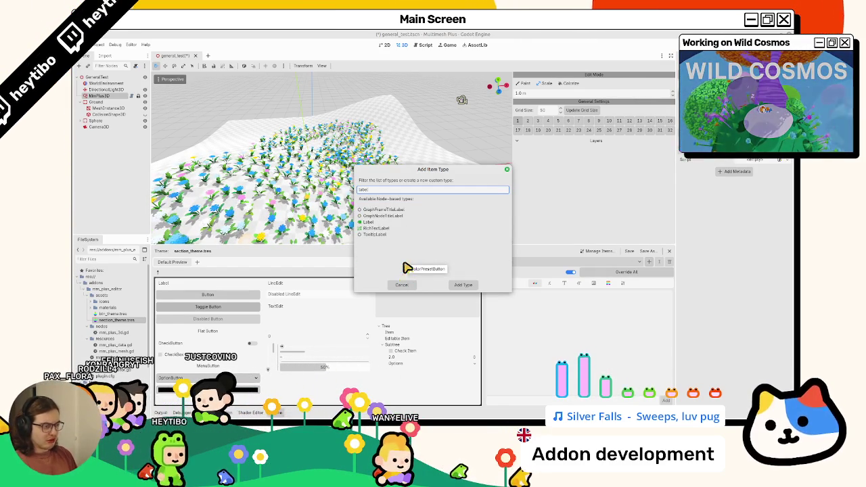
pyautogui.doubleClick(386, 224)
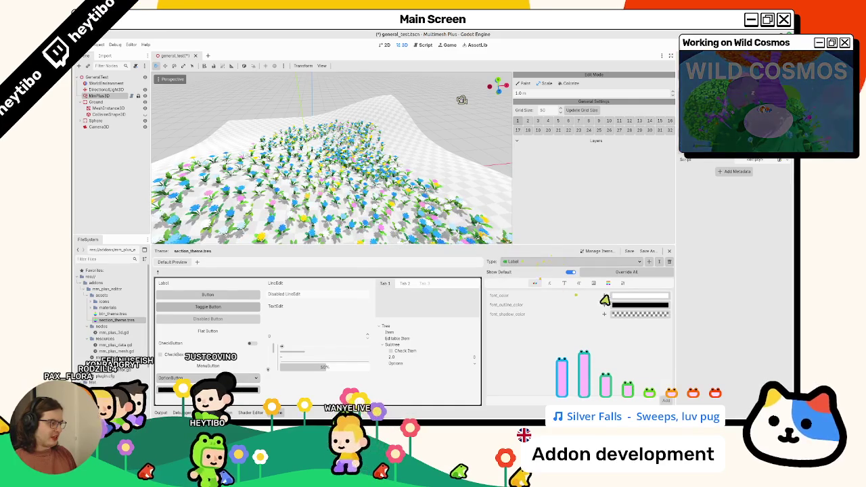
# Set the Label font_color to black (000000)
pyautogui.click(622, 298)
pyautogui.write('000000')
pyautogui.press('Return')
pyautogui.click(554, 352)
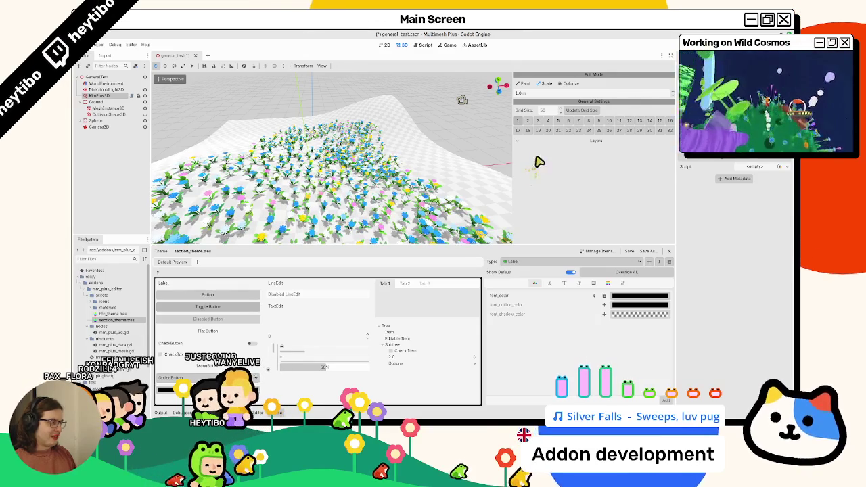
pyautogui.click(564, 284)
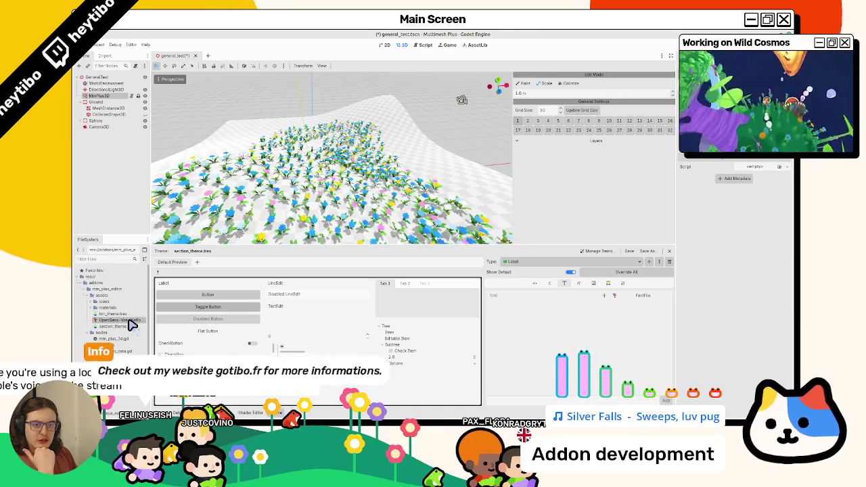
# Reimport the OpenSans variable font and assign it as the section theme's Label font
pyautogui.doubleClick(130, 320)
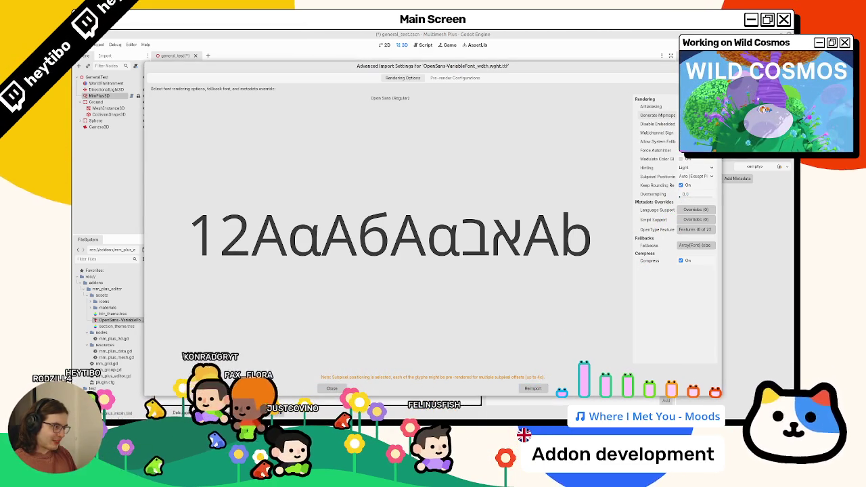
pyautogui.click(528, 388)
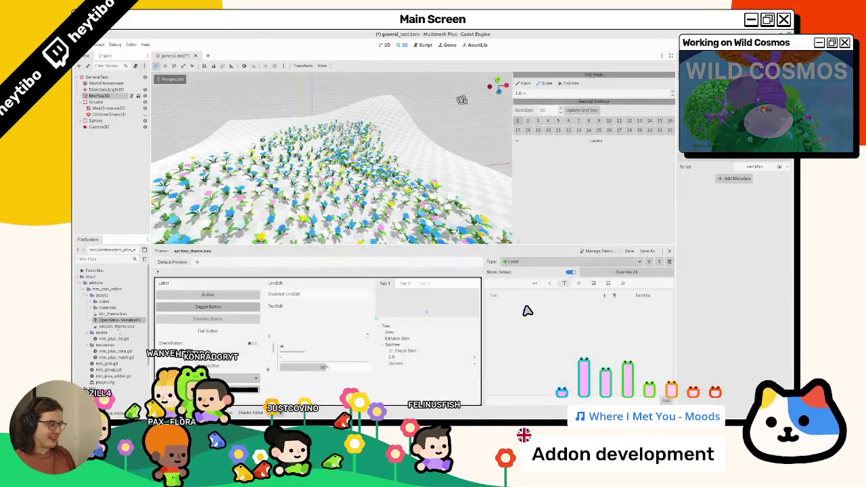
pyautogui.moveTo(108, 321)
pyautogui.mouseDown()
pyautogui.moveTo(456, 294)
pyautogui.moveTo(634, 293)
pyautogui.moveTo(604, 301)
pyautogui.mouseUp()
pyautogui.moveTo(116, 320); pyautogui.dragTo(237, 311)
pyautogui.moveTo(563, 305); pyautogui.dragTo(642, 300)
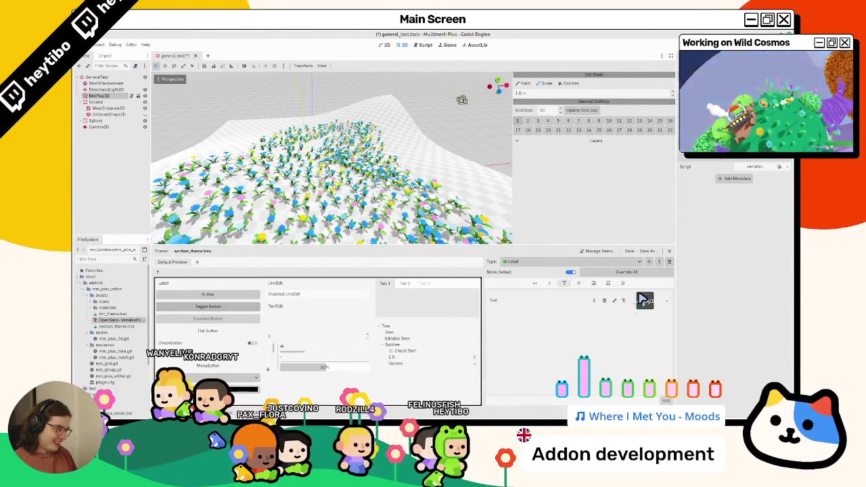
# Create a fonts folder inside the addon's assets folder
pyautogui.rightClick(116, 297)
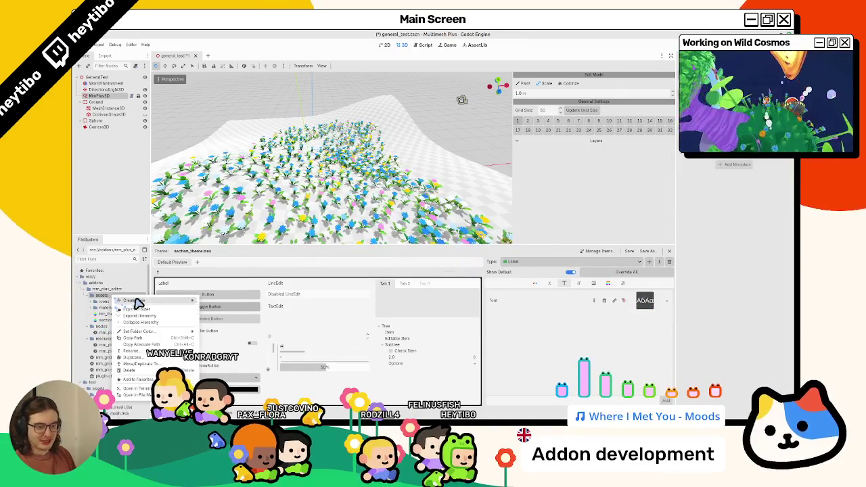
pyautogui.click(209, 301)
pyautogui.write('fonts')
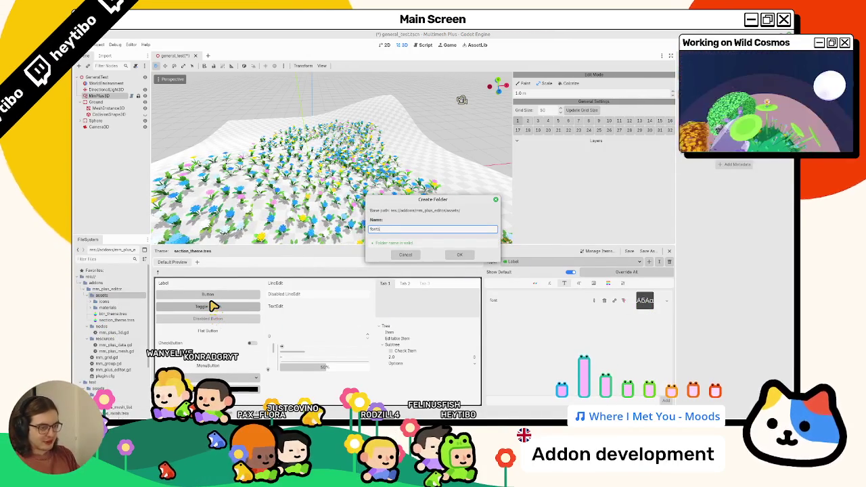
pyautogui.press('Return')
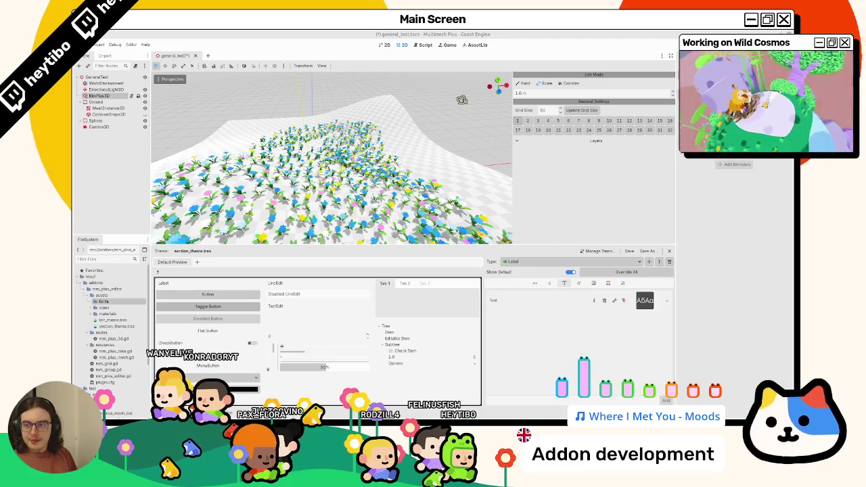
# Move OpenSans-Bold into the fonts folder and set it as the Label's theme font
pyautogui.moveTo(175, 288)
pyautogui.mouseDown()
pyautogui.moveTo(126, 293)
pyautogui.moveTo(131, 300)
pyautogui.moveTo(601, 313)
pyautogui.mouseUp()
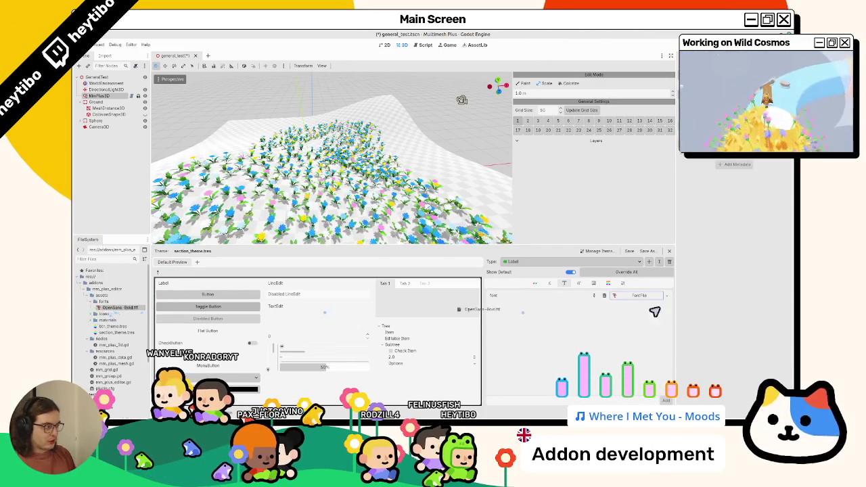
pyautogui.moveTo(654, 298); pyautogui.dragTo(653, 298)
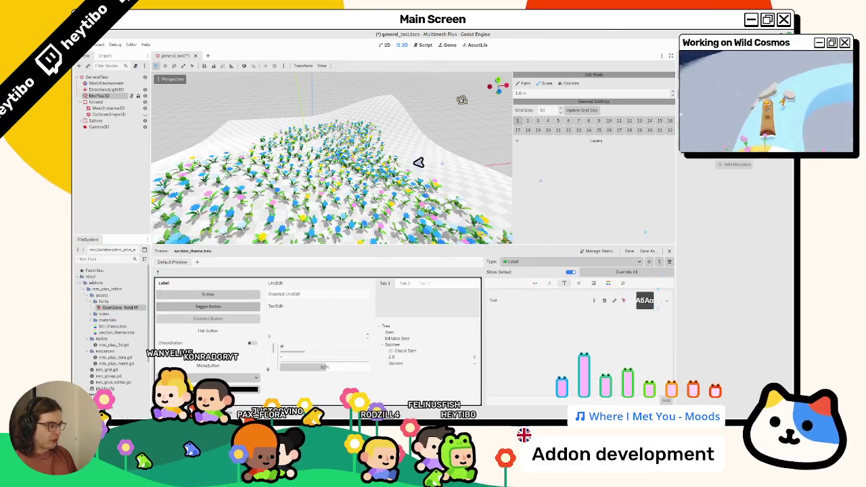
pyautogui.click(579, 283)
pyautogui.click(549, 283)
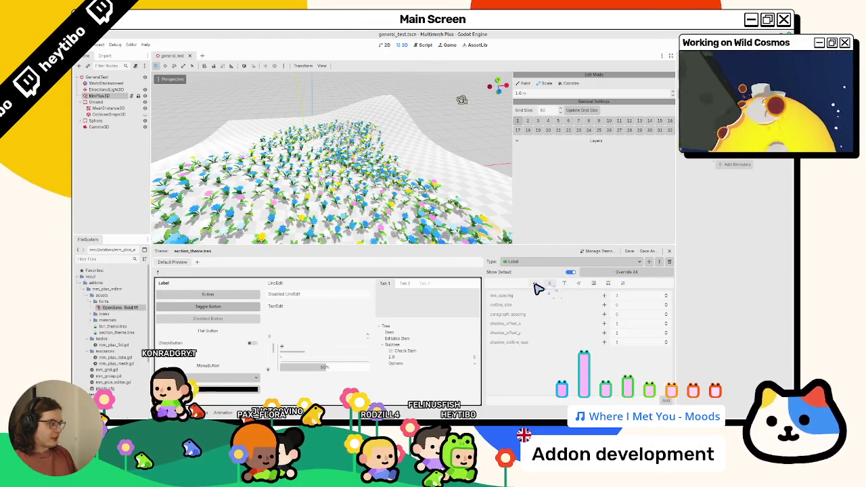
pyautogui.click(564, 283)
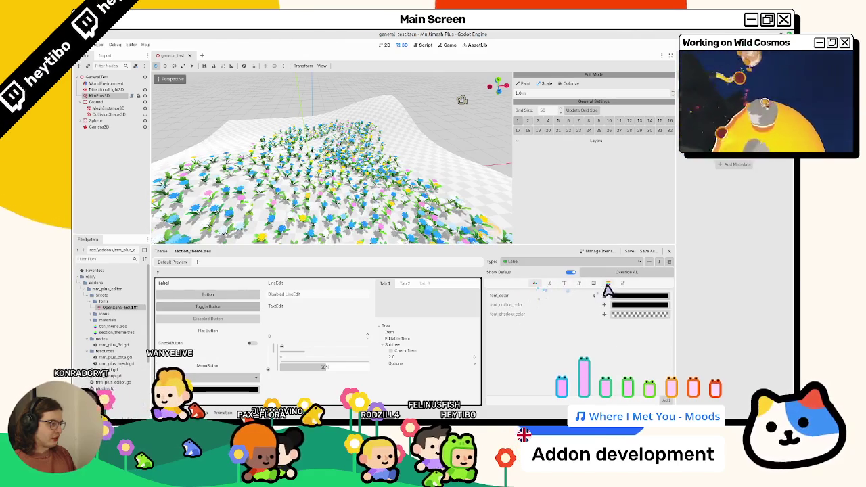
# Add focus and normal StyleBox overrides for Label, making normal a StyleBoxFlat
pyautogui.click(608, 283)
pyautogui.click(588, 297)
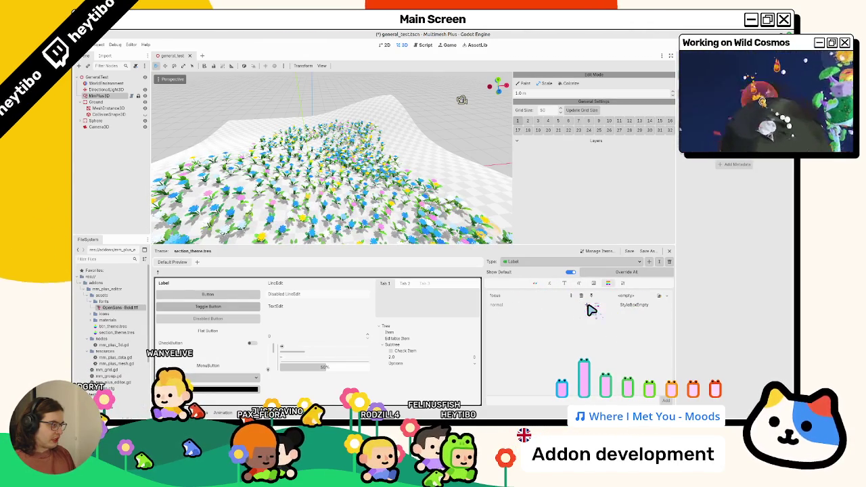
pyautogui.click(584, 300)
pyautogui.click(613, 305)
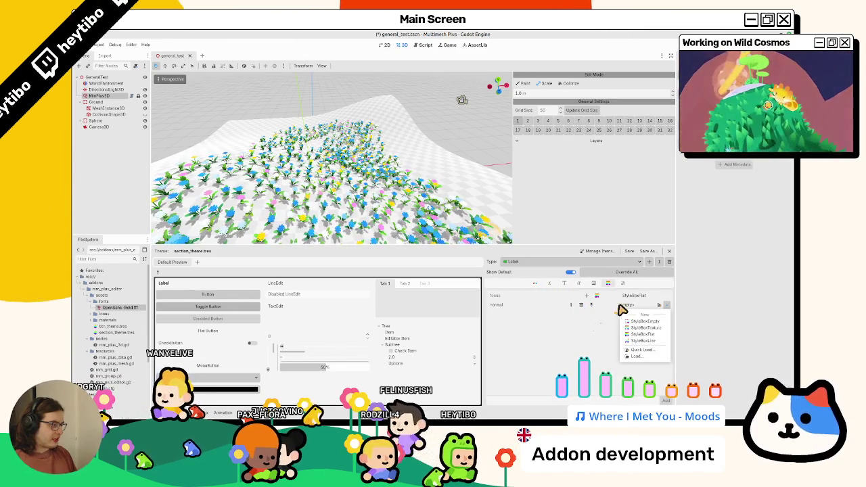
pyautogui.click(651, 326)
pyautogui.click(632, 305)
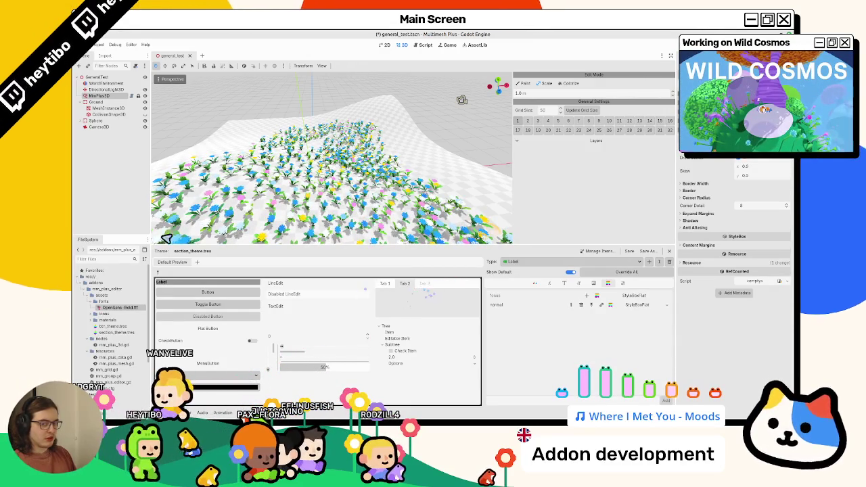
# Adjust the StyleBoxFlat background colour and expand its Border settings
pyautogui.click(764, 157)
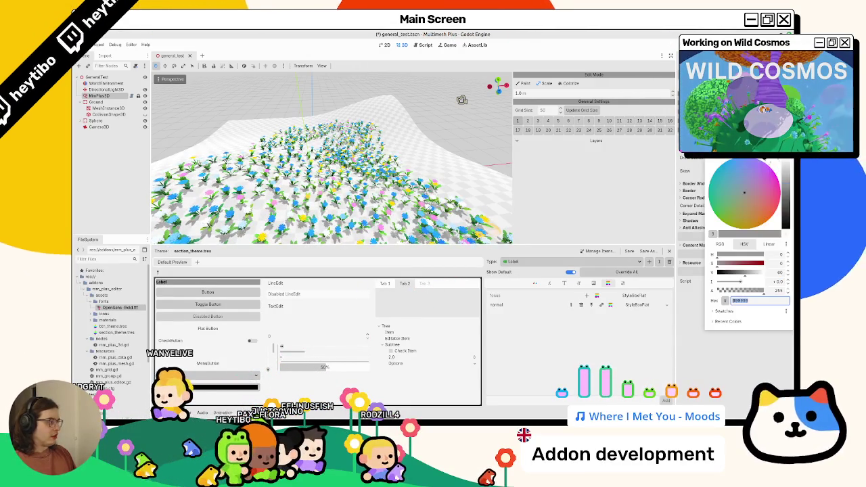
pyautogui.press('Escape')
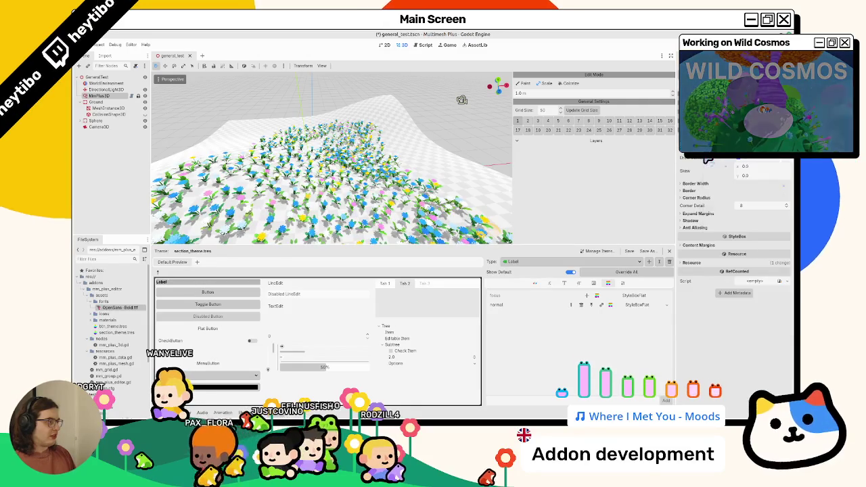
pyautogui.click(764, 157)
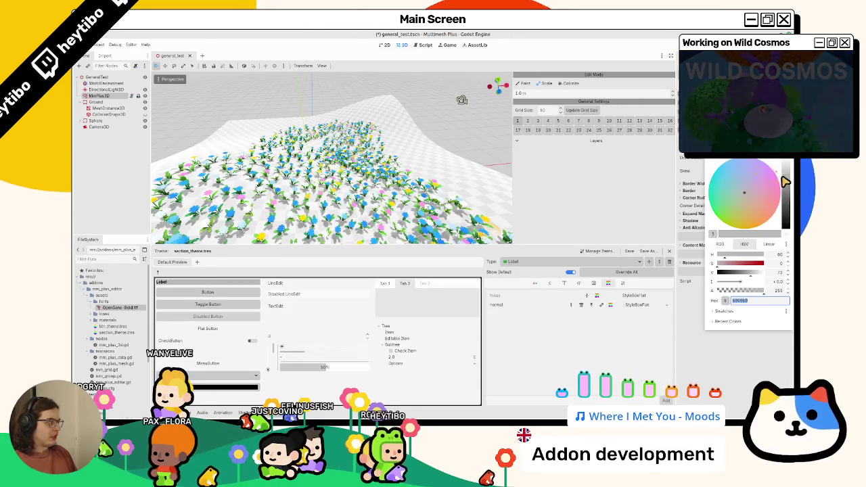
pyautogui.click(695, 170)
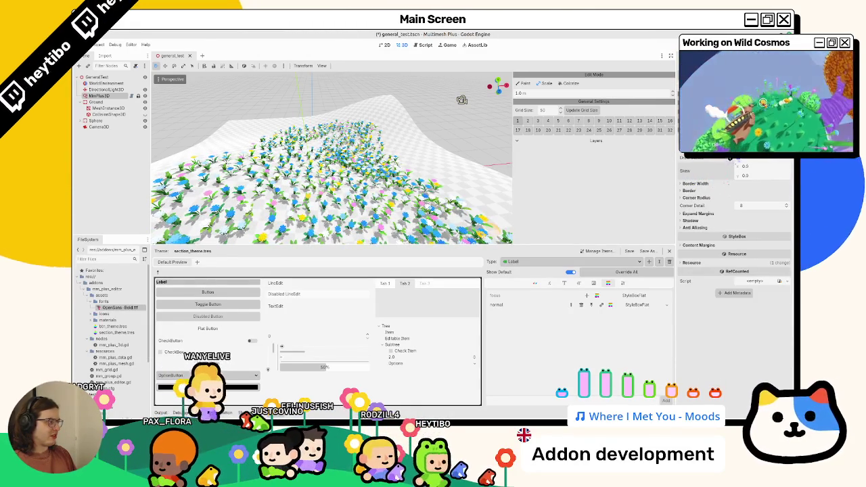
pyautogui.click(764, 157)
pyautogui.click(695, 191)
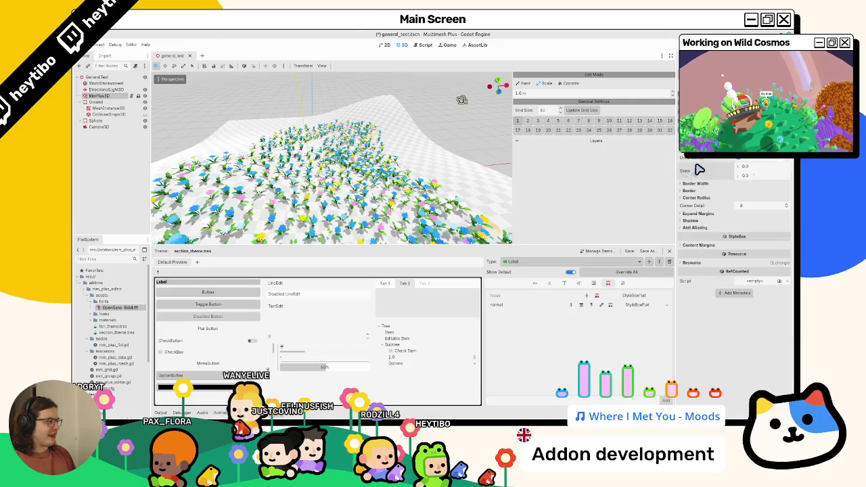
pyautogui.click(709, 191)
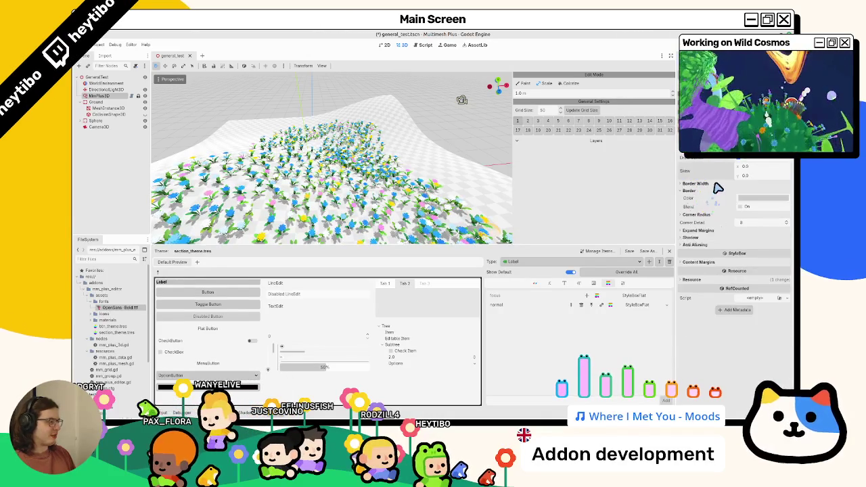
pyautogui.click(716, 184)
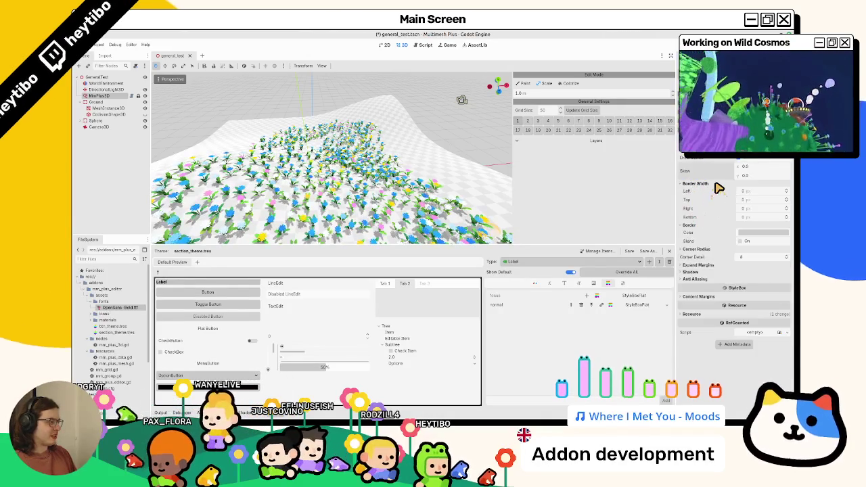
# Set all four corner radii to 4 px, after first trying 8 px
pyautogui.click(703, 265)
pyautogui.click(715, 249)
pyautogui.write('8')
pyautogui.press('Tab')
pyautogui.write('8')
pyautogui.press('Tab')
pyautogui.write('8')
pyautogui.press('Tab')
pyautogui.write('8')
pyautogui.press('Tab')
pyautogui.click(751, 265)
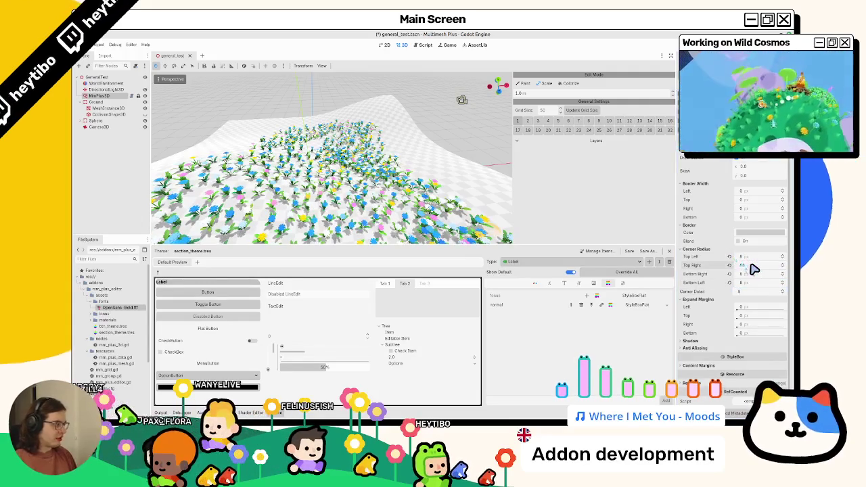
pyautogui.press('Tab')
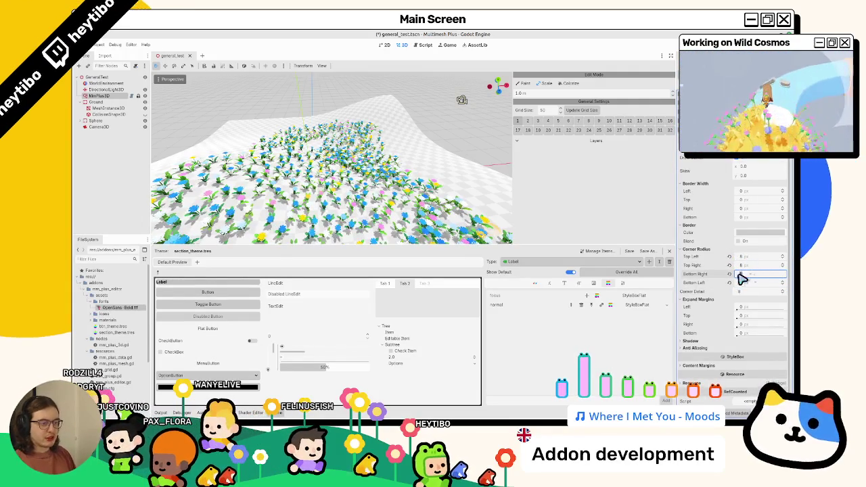
pyautogui.hotkey('shift', 'Tab')
pyautogui.hotkey('shift', 'Tab')
pyautogui.write('4')
pyautogui.press('Tab')
pyautogui.write('4')
pyautogui.press('Tab')
pyautogui.write('4')
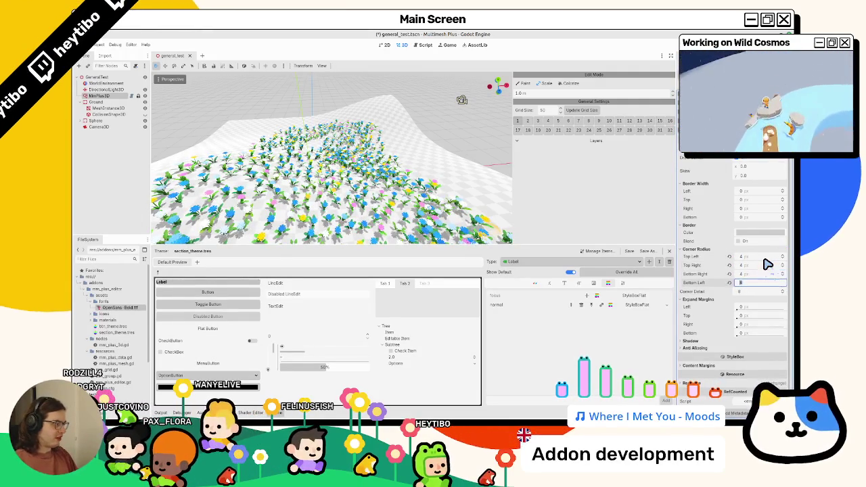
pyautogui.press('Tab')
pyautogui.write('4')
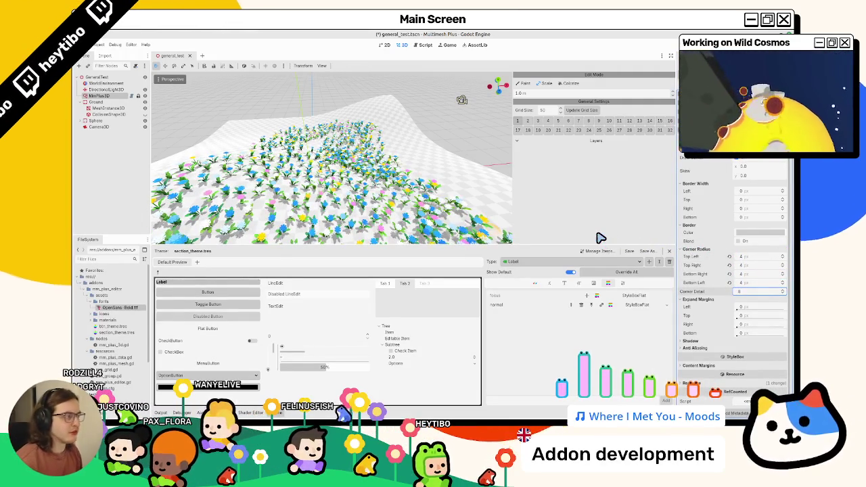
# Set the Expand Margins to 2 px, then reset all four back to 0 px
pyautogui.click(753, 307)
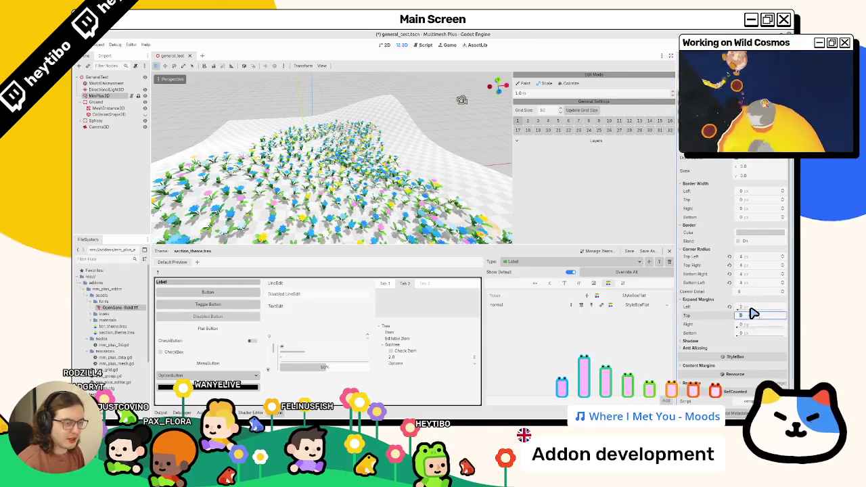
pyautogui.press('Tab')
pyautogui.write('2')
pyautogui.press('Tab')
pyautogui.write('2')
pyautogui.press('Tab')
pyautogui.write('2')
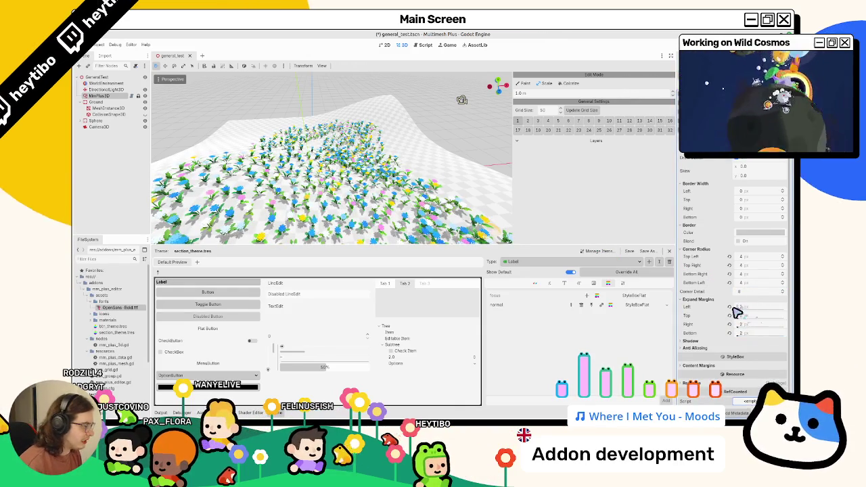
pyautogui.click(729, 308)
pyautogui.click(730, 315)
pyautogui.click(729, 324)
pyautogui.click(729, 332)
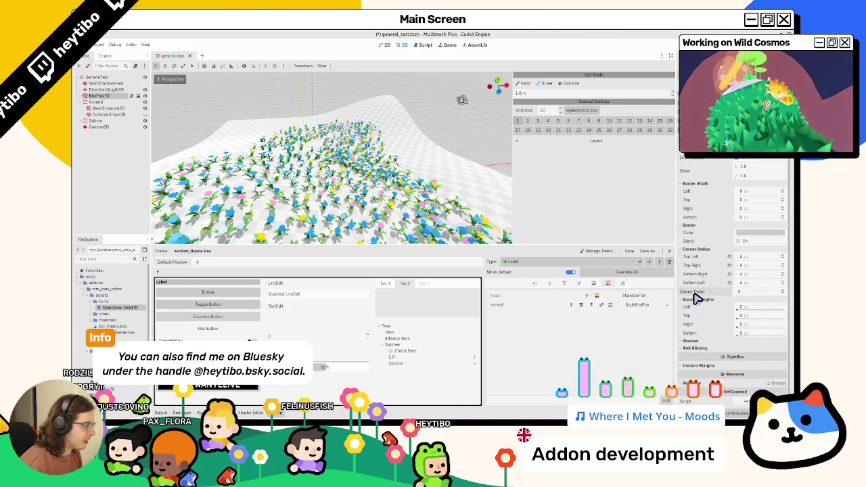
pyautogui.click(697, 299)
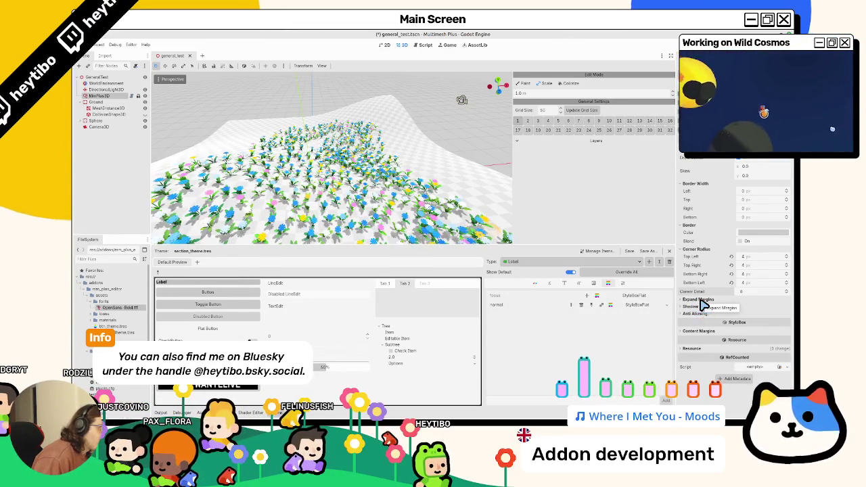
# Set the Label stylebox content margins to 2 px left/right and 4 px top/bottom
pyautogui.click(734, 332)
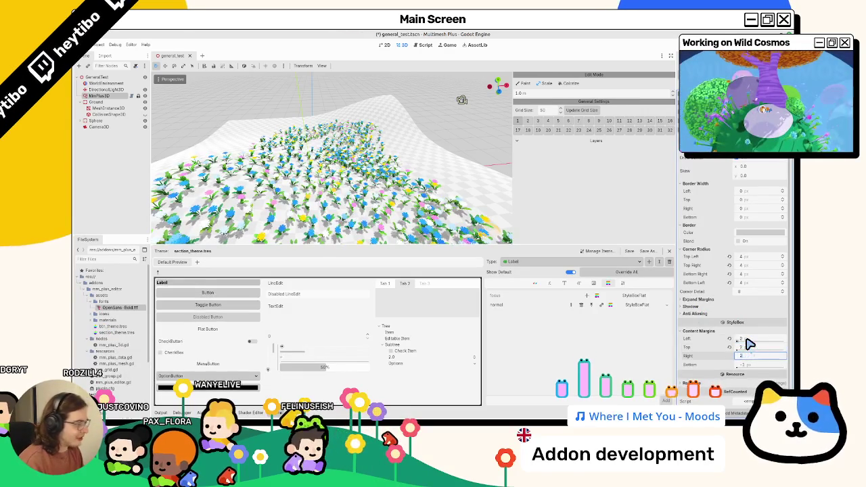
pyautogui.write('2')
pyautogui.press('Return')
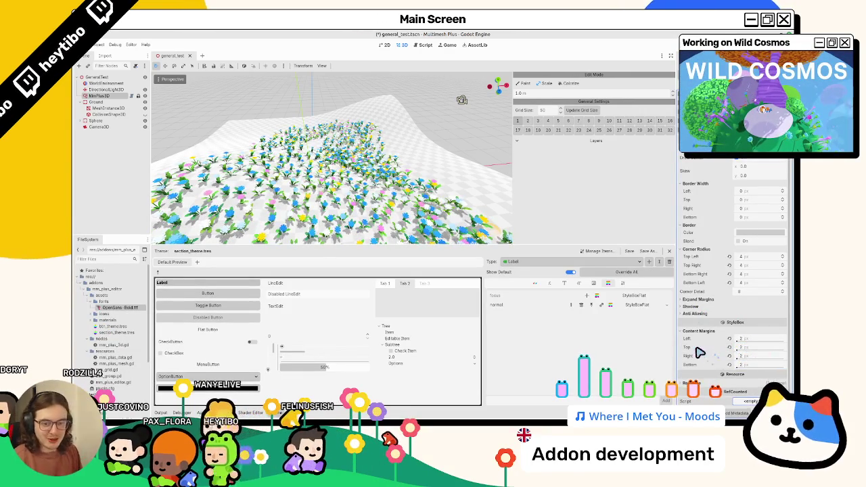
pyautogui.click(758, 343)
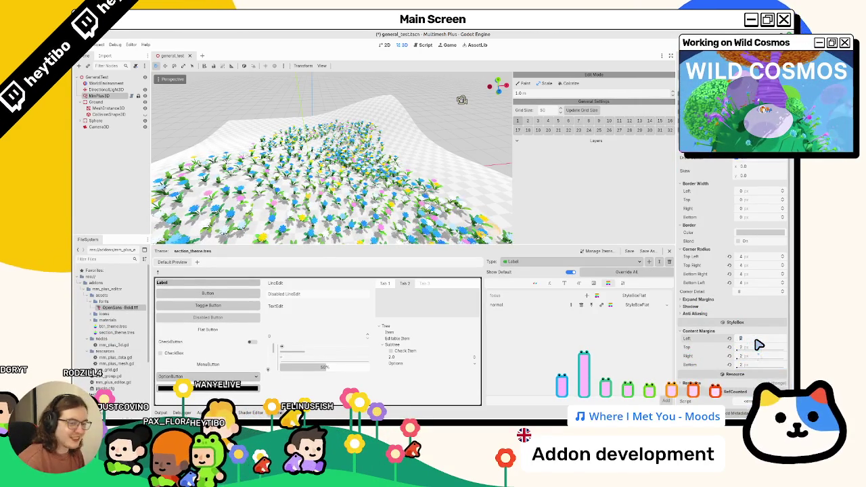
pyautogui.press('Tab')
pyautogui.write('4')
pyautogui.press('Tab')
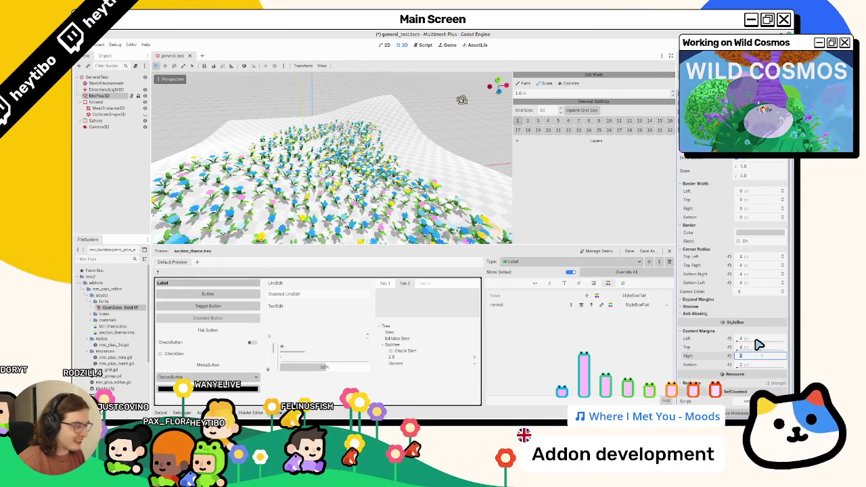
pyautogui.write('4')
pyautogui.press('Tab')
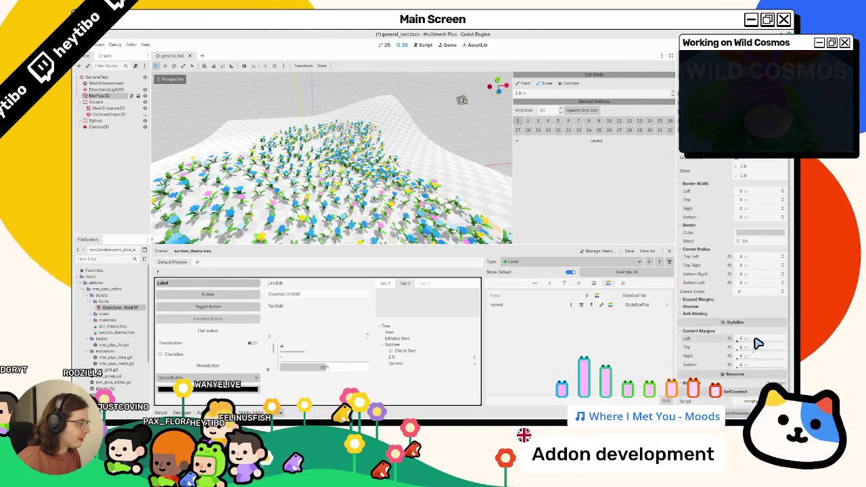
pyautogui.click(755, 338)
pyautogui.write('2')
pyautogui.press('Tab')
pyautogui.press('Tab')
pyautogui.write('2')
pyautogui.press('Tab')
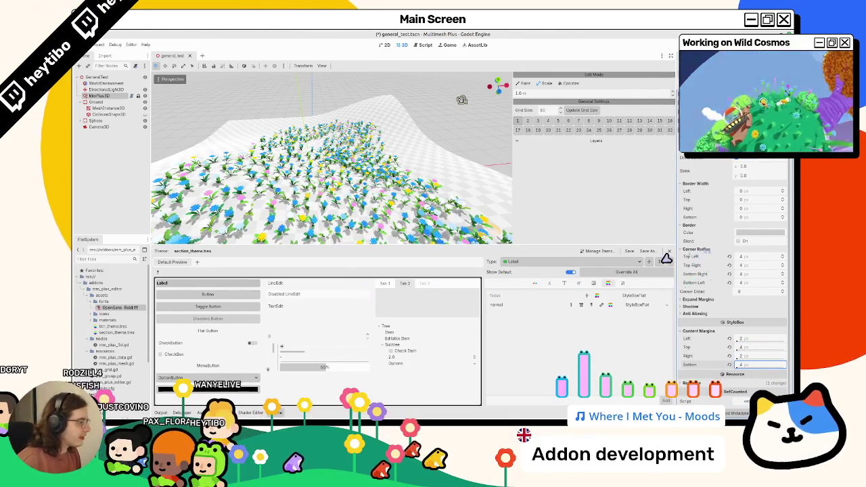
# Browse the Label's colour, constant, font, font size and base type theme tabs
pyautogui.click(550, 284)
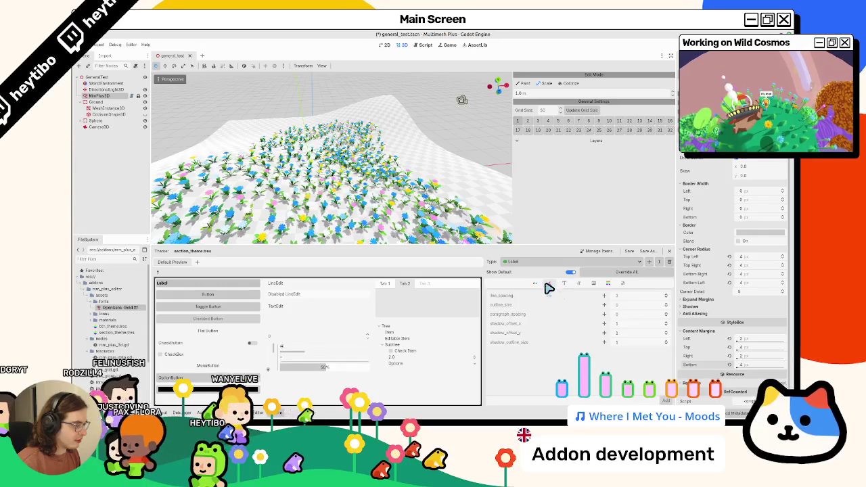
pyautogui.click(538, 284)
pyautogui.click(596, 285)
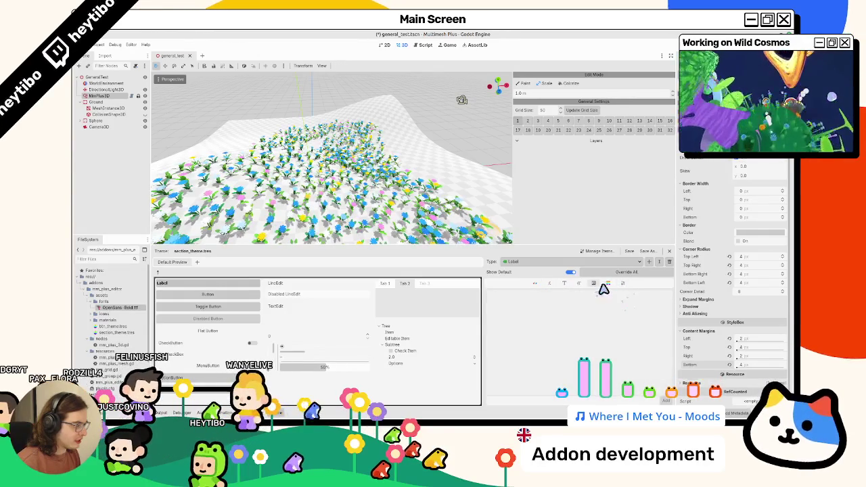
pyautogui.click(549, 285)
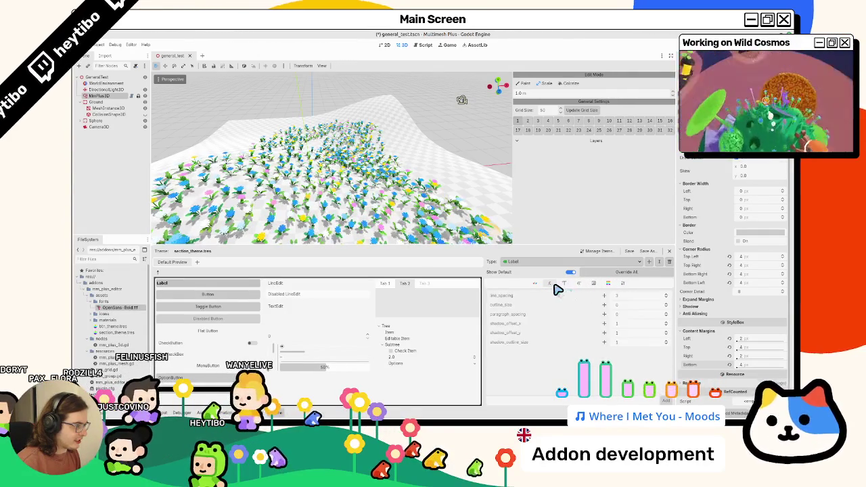
pyautogui.click(539, 284)
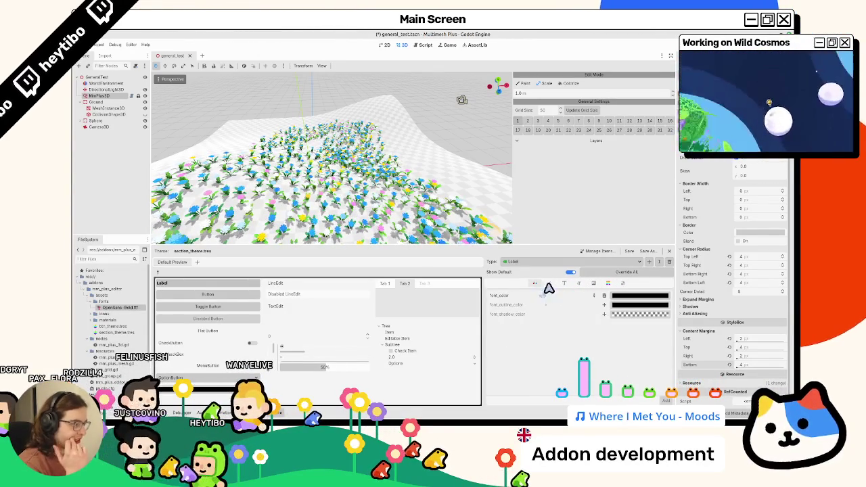
pyautogui.click(563, 283)
pyautogui.click(549, 284)
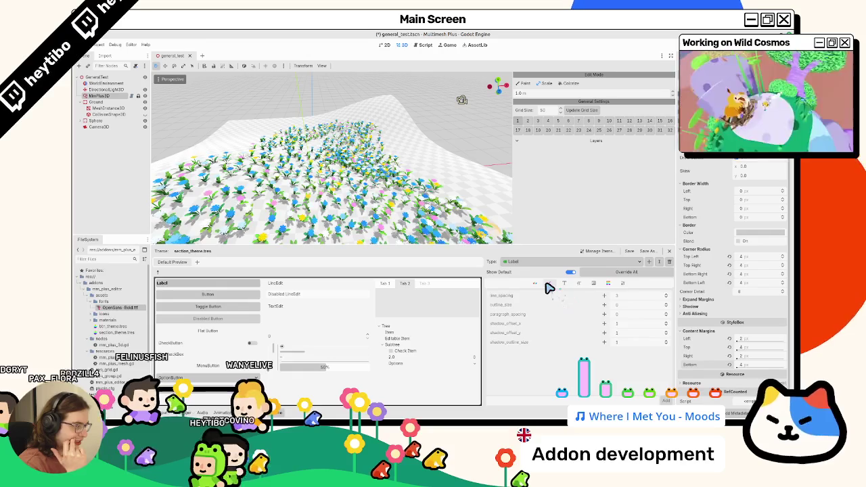
pyautogui.click(580, 283)
pyautogui.click(621, 284)
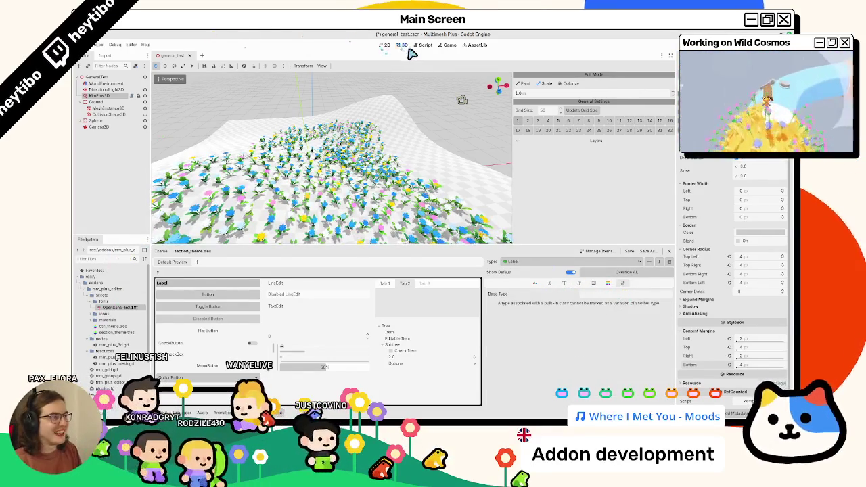
pyautogui.click(423, 44)
# In _create_section, replace the stylebox override on line 73 with 'section_label.theme ='
pyautogui.scroll(-20, 428, 187)
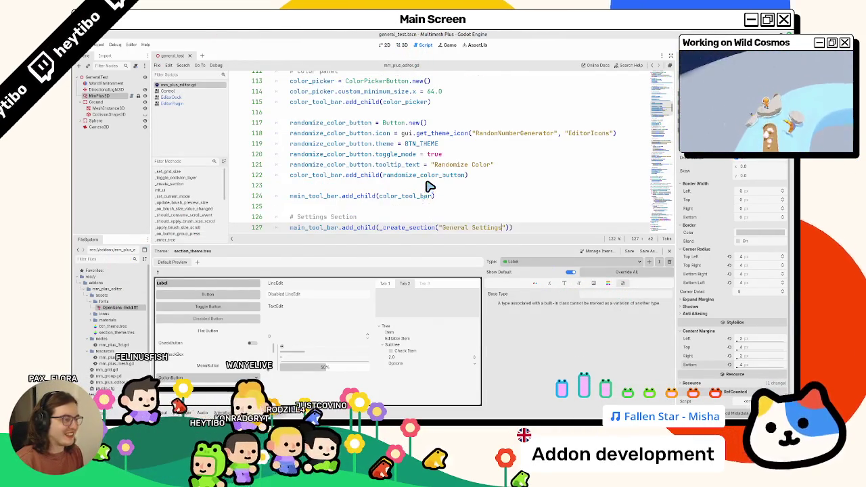
pyautogui.keyDown('ctrl'); pyautogui.click(382, 169); pyautogui.keyUp('ctrl')
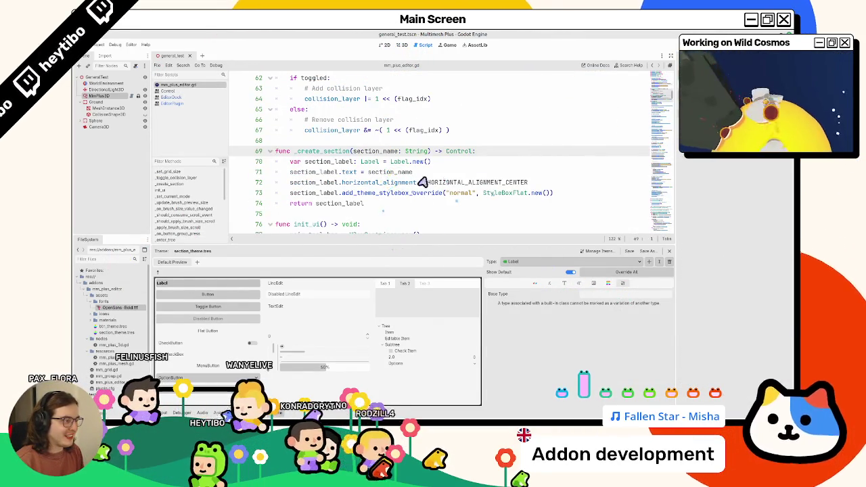
pyautogui.click(374, 194)
pyautogui.moveTo(374, 194); pyautogui.dragTo(612, 194)
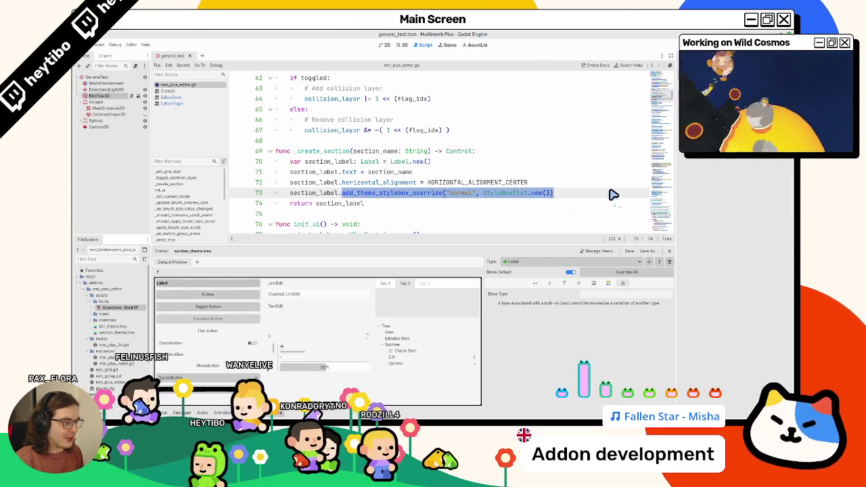
pyautogui.write('add_theme')
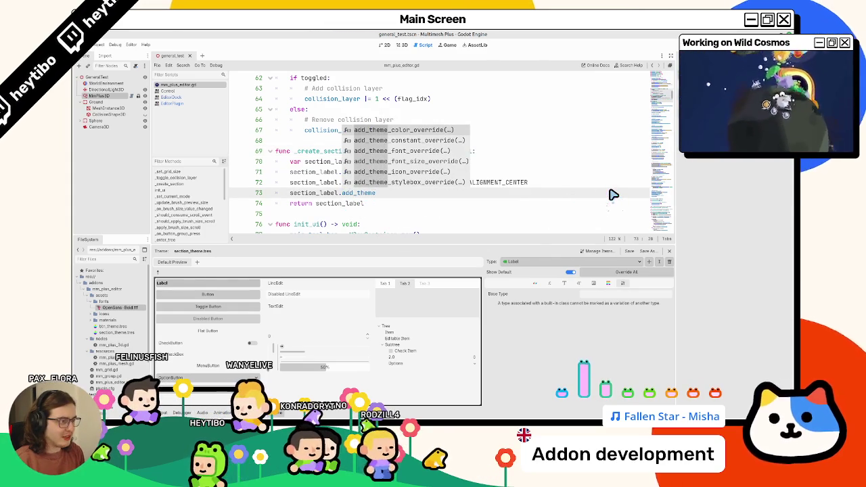
pyautogui.hotkey('ctrl', 'BackSpace')
pyautogui.write('theme =')
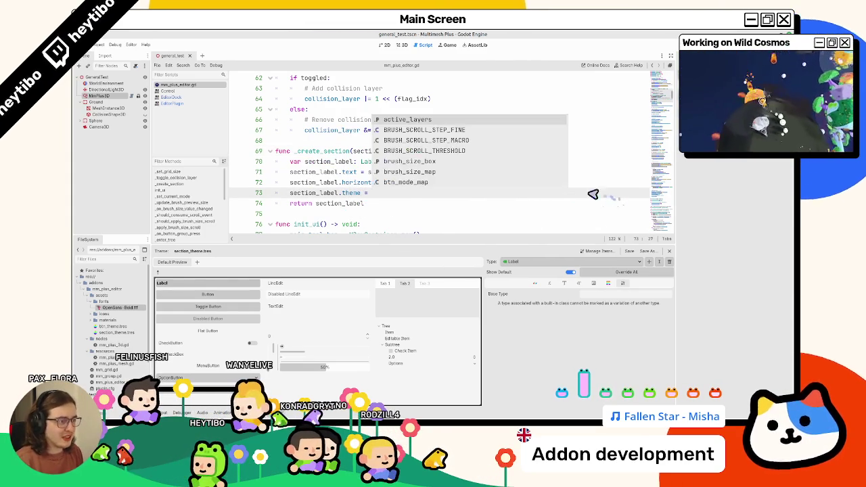
pyautogui.press('Escape')
# Complete line 73 with a preload of section_theme.tres, then return to the 3D scene
pyautogui.moveTo(118, 333)
pyautogui.mouseDown()
pyautogui.moveTo(528, 215)
pyautogui.moveTo(466, 195)
pyautogui.mouseUp()
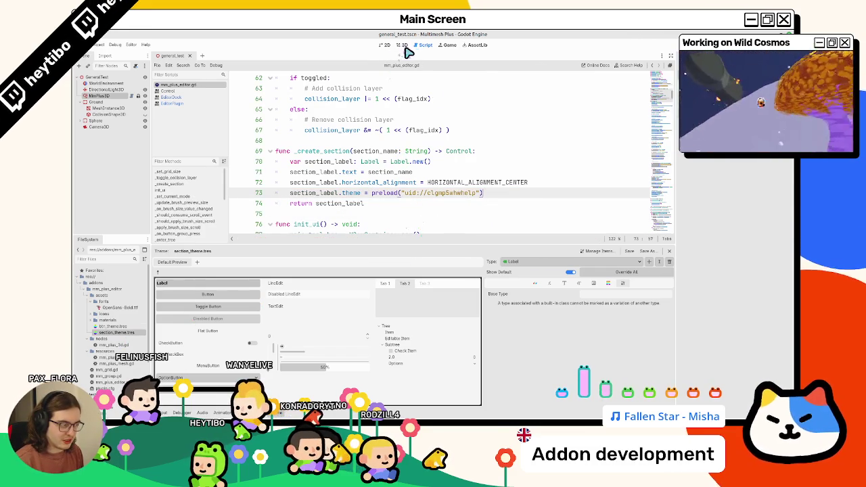
pyautogui.scroll(-2, 406, 209)
pyautogui.scroll(4, 353, 72)
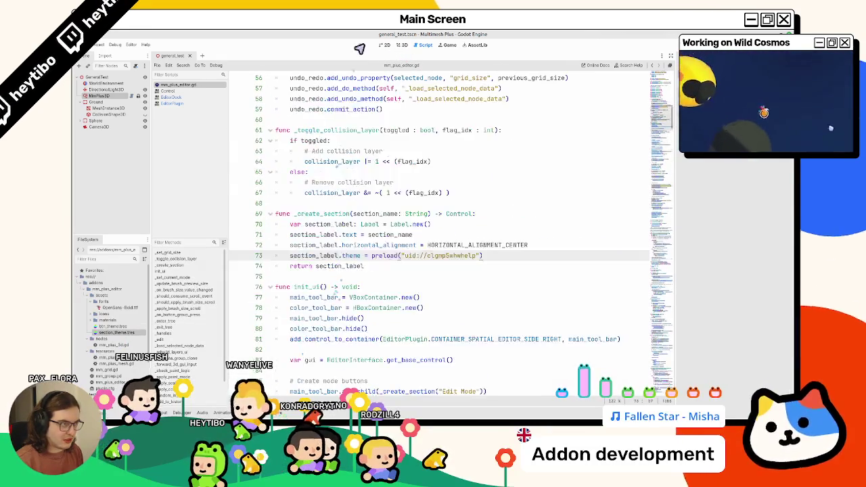
pyautogui.click(391, 46)
pyautogui.click(402, 46)
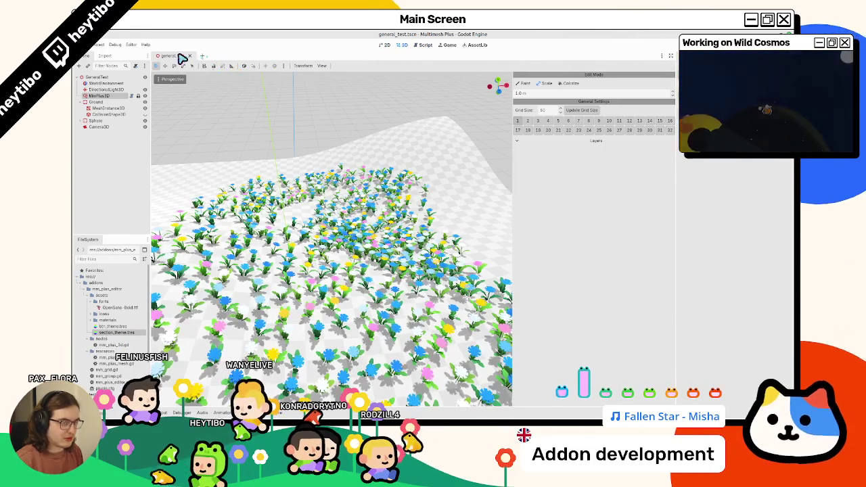
# Collapse the side panel, reselect MmPlus3D, set the brush to Paint mode, and bring up Figma
pyautogui.moveTo(512, 120); pyautogui.dragTo(667, 119)
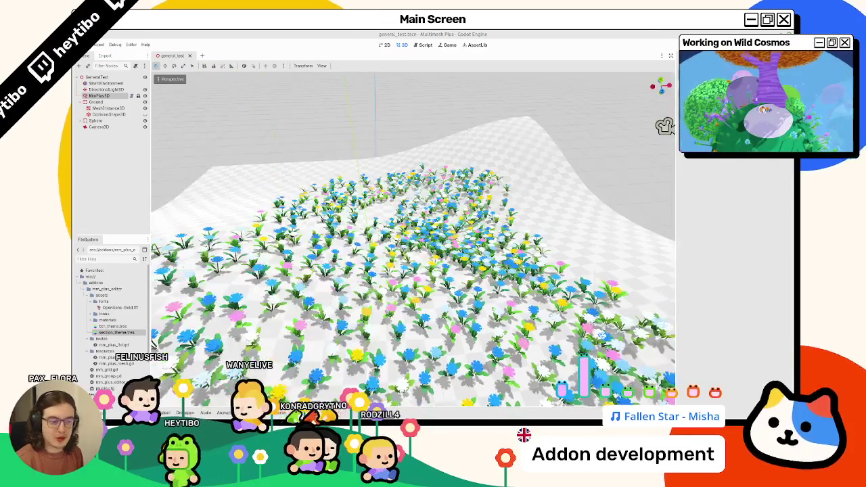
pyautogui.click(130, 97)
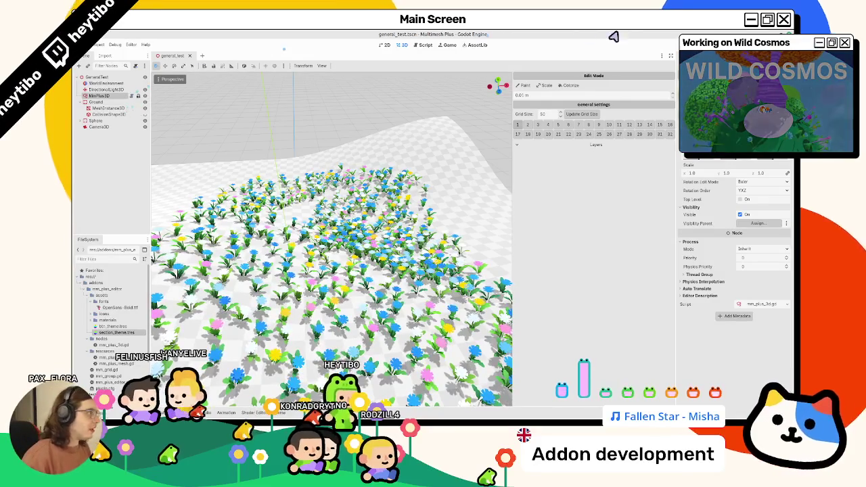
pyautogui.click(525, 86)
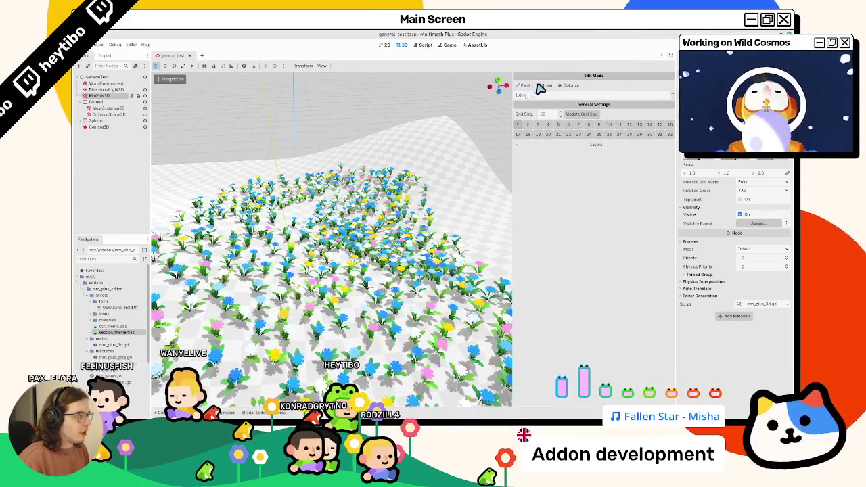
pyautogui.hotkey('alt', 'Tab')
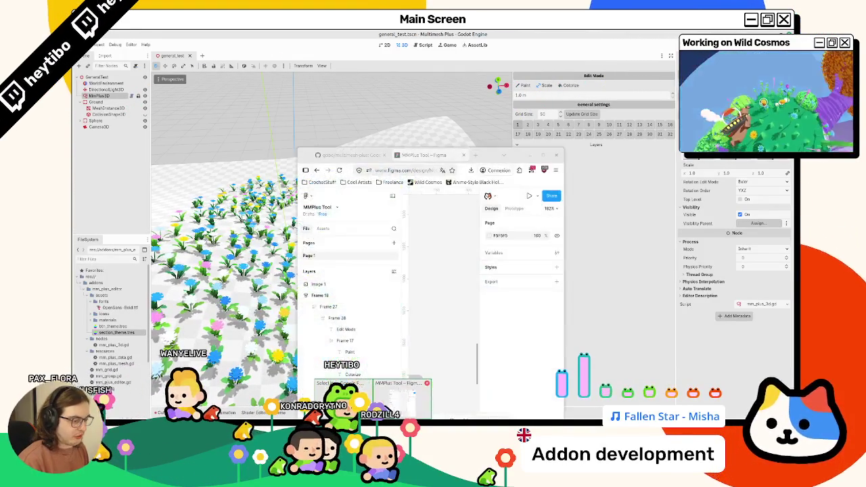
# Zoom in on the mockup's Items grid and Edit Mode/General Settings frame, then deselect
pyautogui.click(542, 156)
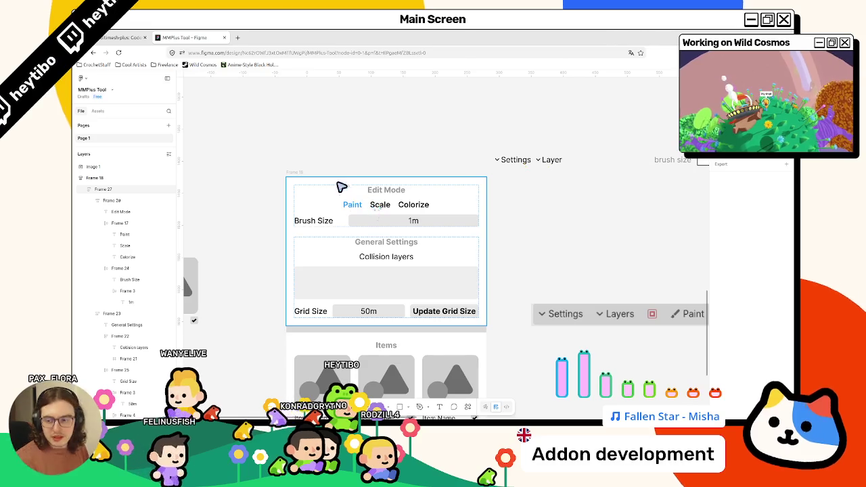
pyautogui.scroll(-5, 329, 178)
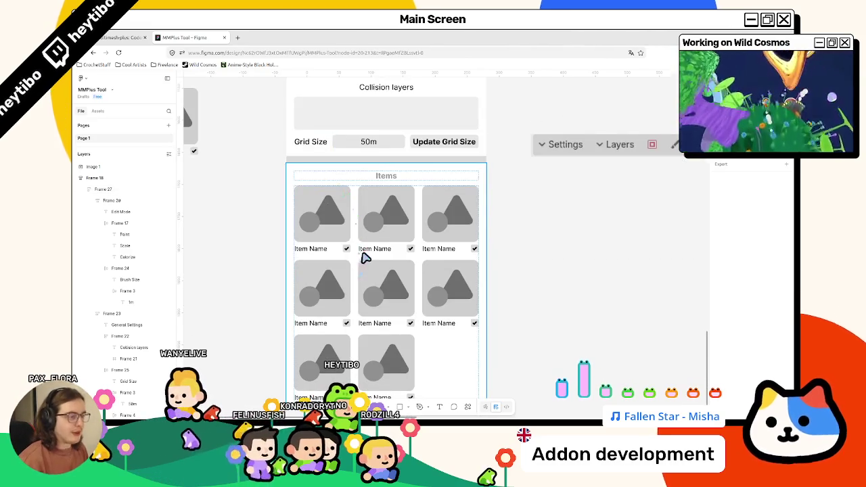
pyautogui.click(365, 257)
pyautogui.scroll(1, 369, 255)
pyautogui.scroll(-3, 393, 260)
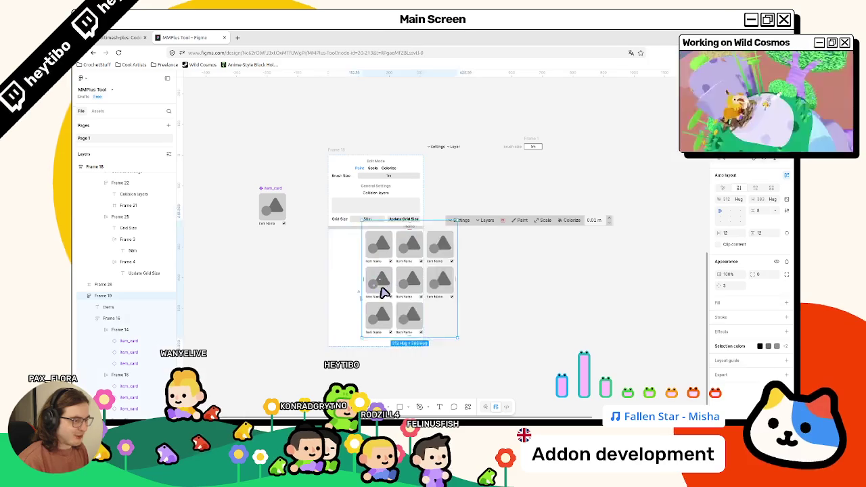
pyautogui.click(357, 187)
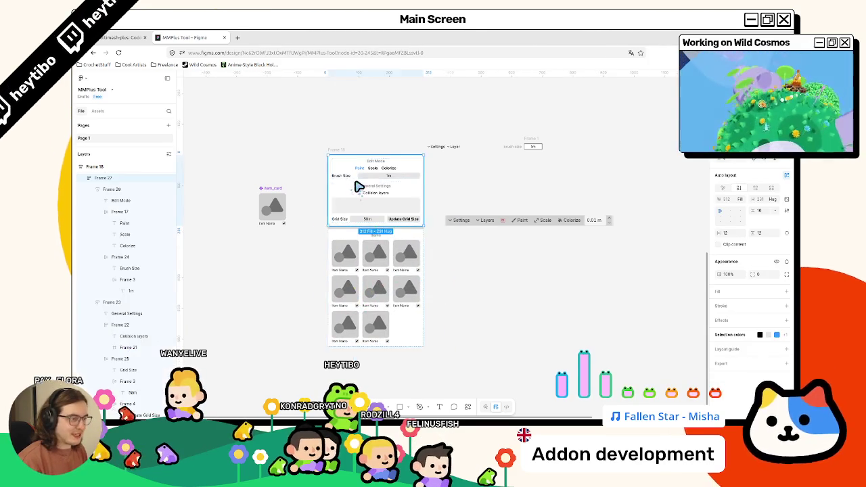
pyautogui.scroll(3, 357, 185)
pyautogui.click(282, 204)
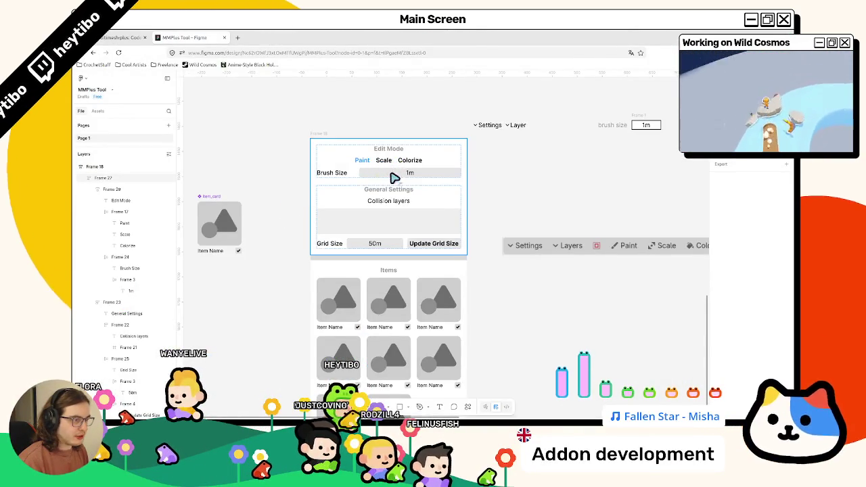
pyautogui.hotkey('alt', 'Tab')
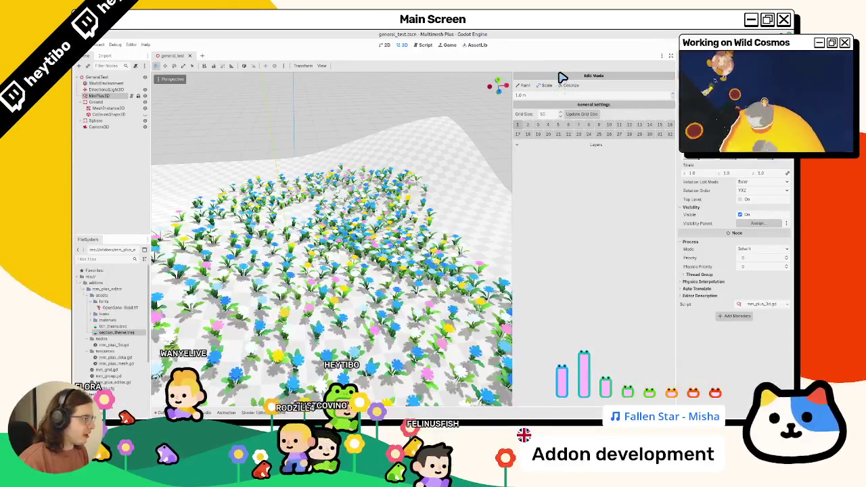
# Switch the MultiMesh Plus panel to Colorize mode and collapse the Inspector's Process section
pyautogui.hotkey('alt', 'Tab')
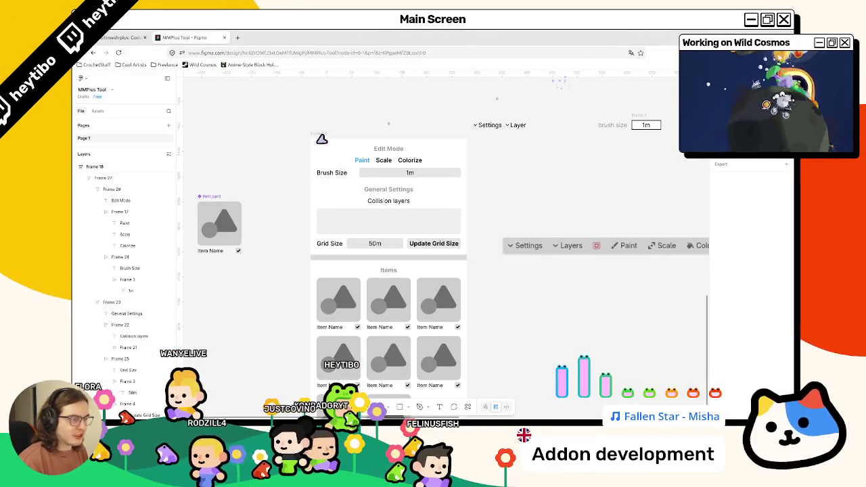
pyautogui.hotkey('alt', 'Tab')
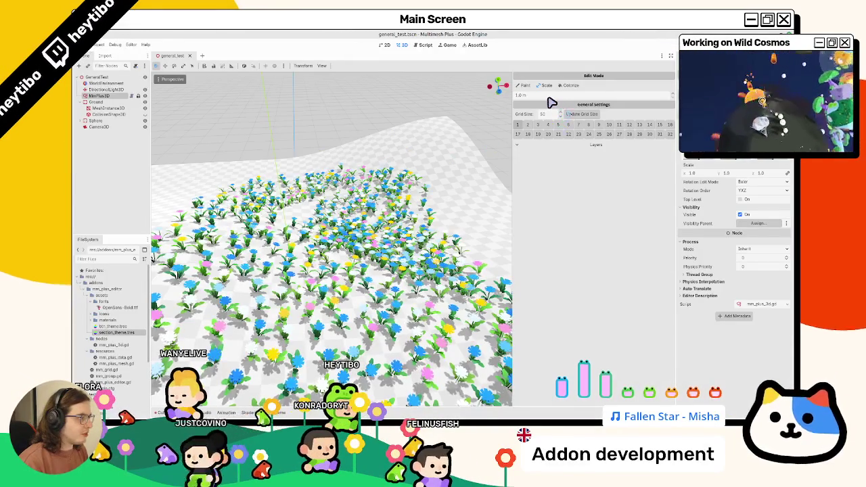
pyautogui.hotkey('alt', 'Tab')
pyautogui.hotkey('alt', 'Tab')
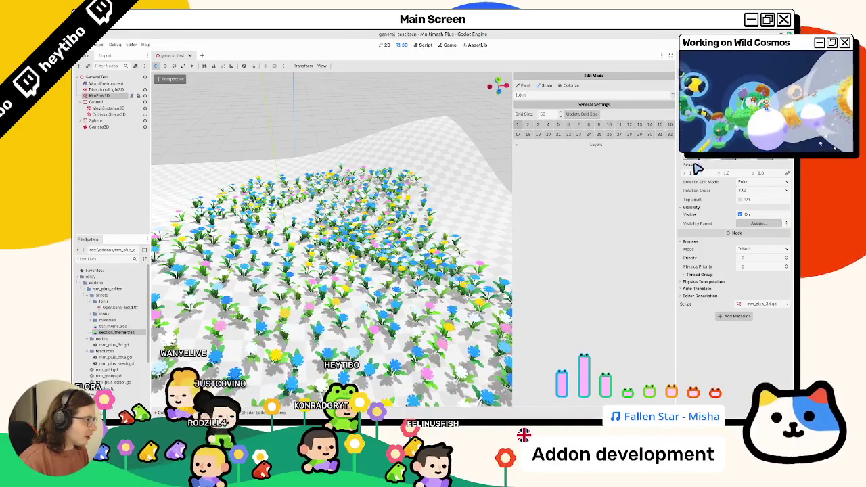
pyautogui.click(574, 85)
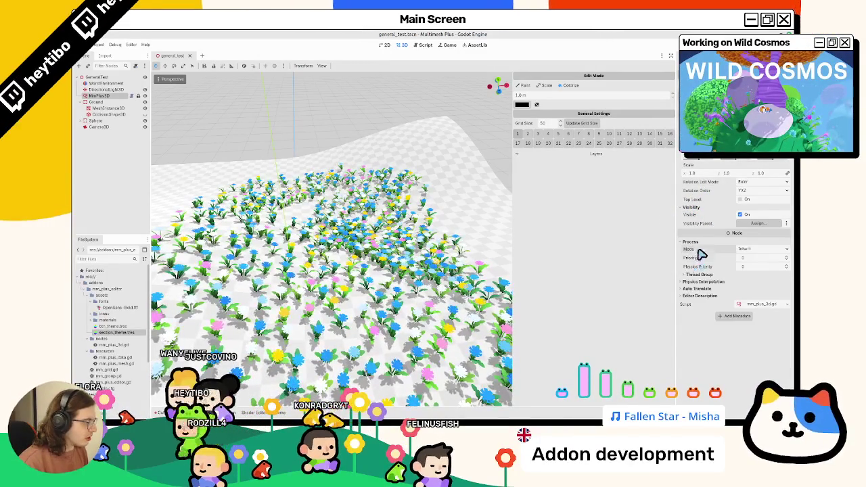
pyautogui.click(690, 242)
# Compare the Godot panel against the Figma mockup and widen the Inspector dock
pyautogui.hotkey('alt', 'Tab')
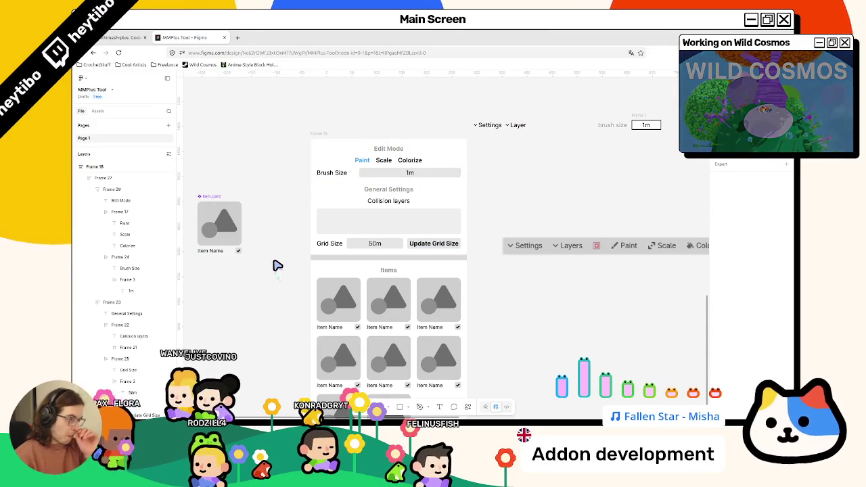
pyautogui.hotkey('alt', 'Tab')
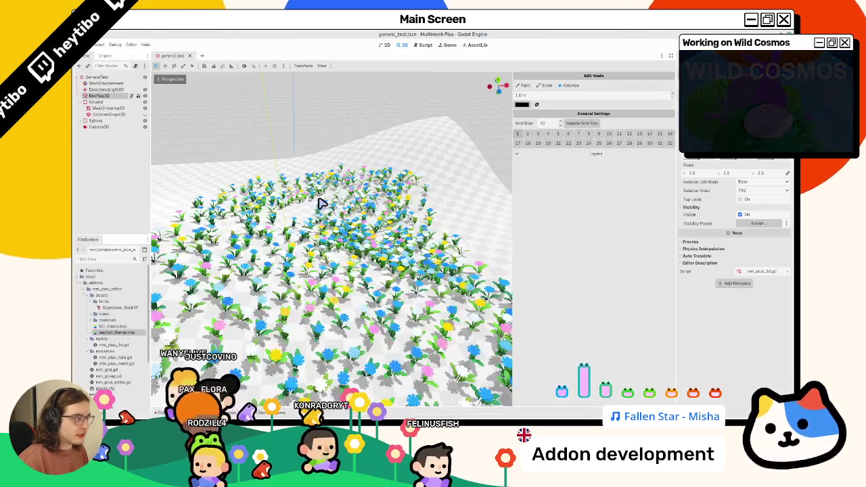
pyautogui.hotkey('alt', 'Tab')
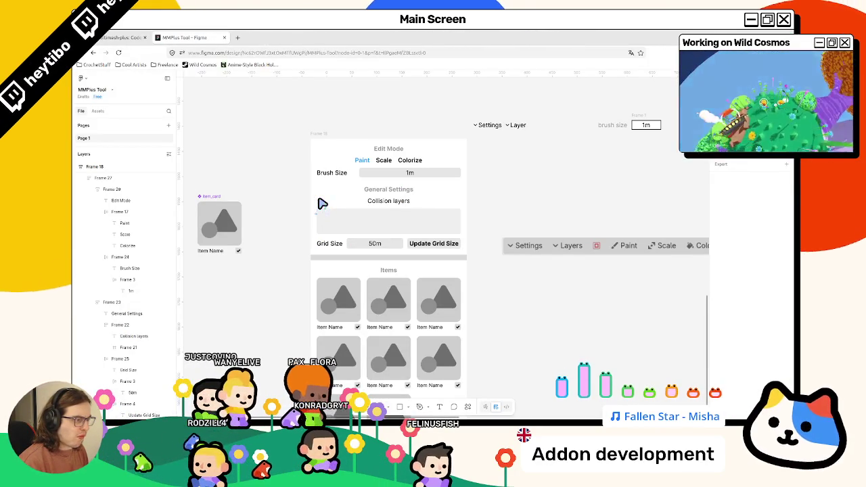
pyautogui.hotkey('alt', 'Tab')
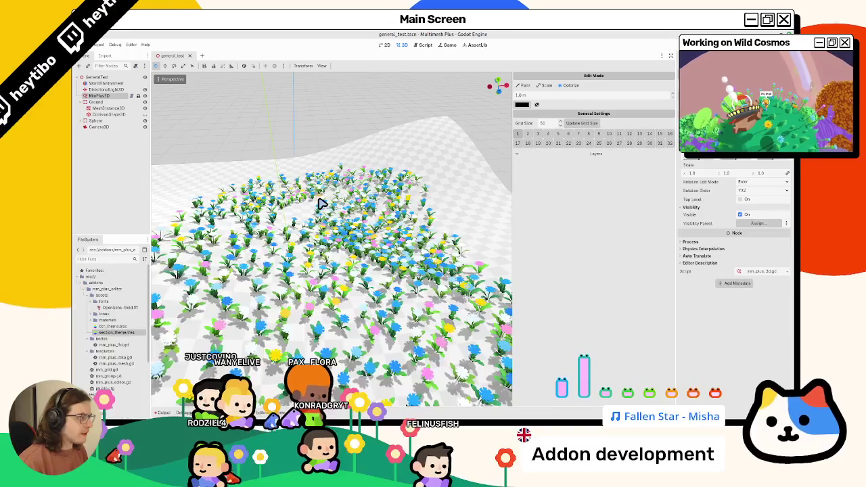
pyautogui.hotkey('alt', 'Tab')
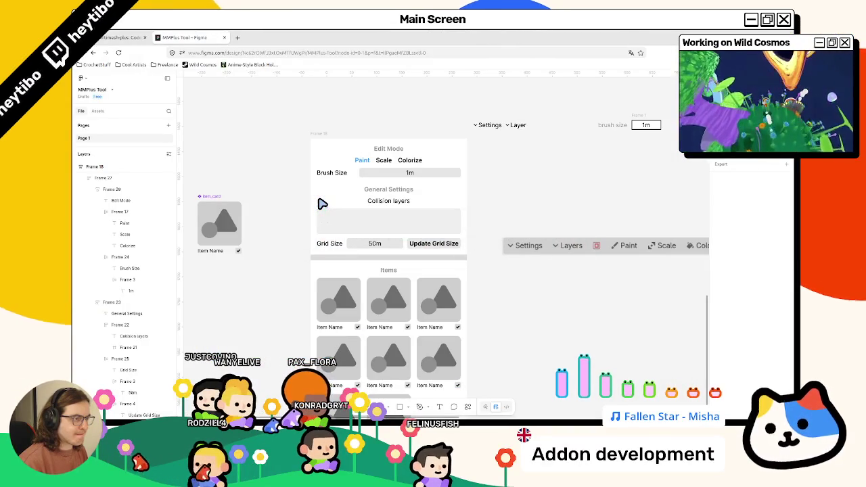
pyautogui.hotkey('alt', 'Tab')
pyautogui.hotkey('alt', 'Tab')
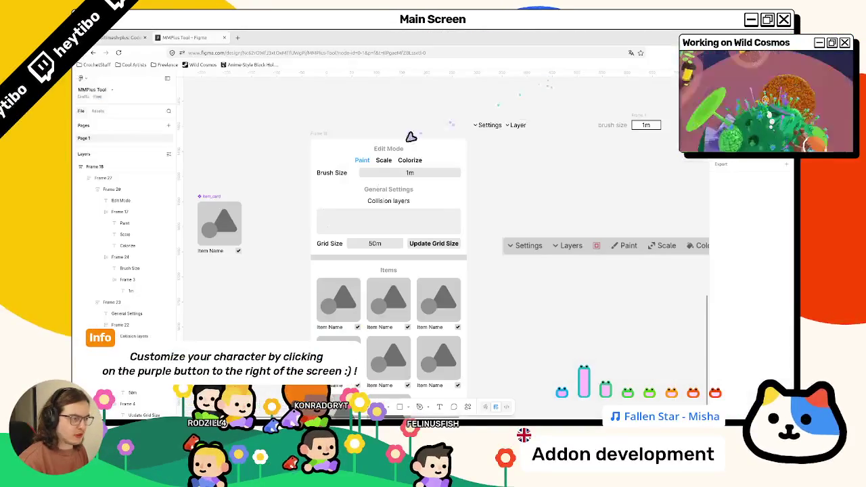
pyautogui.hotkey('alt', 'Tab')
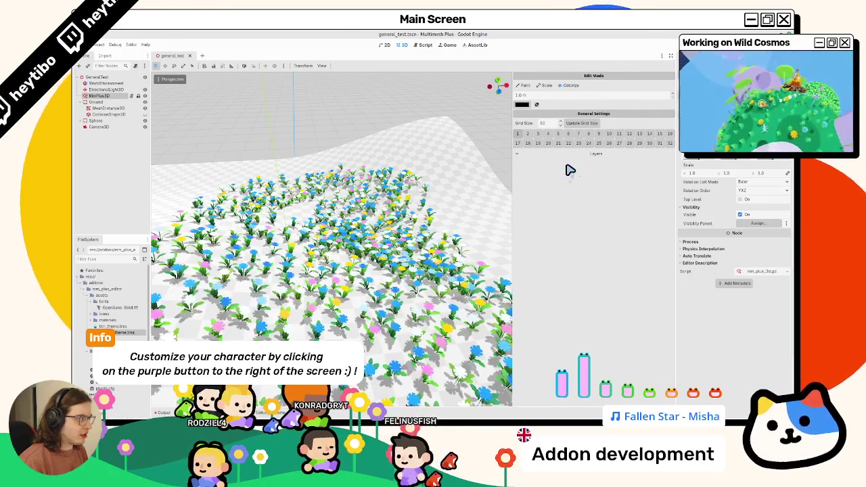
pyautogui.hotkey('alt', 'Tab')
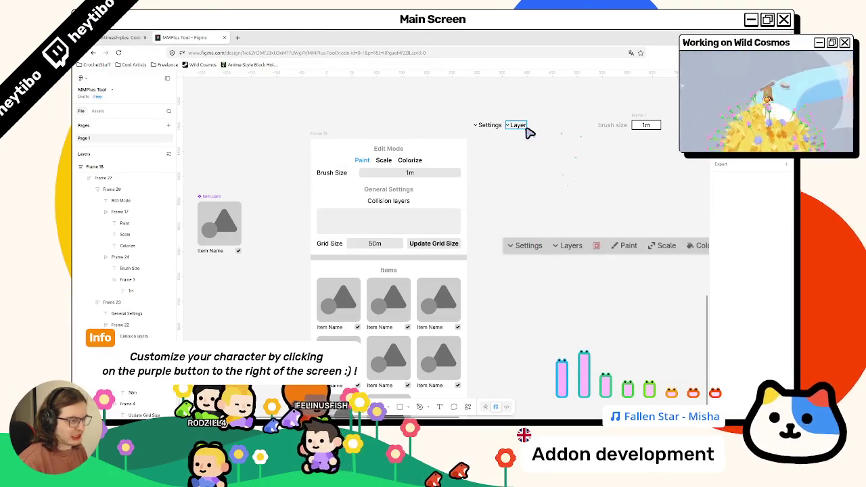
pyautogui.hotkey('alt', 'Tab')
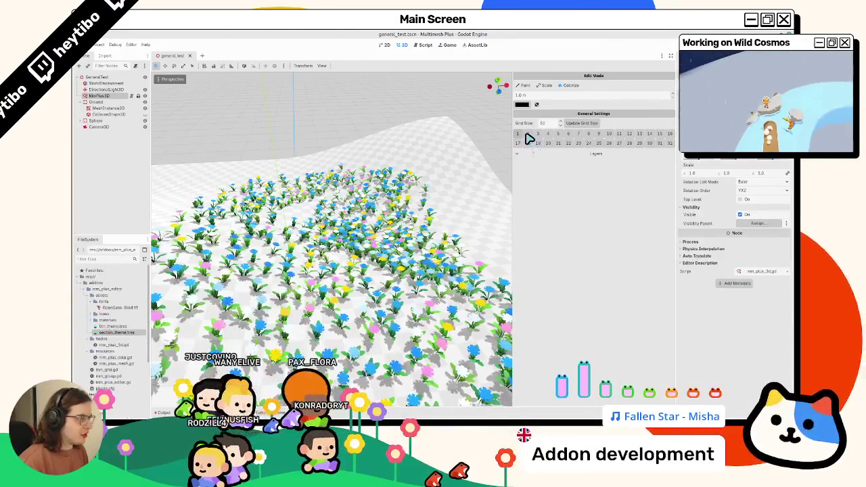
pyautogui.hotkey('alt', 'Tab')
pyautogui.hotkey('alt', 'Tab')
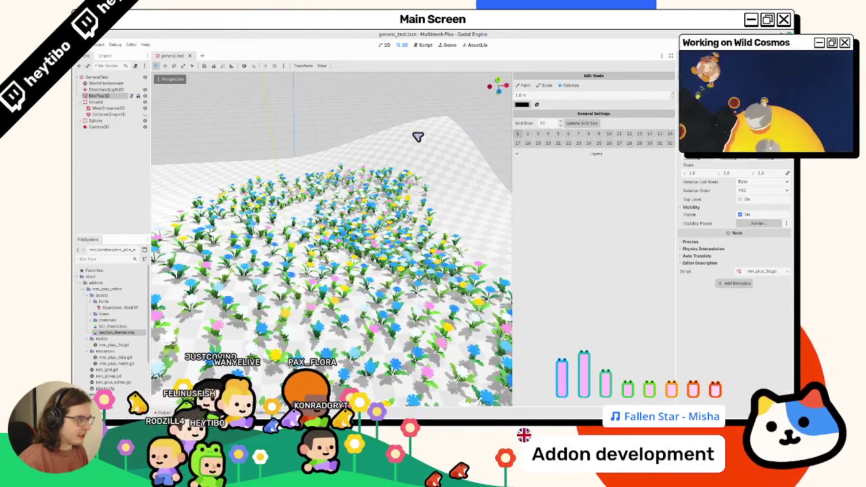
pyautogui.hotkey('alt', 'Tab')
pyautogui.hotkey('alt', 'Tab')
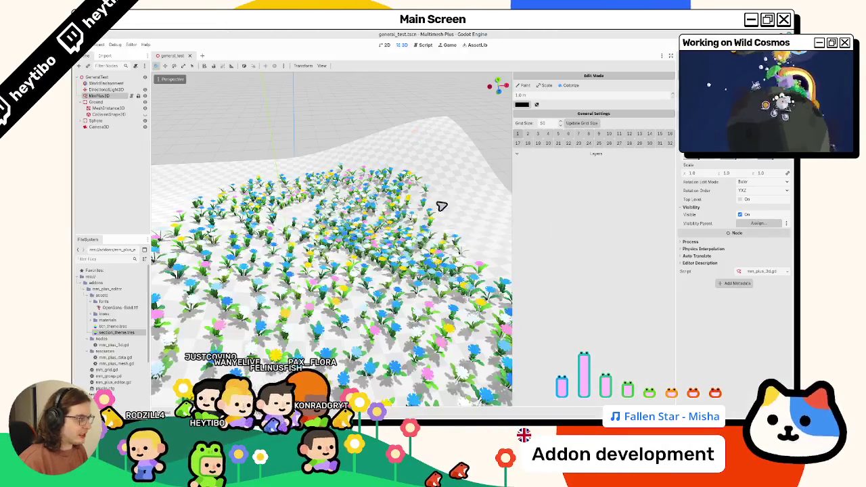
pyautogui.moveTo(680, 188)
pyautogui.mouseDown()
pyautogui.moveTo(409, 207)
pyautogui.moveTo(683, 203)
pyautogui.moveTo(456, 207)
pyautogui.moveTo(535, 81)
pyautogui.moveTo(507, 127)
pyautogui.mouseUp()
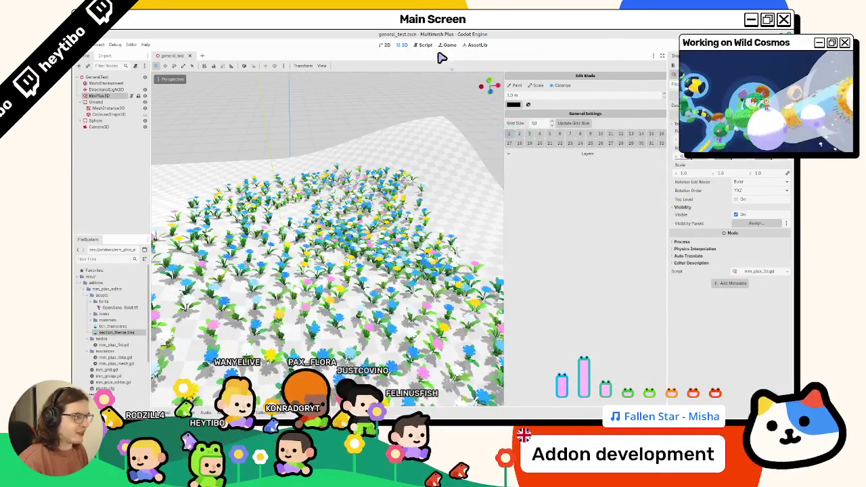
pyautogui.click(418, 45)
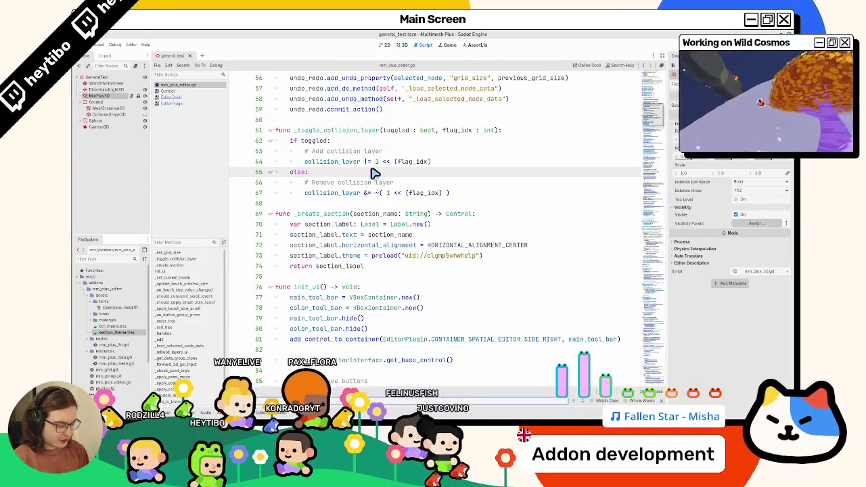
# Search for 'grid' and change the label text to "Grid Size" without the colon
pyautogui.write('grid')
pyautogui.press('Escape')
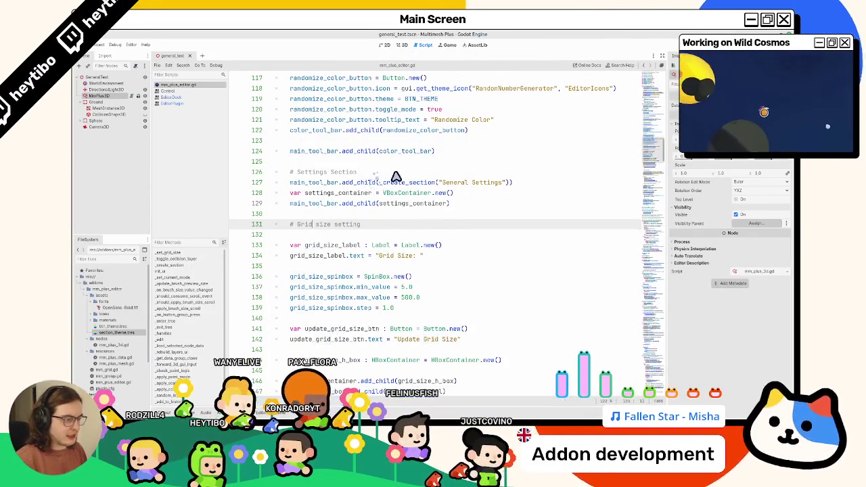
pyautogui.click(420, 257)
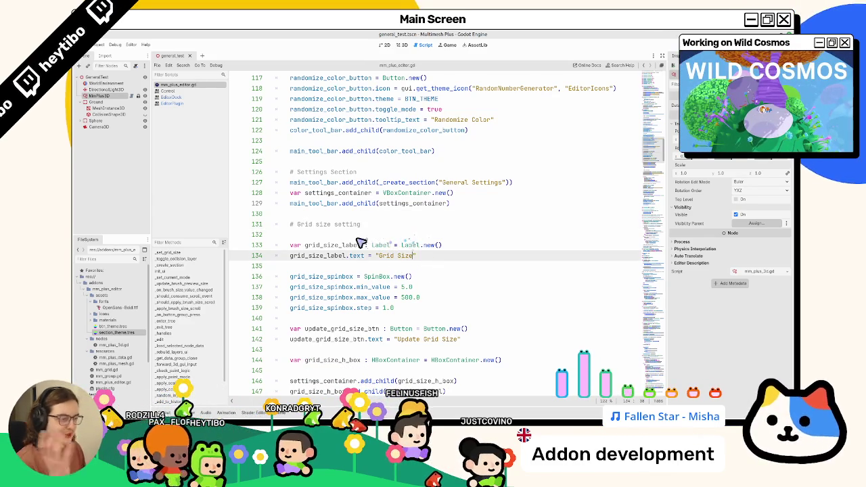
pyautogui.scroll(-1, 354, 300)
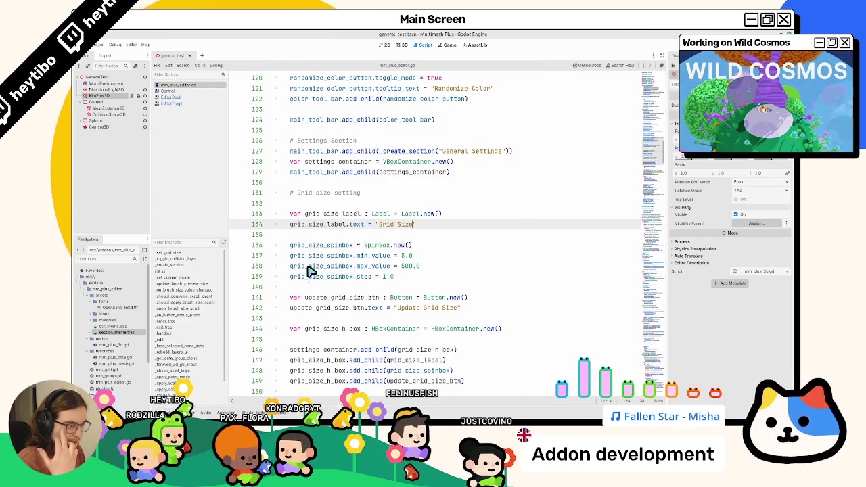
pyautogui.doubleClick(301, 224)
pyautogui.scroll(-2, 315, 268)
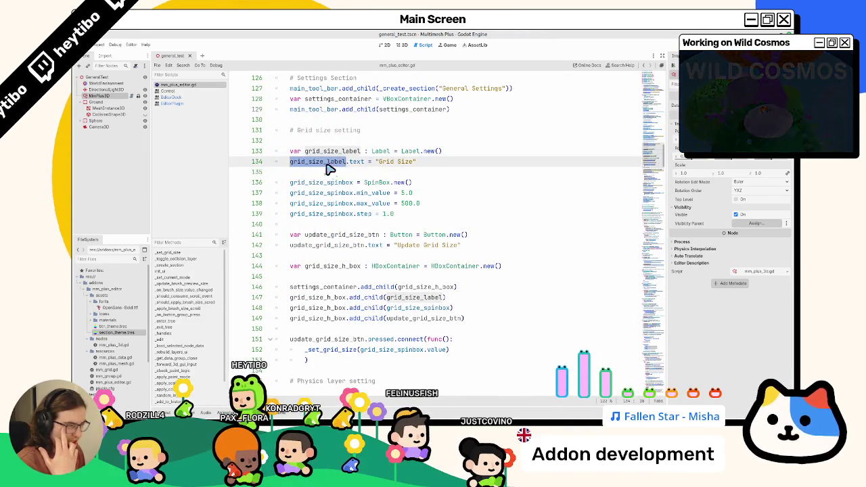
# Add a grid_size_label.grow_horizontal line and open its Control documentation
pyautogui.click(412, 171)
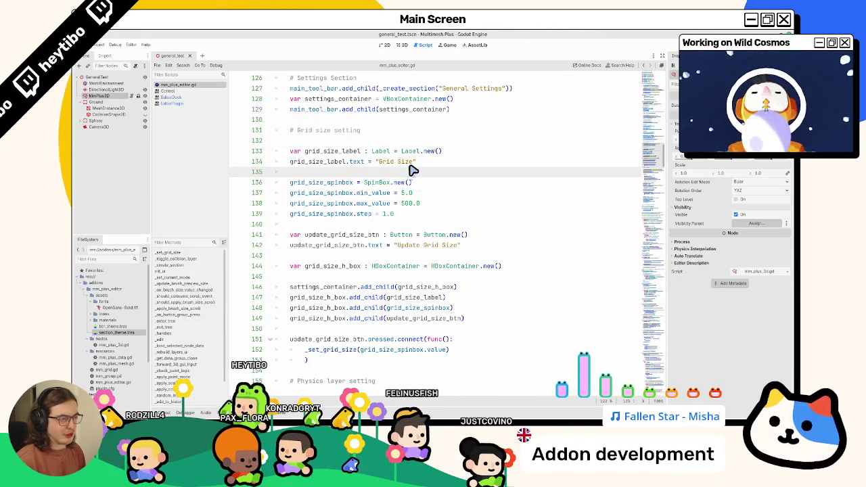
pyautogui.write('grid_size_label.grow')
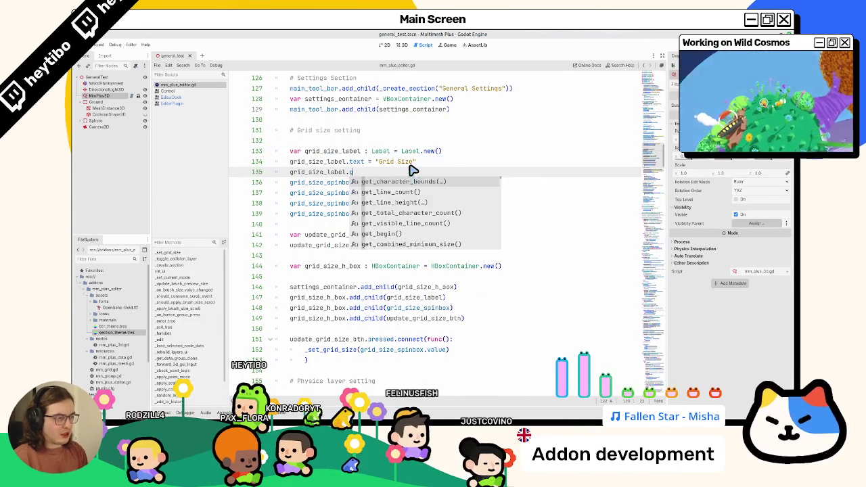
pyautogui.press('Return')
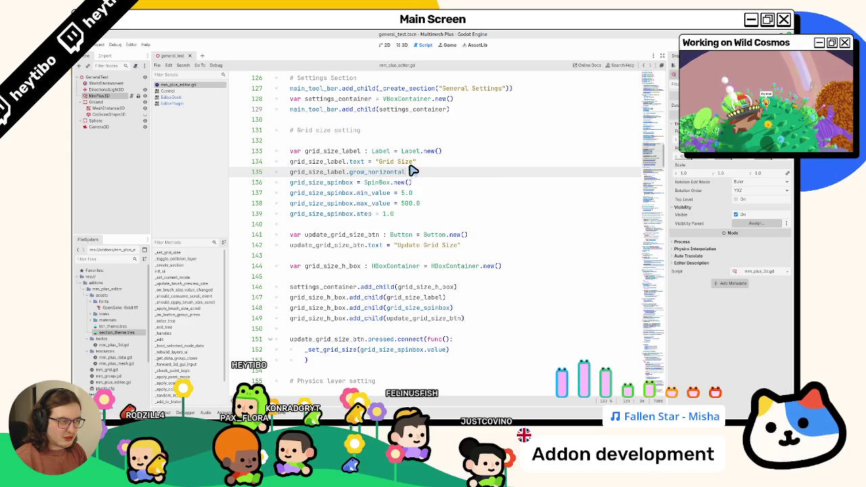
pyautogui.keyDown('ctrl'); pyautogui.click(396, 174); pyautogui.keyUp('ctrl')
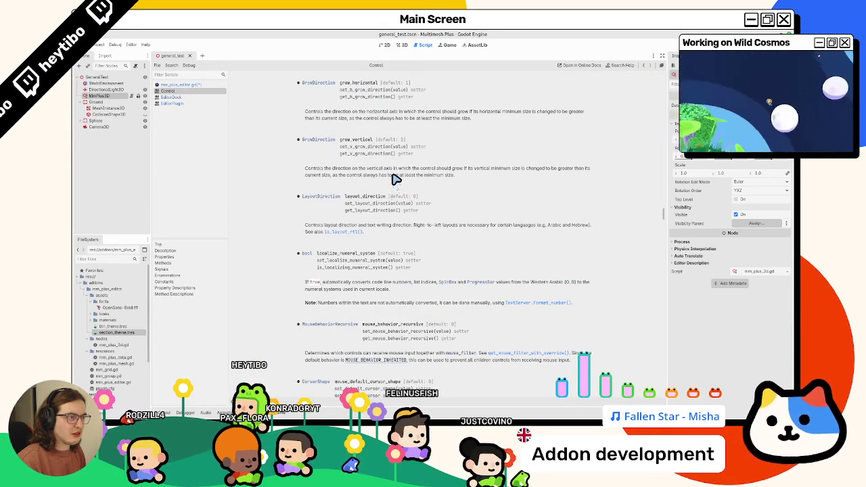
# Replace grow_horizontal on line 135 and look up the SizeFlags reference in the Control docs
pyautogui.scroll(2, 393, 180)
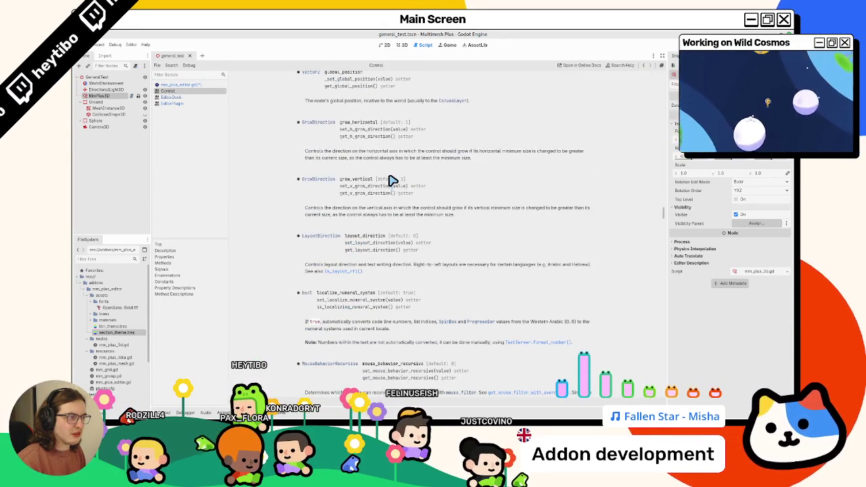
pyautogui.click(209, 86)
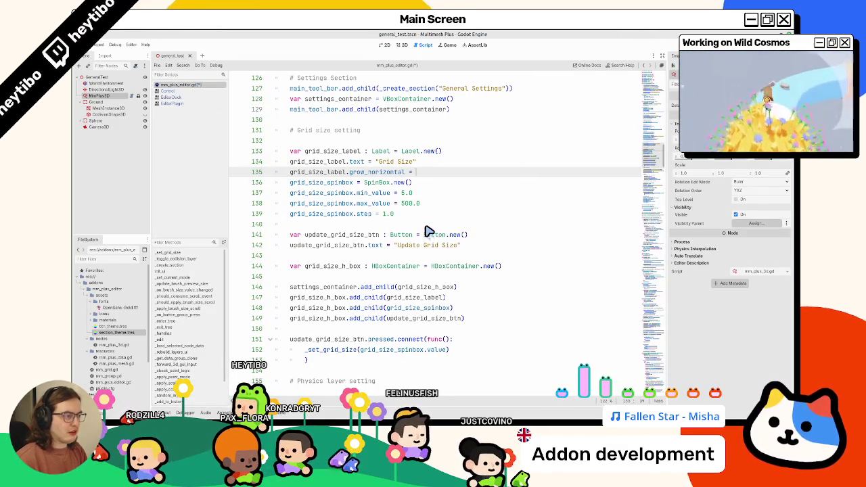
pyautogui.hotkey('ctrl', 'space')
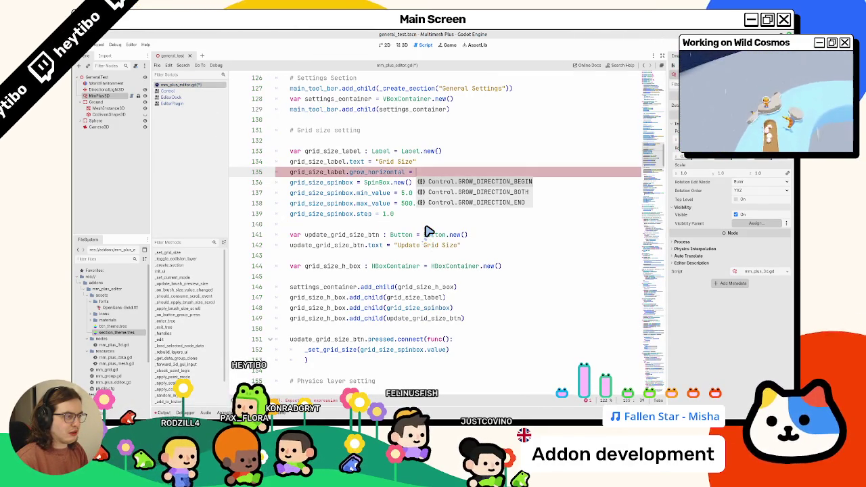
pyautogui.press('BackSpace')
pyautogui.press('BackSpace')
pyautogui.press('BackSpace')
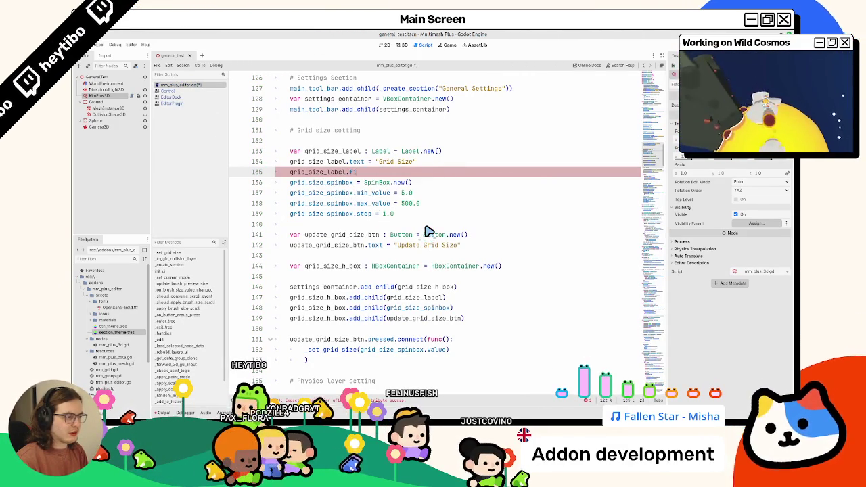
pyautogui.write('fill')
pyautogui.press('BackSpace')
pyautogui.press('BackSpace')
pyautogui.press('BackSpace')
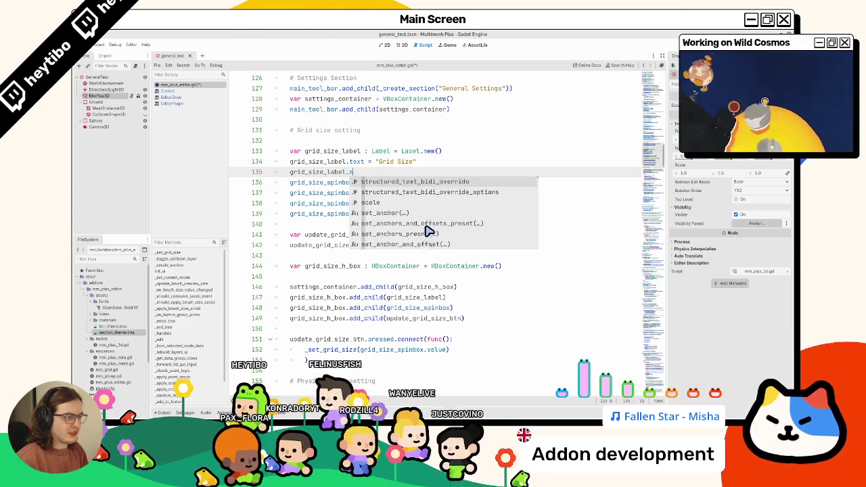
pyautogui.write('size')
pyautogui.press('Down')
pyautogui.press('Down')
pyautogui.press('Down')
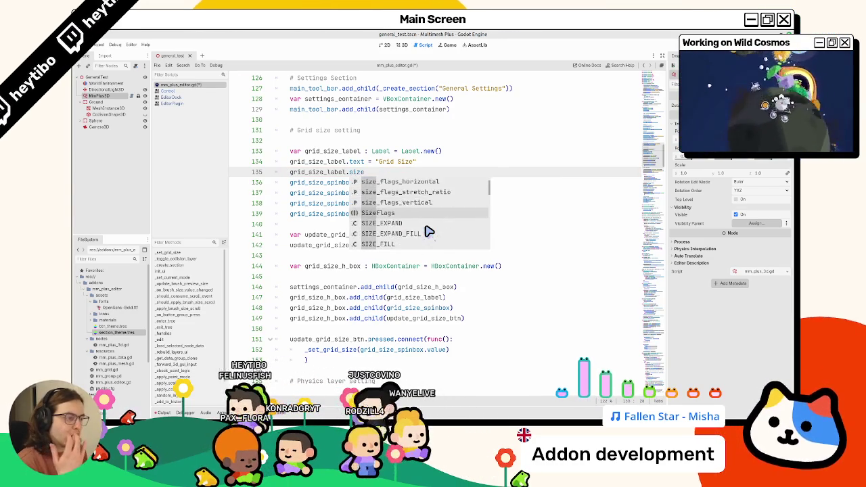
pyautogui.press('Return')
pyautogui.keyDown('ctrl'); pyautogui.click(372, 174); pyautogui.keyUp('ctrl')
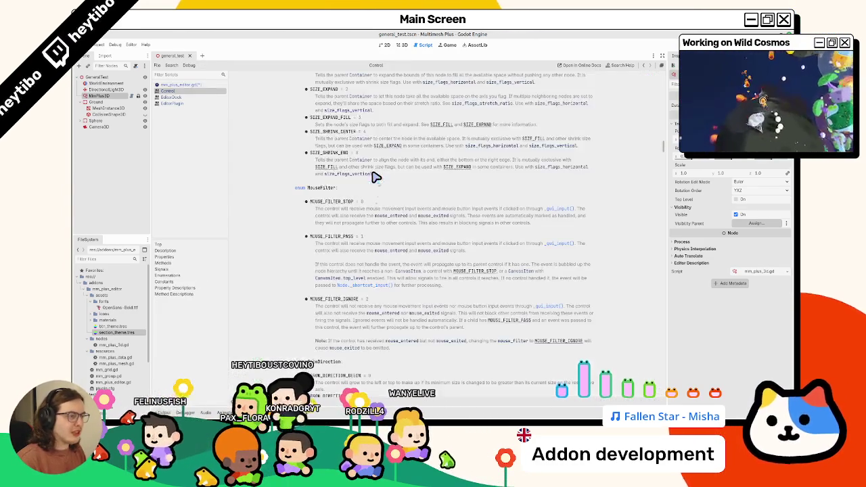
pyautogui.scroll(3, 376, 176)
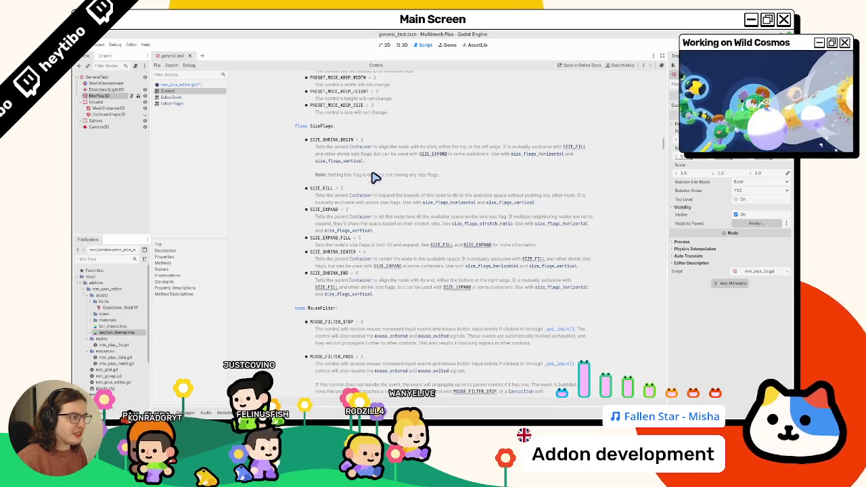
# Set the Grid Size label's size_flags_horizontal to SIZE_FILL and open the SizeFlags constants docs
pyautogui.click(182, 85)
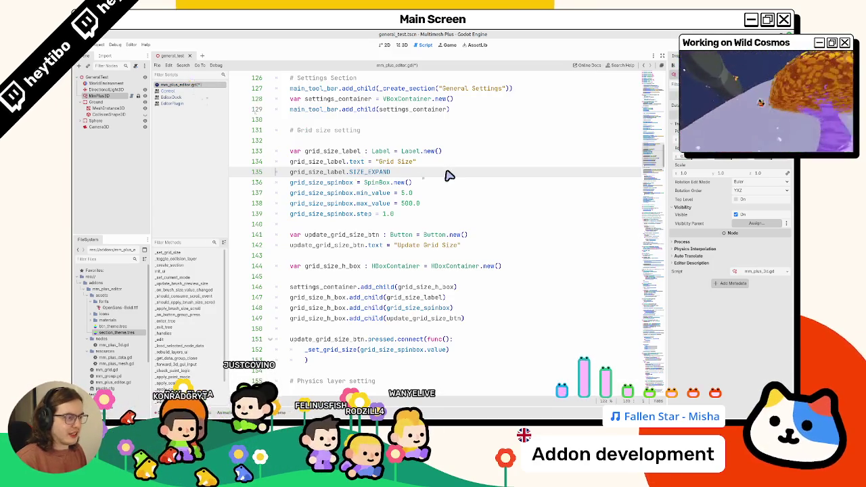
pyautogui.write('fla')
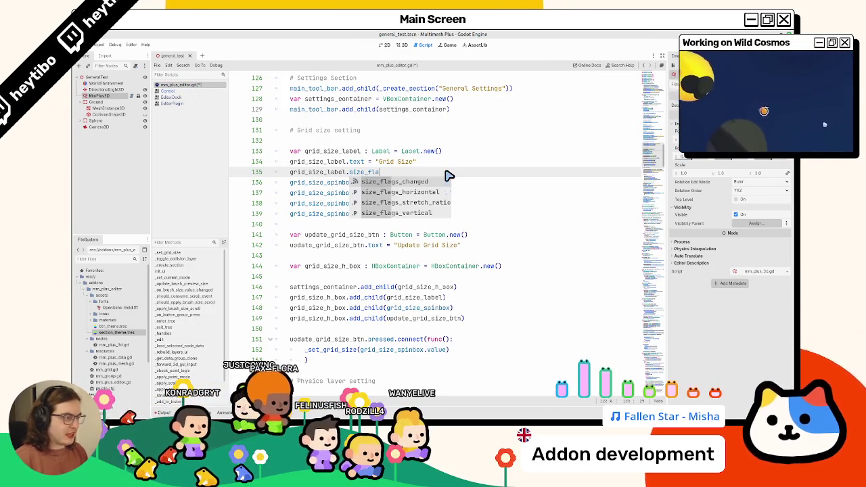
pyautogui.press('Down')
pyautogui.press('Return')
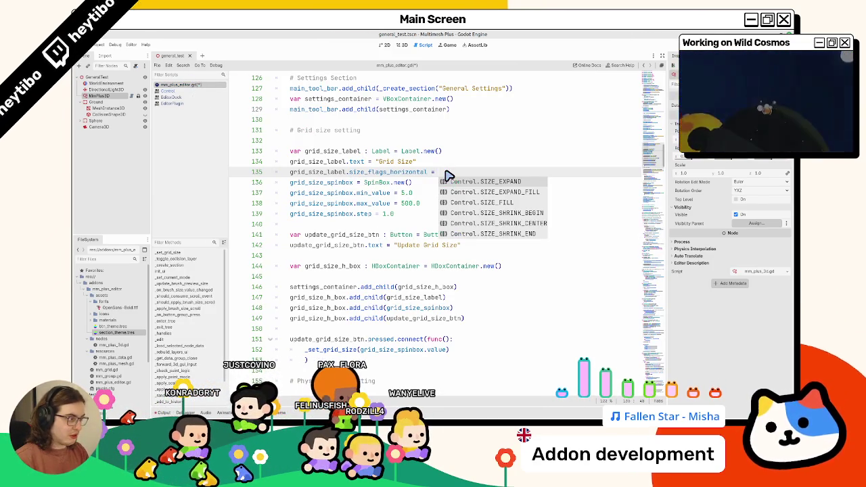
pyautogui.press('Down')
pyautogui.press('Down')
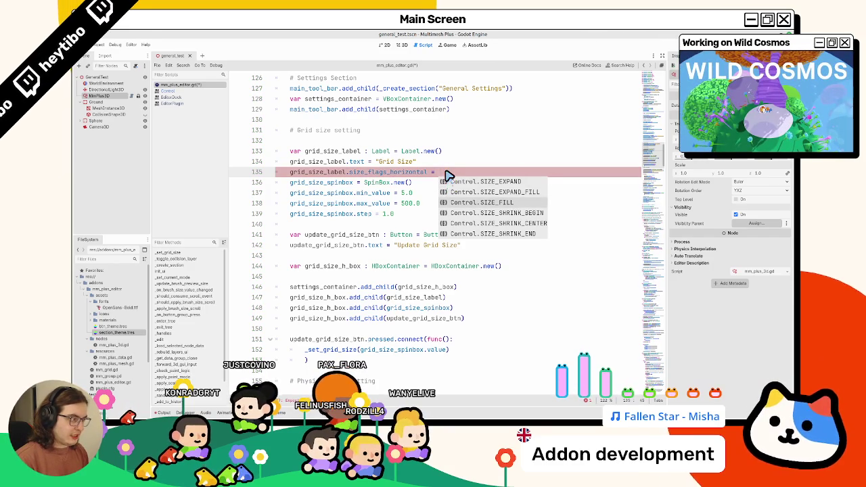
pyautogui.press('Return')
pyautogui.keyDown('ctrl'); pyautogui.click(479, 174); pyautogui.keyUp('ctrl')
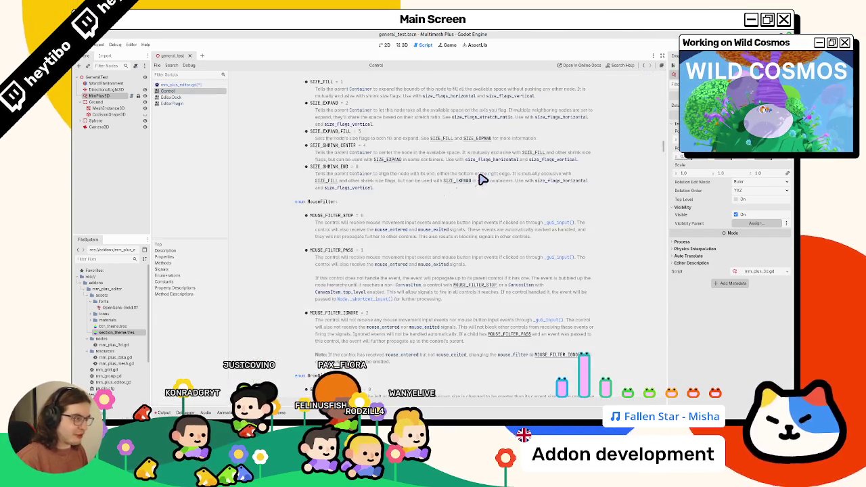
# Read the SIZE_EXPAND and SIZE_FILL descriptions in the Control reference
pyautogui.scroll(3, 479, 179)
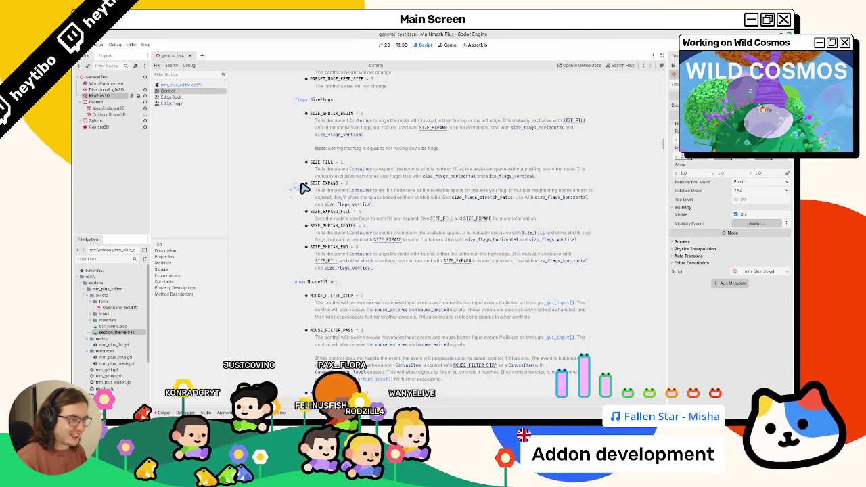
pyautogui.moveTo(331, 191); pyautogui.dragTo(406, 201)
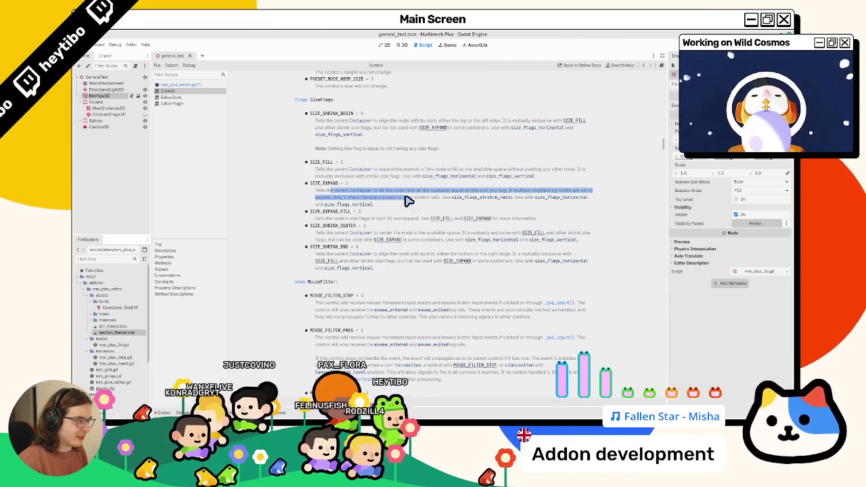
pyautogui.moveTo(405, 201)
pyautogui.mouseDown()
pyautogui.moveTo(417, 207)
pyautogui.moveTo(423, 194)
pyautogui.moveTo(442, 201)
pyautogui.moveTo(410, 194)
pyautogui.moveTo(425, 183)
pyautogui.mouseUp()
pyautogui.click(409, 195)
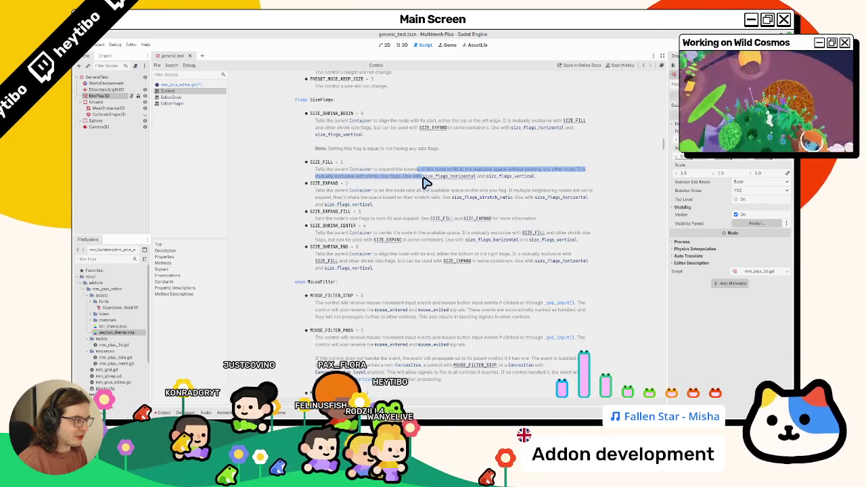
pyautogui.moveTo(426, 182)
pyautogui.mouseDown()
pyautogui.moveTo(401, 175)
pyautogui.moveTo(411, 175)
pyautogui.moveTo(405, 194)
pyautogui.mouseUp()
pyautogui.click(311, 185)
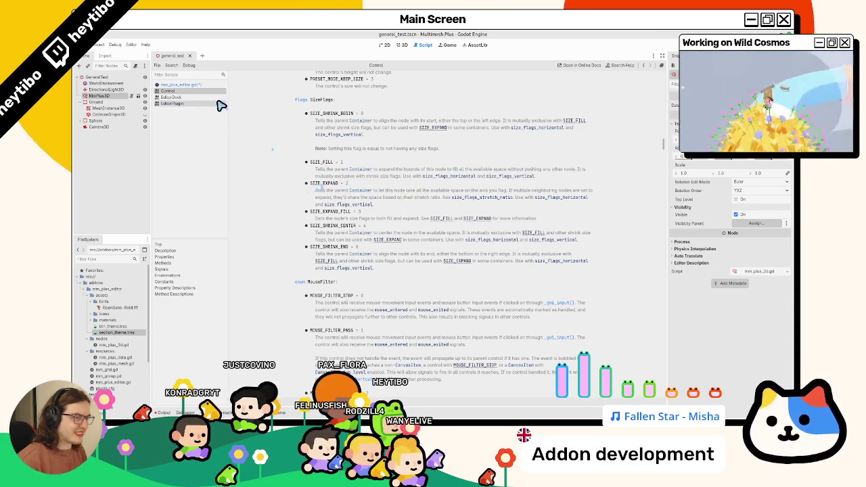
# Change the label's flag on line 135 to Control.SIZE_EXPAND, save, and check the 3D toolbar
pyautogui.click(207, 86)
pyautogui.write('SIZE_E')
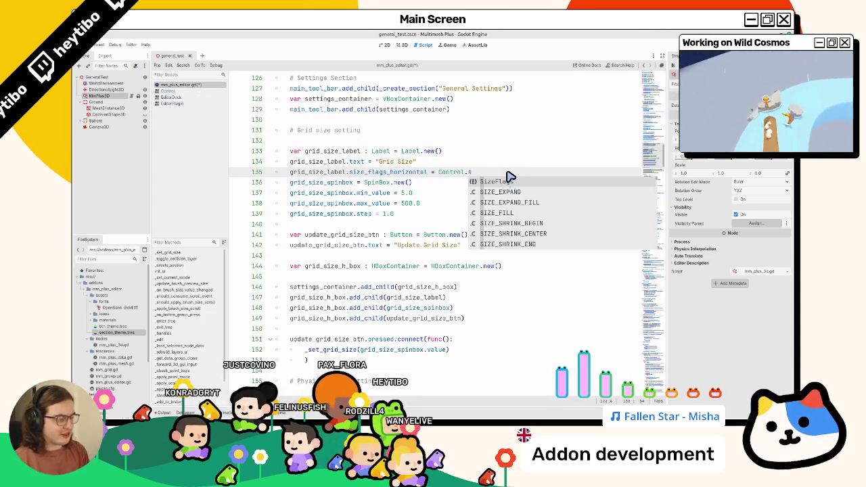
pyautogui.press('Down')
pyautogui.press('Down')
pyautogui.press('Return')
pyautogui.hotkey('ctrl', 's')
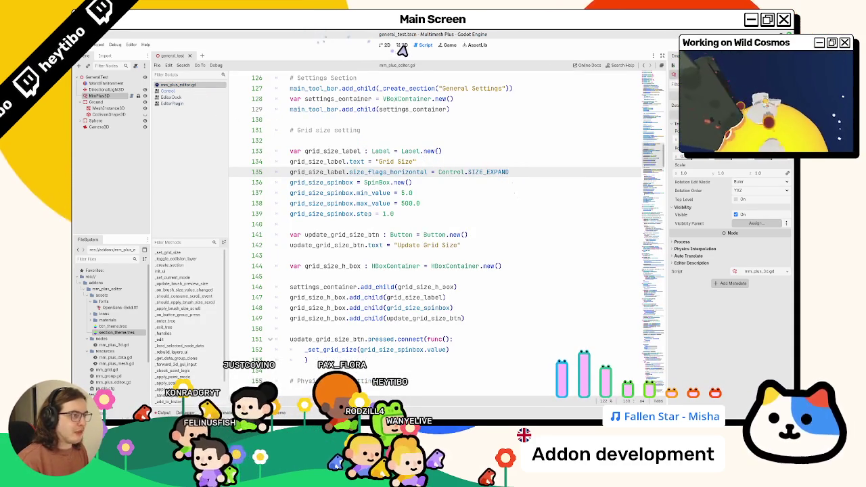
pyautogui.click(401, 45)
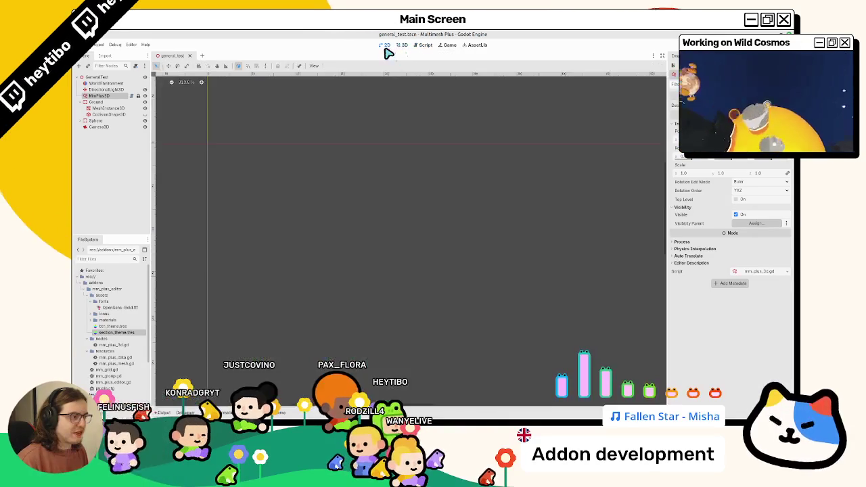
pyautogui.click(422, 45)
pyautogui.click(405, 46)
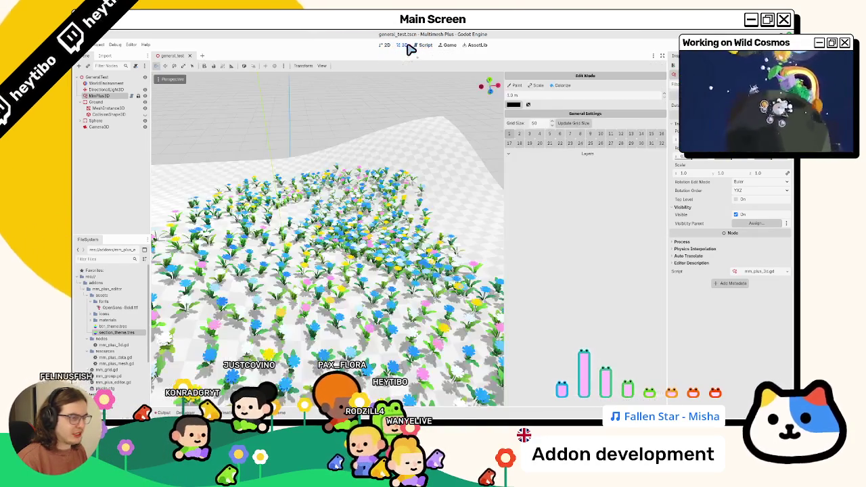
pyautogui.click(422, 45)
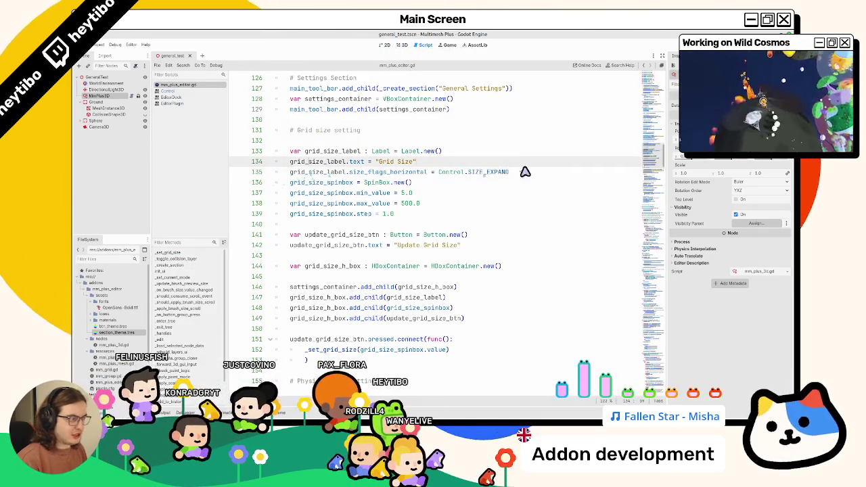
# Add grid_size_h_box.size_flags_horizontal = Control.SIZE_EXPAND on line 146
pyautogui.press('Return')
pyautogui.tripleClick(372, 174)
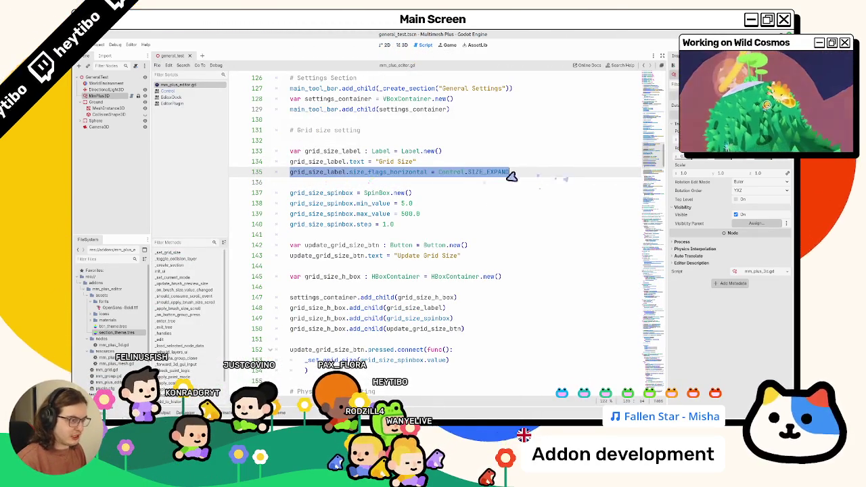
pyautogui.doubleClick(335, 277)
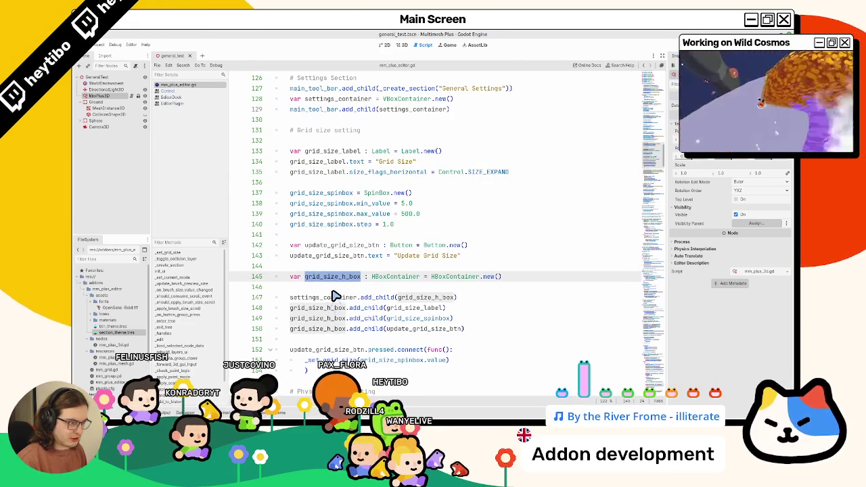
pyautogui.click(333, 291)
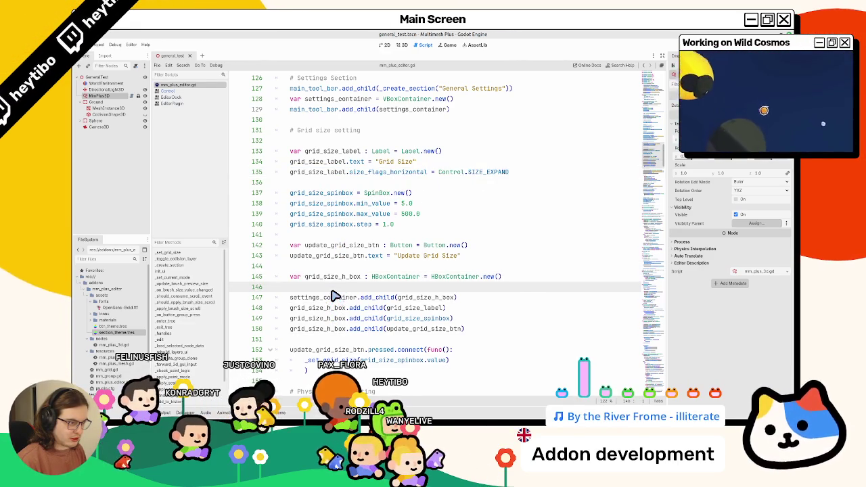
pyautogui.doubleClick(333, 278)
pyautogui.hotkey('ctrl', 'c')
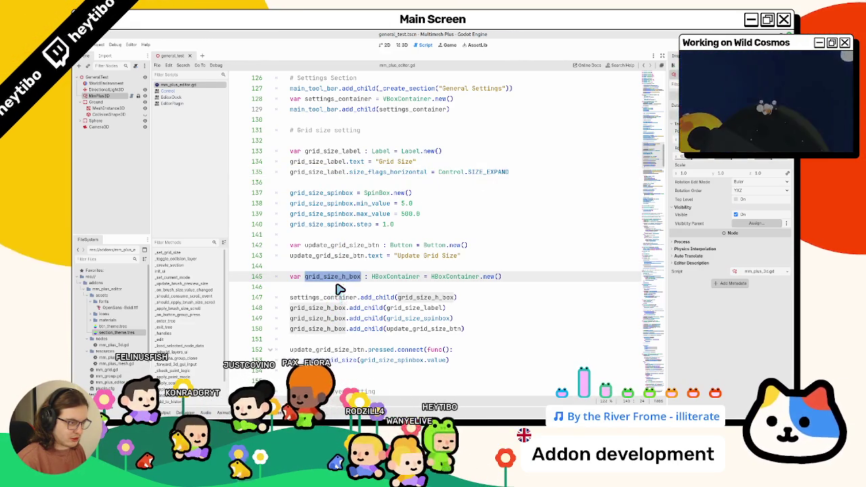
pyautogui.click(334, 292)
pyautogui.hotkey('ctrl', 'v')
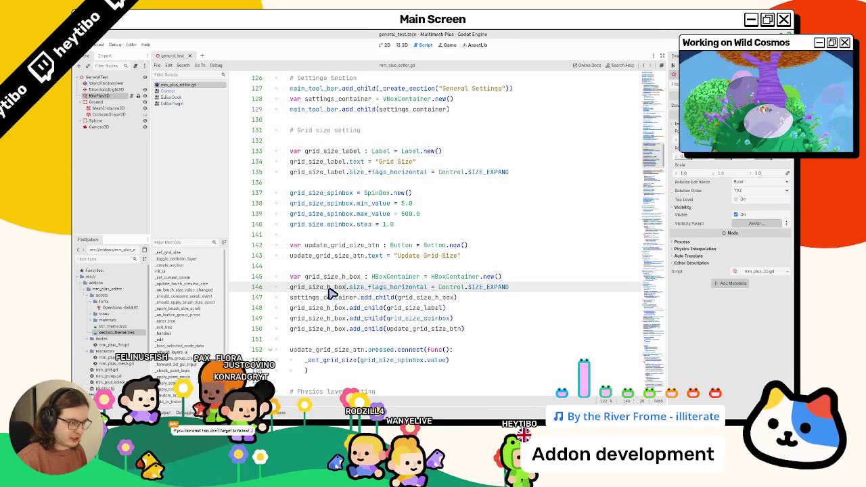
pyautogui.doubleClick(376, 297)
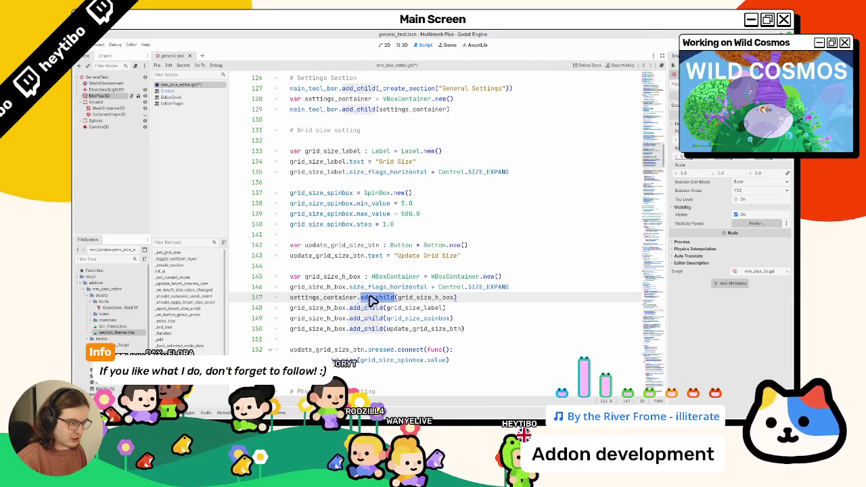
pyautogui.hotkey('ctrl', 'F2')
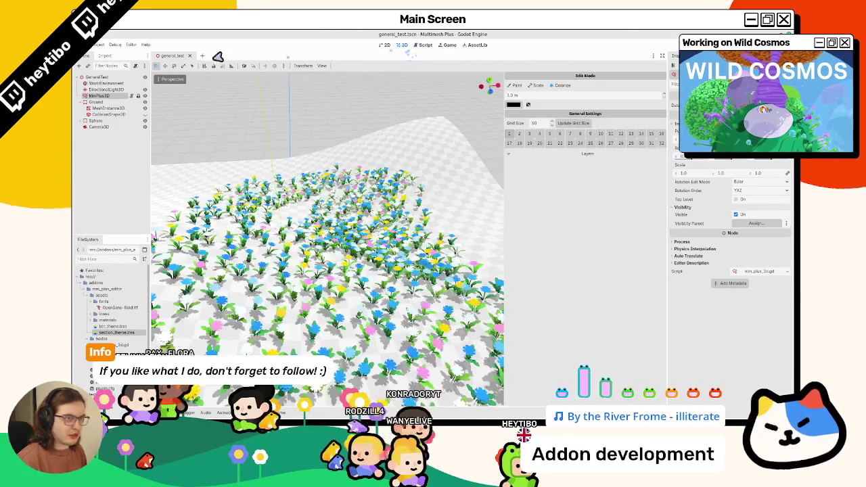
# Open and dismiss the Project menu, then reselect MmPlus3D to refresh the Multimesh Plus panel
pyautogui.click(100, 45)
pyautogui.press('Escape')
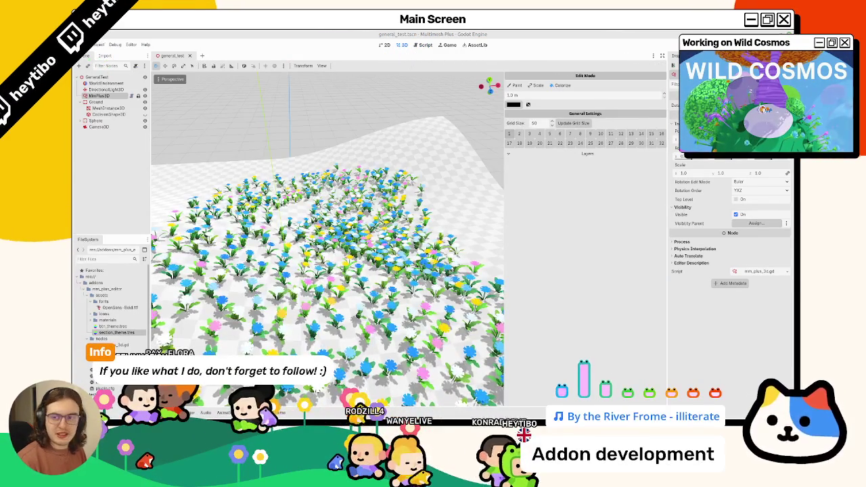
pyautogui.click(98, 95)
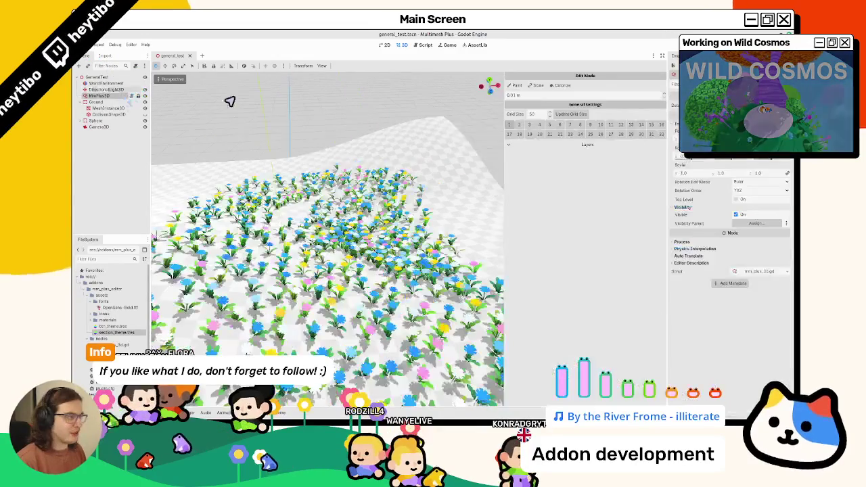
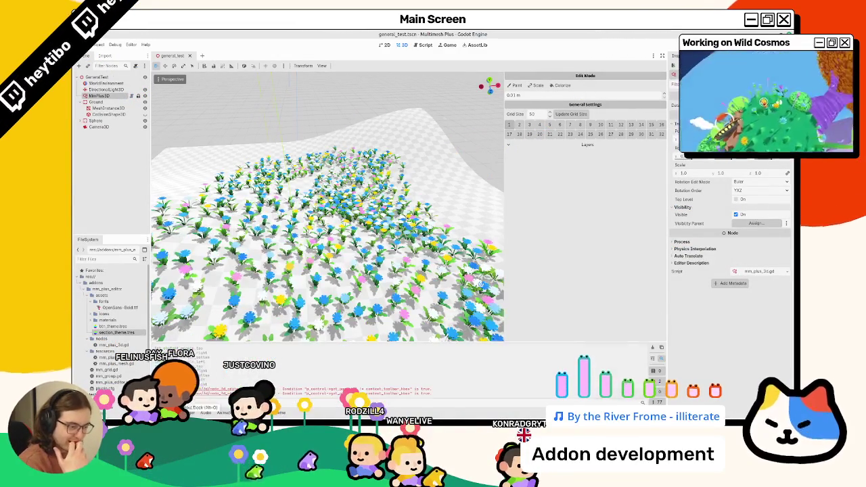
# Change the size flags on lines 135 and 146 to SIZE_EXPAND_FILL
pyautogui.click(423, 45)
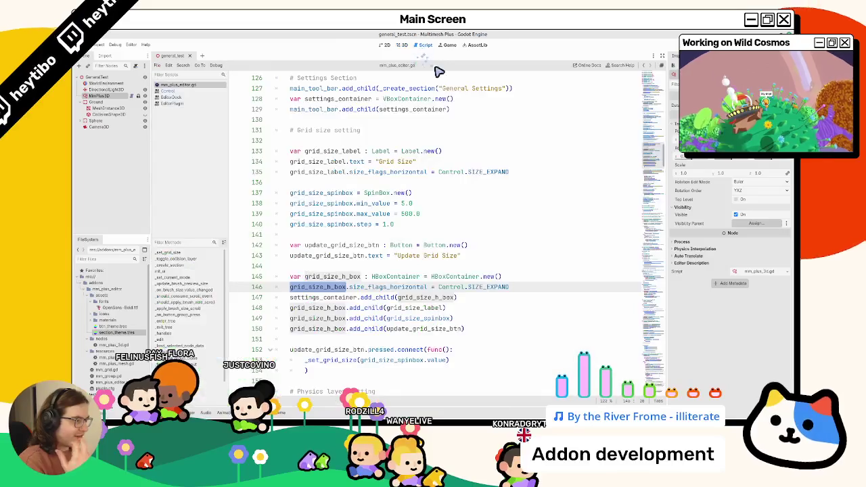
pyautogui.click(487, 173)
pyautogui.doubleClick(488, 287)
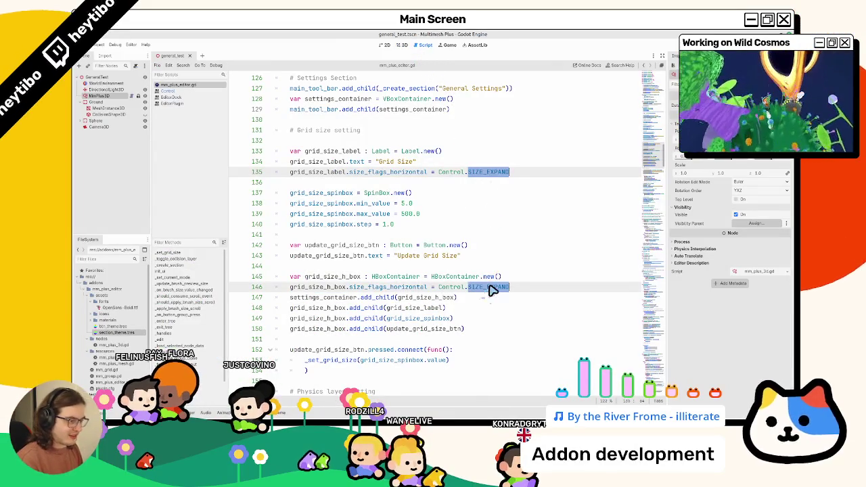
pyautogui.write('size')
pyautogui.press('Down')
pyautogui.press('Return')
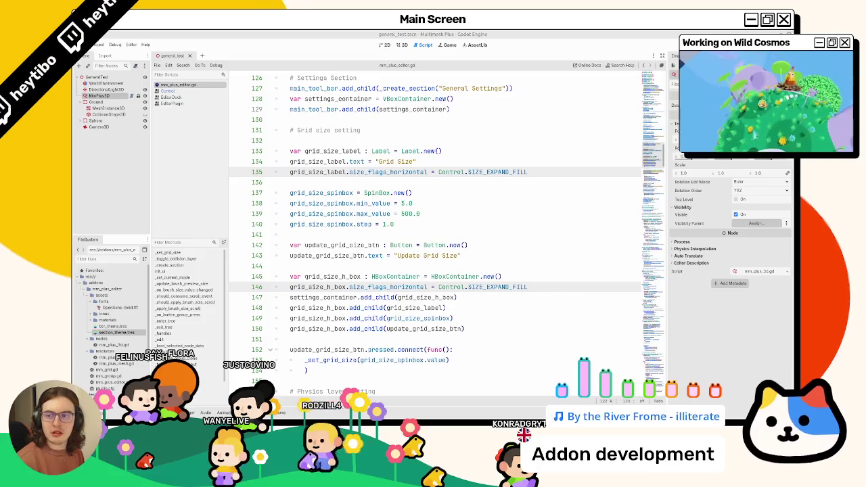
# Check the MmPlus3D edit panel in the 3D scene by testing its width
pyautogui.click(400, 46)
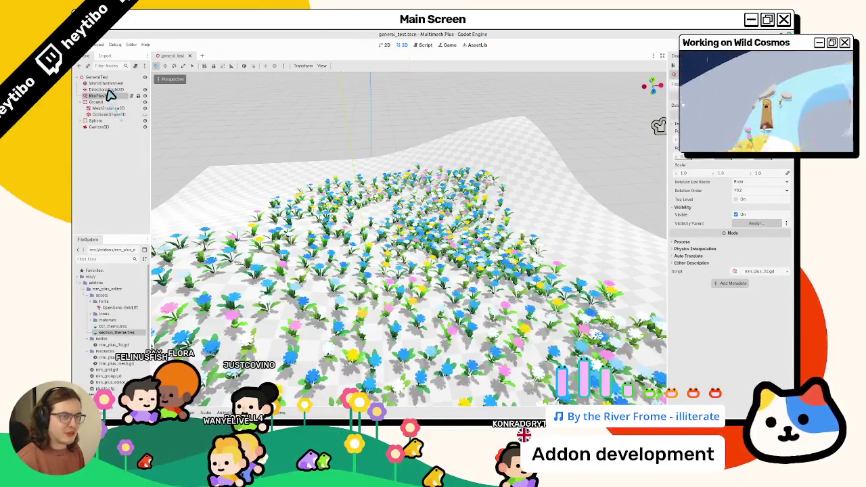
pyautogui.click(100, 96)
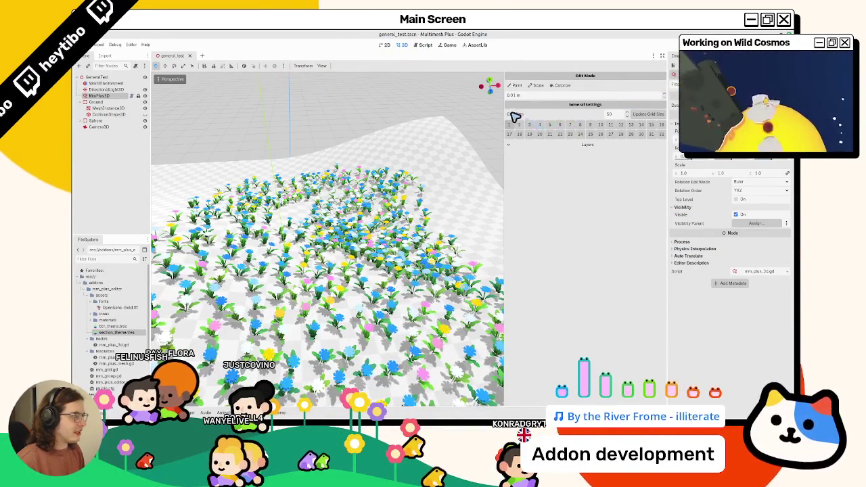
pyautogui.moveTo(506, 112)
pyautogui.mouseDown()
pyautogui.moveTo(305, 139)
pyautogui.moveTo(580, 128)
pyautogui.mouseUp()
# Revert both lines to SIZE_EXPAND by trimming the FILL suffix with multiple carets
pyautogui.click(422, 48)
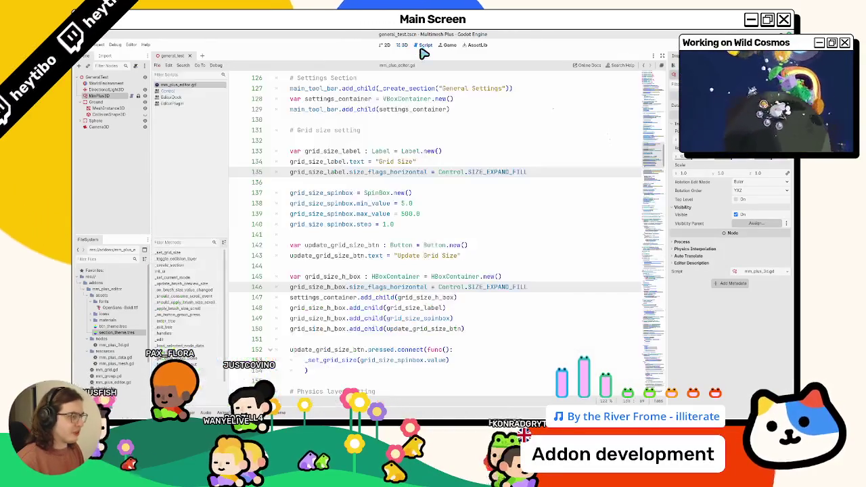
pyautogui.doubleClick(496, 288)
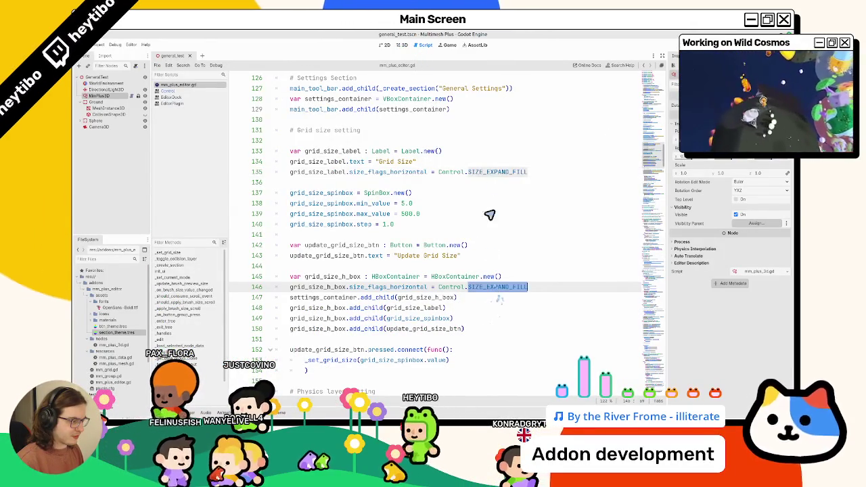
pyautogui.hotkey('ctrl', 'd')
pyautogui.press('Right')
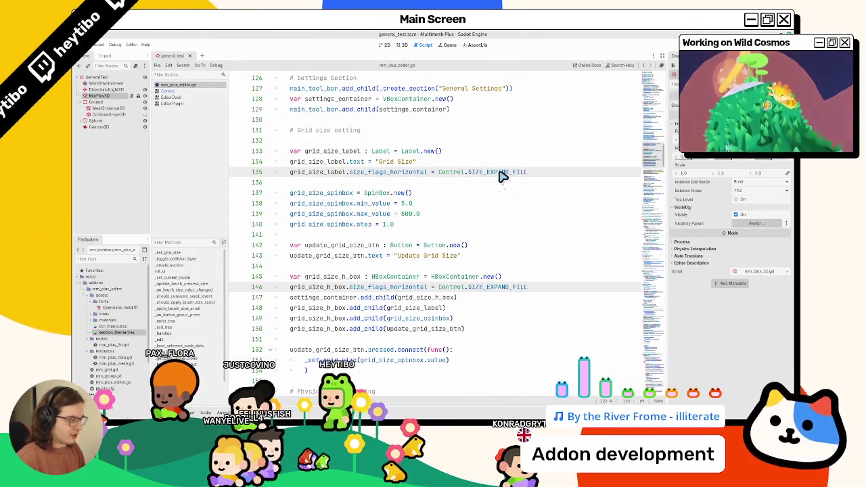
pyautogui.press('BackSpace')
pyautogui.press('BackSpace')
pyautogui.press('Escape')
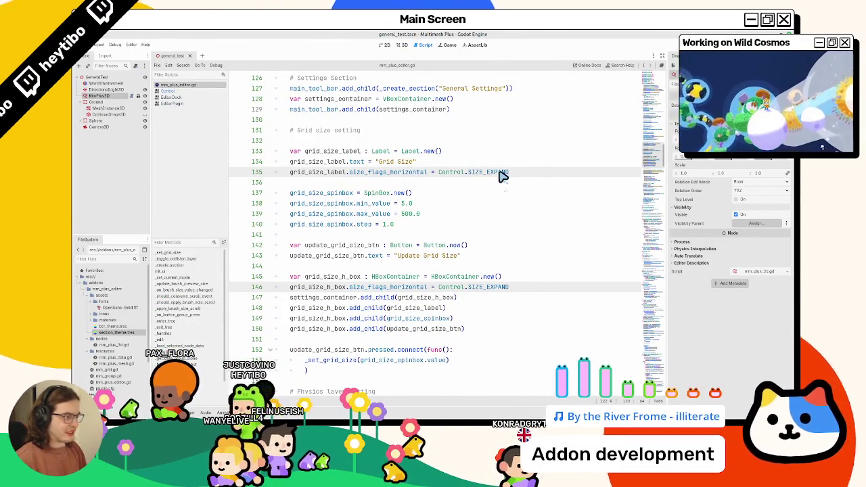
# Select MmPlus3D in the 3D flower scene to compare its edit panel
pyautogui.click(97, 46)
pyautogui.click(83, 81)
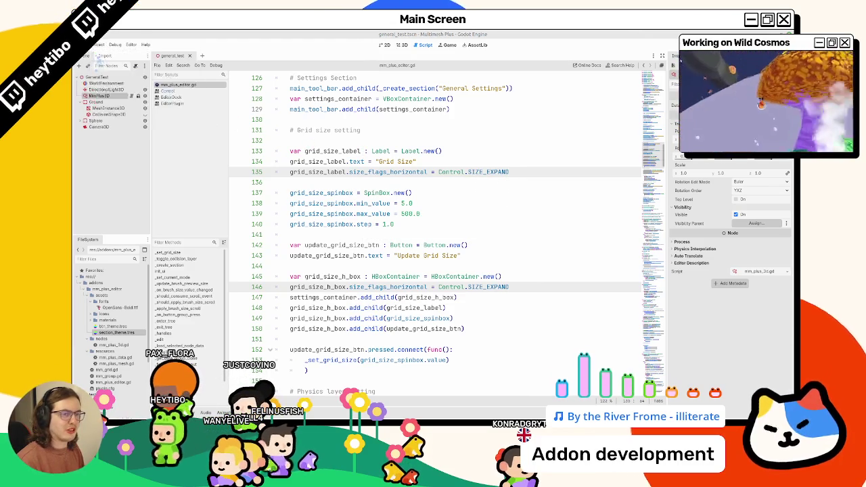
pyautogui.click(402, 45)
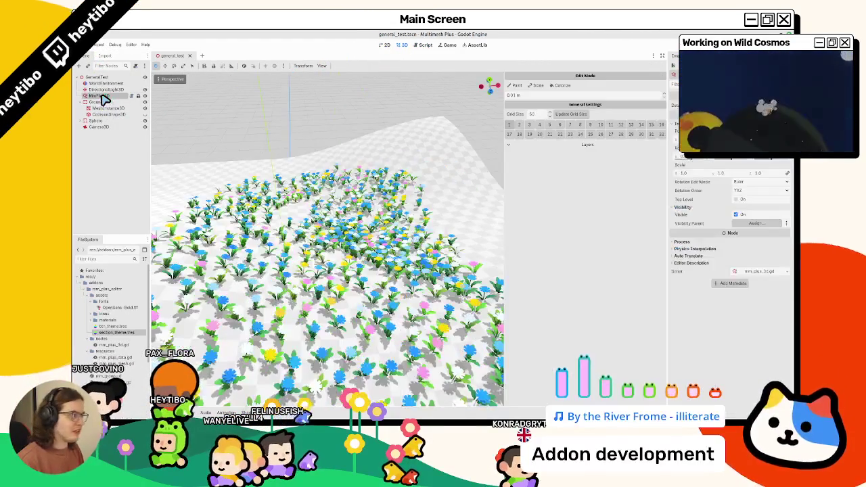
pyautogui.click(102, 96)
# Set lines 135 and 146 back to SIZE_EXPAND_FILL with multi-caret autocomplete and save
pyautogui.click(423, 45)
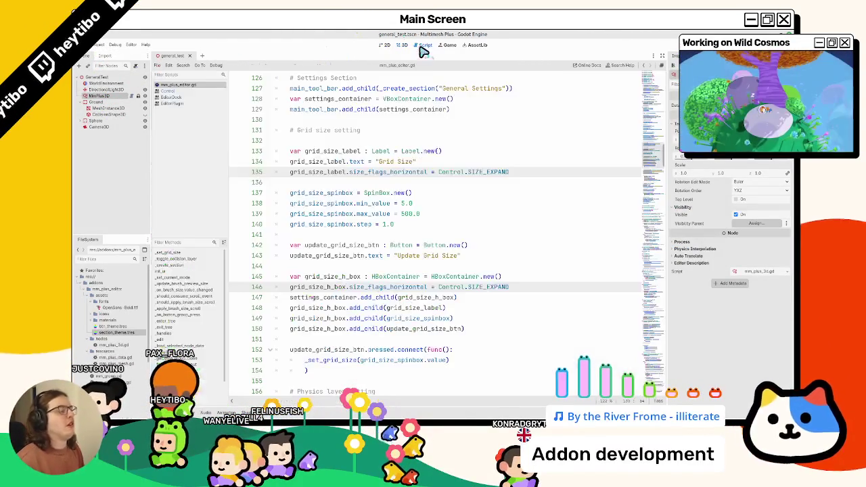
pyautogui.press('BackSpace')
pyautogui.hotkey('ctrl', 'BackSpace')
pyautogui.write('size')
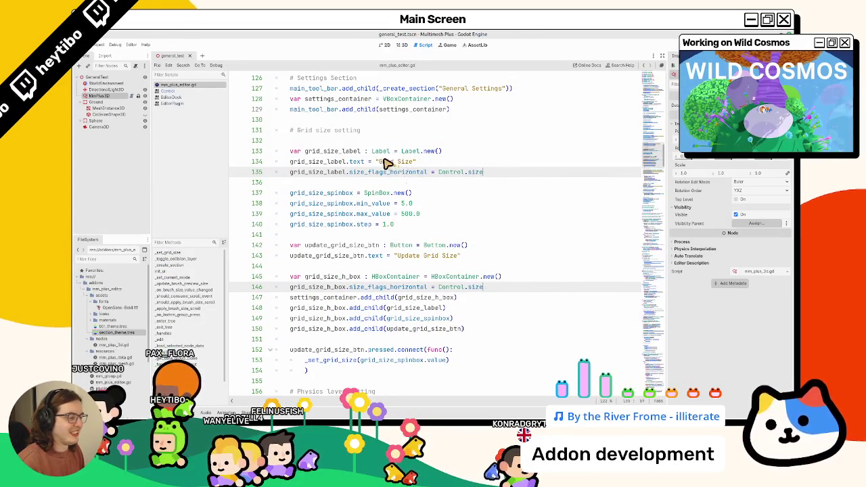
pyautogui.press('Return')
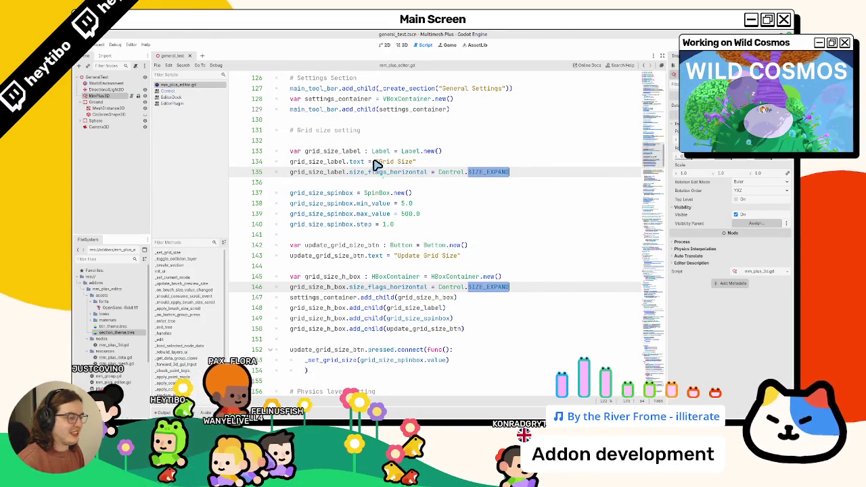
pyautogui.write('size')
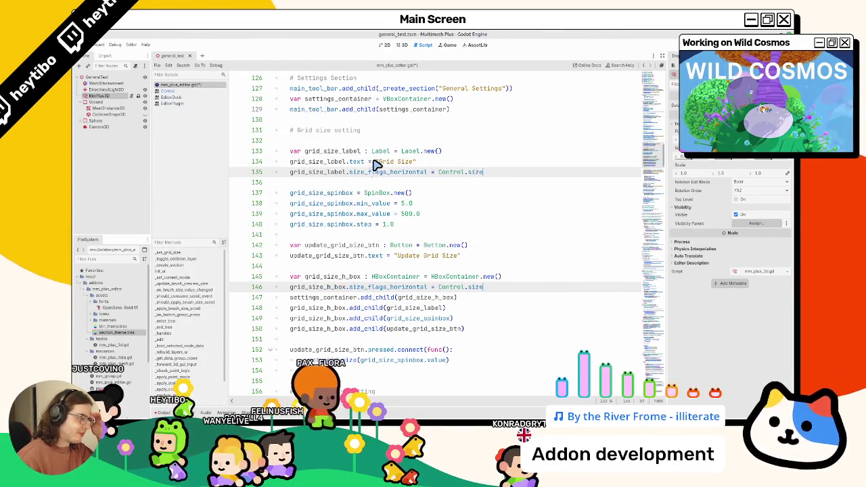
pyautogui.hotkey('ctrl', 'z')
pyautogui.press('Right')
pyautogui.write('_')
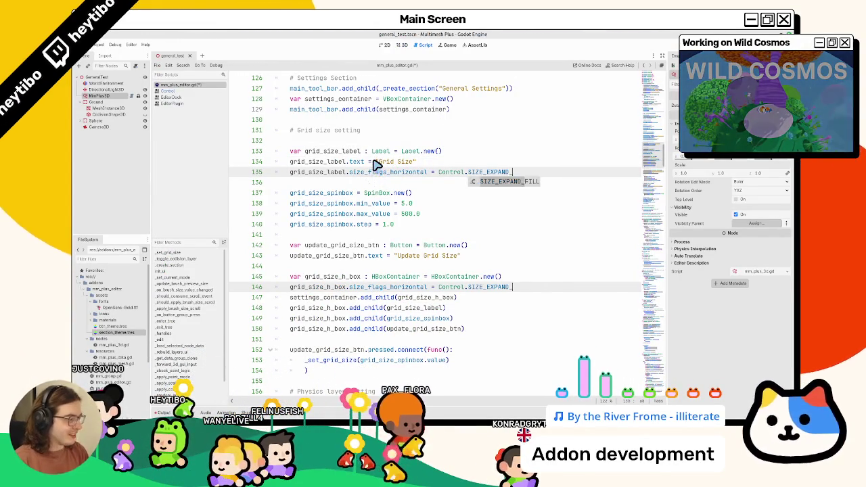
pyautogui.press('Return')
pyautogui.hotkey('ctrl', 's')
# Retarget the size flag line to grid_size_spinbox, move it up with Alt+Up, and save
pyautogui.doubleClick(318, 287)
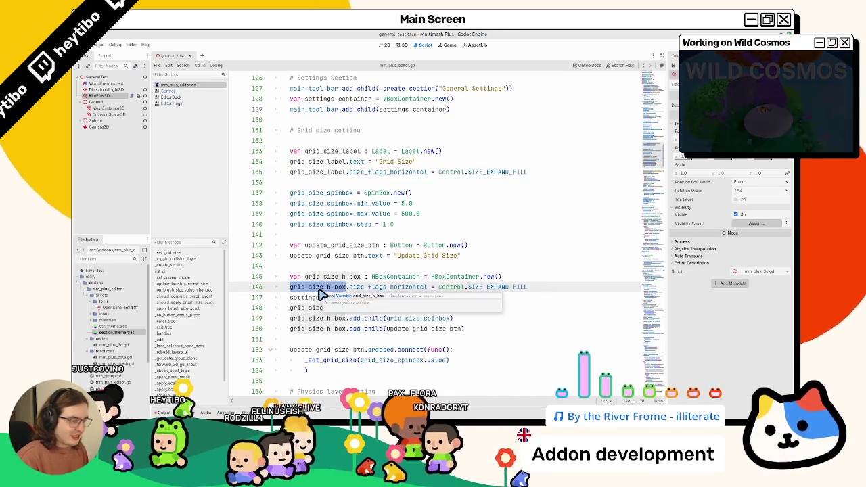
pyautogui.doubleClick(406, 319)
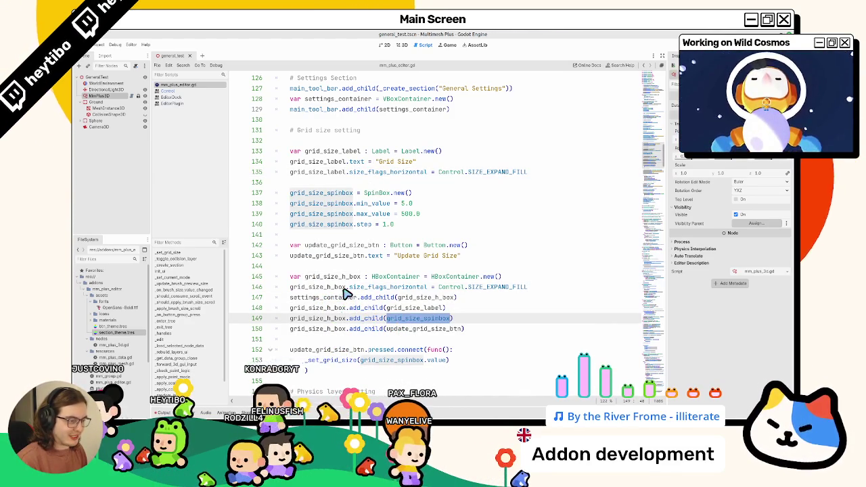
pyautogui.doubleClick(315, 308)
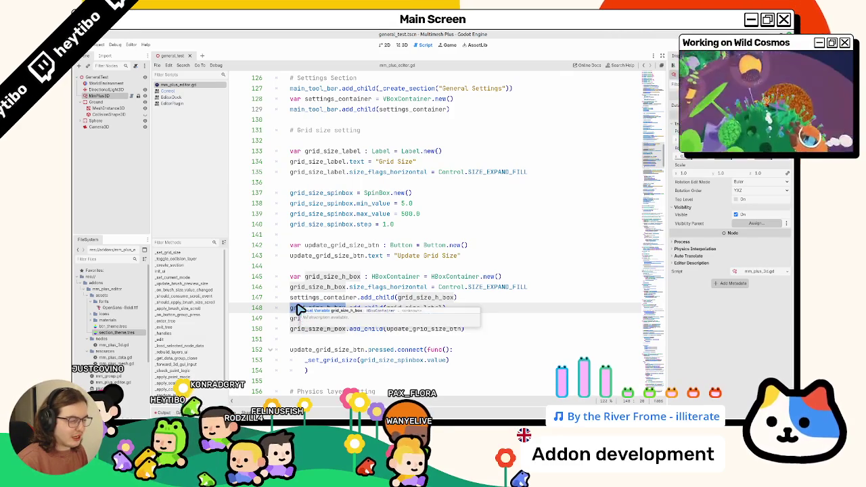
pyautogui.write('spin')
pyautogui.doubleClick(318, 277)
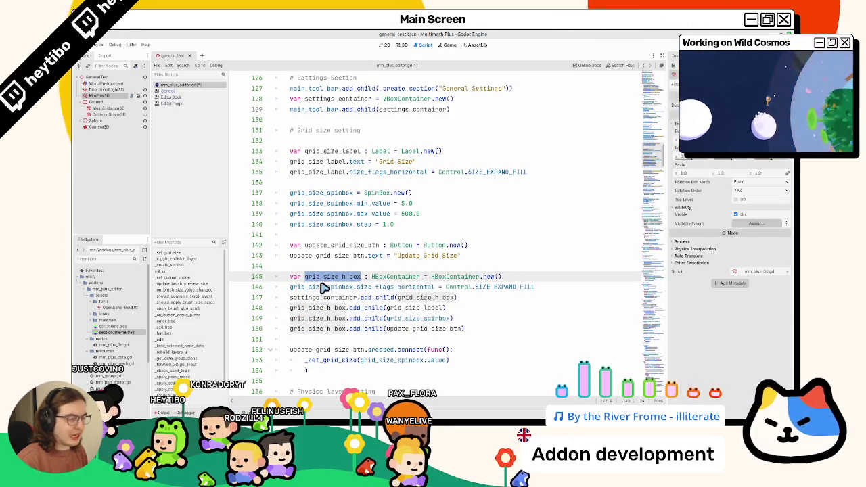
pyautogui.doubleClick(318, 288)
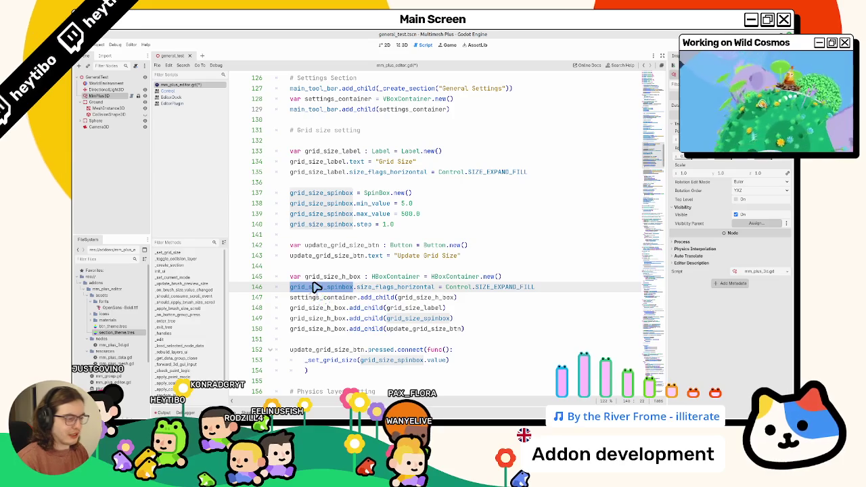
pyautogui.hotkey('alt', 'Up')
pyautogui.hotkey('alt', 'Up')
pyautogui.hotkey('alt', 'Up')
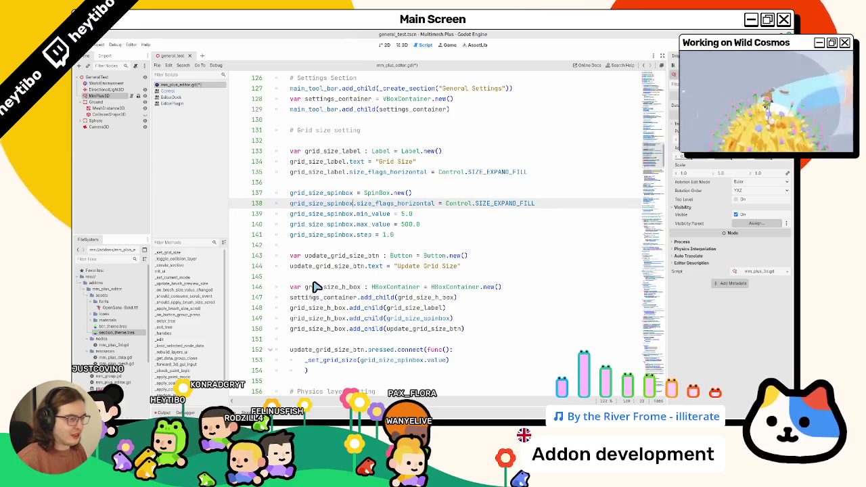
pyautogui.hotkey('ctrl', 's')
pyautogui.click(397, 46)
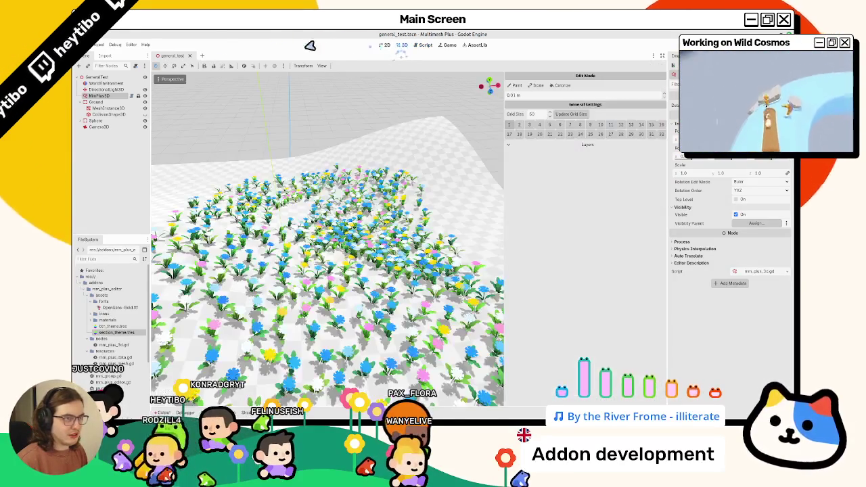
# Reselect MmPlus3D, test the edit panel width, and set the brush size to 1.0 m
pyautogui.click(88, 56)
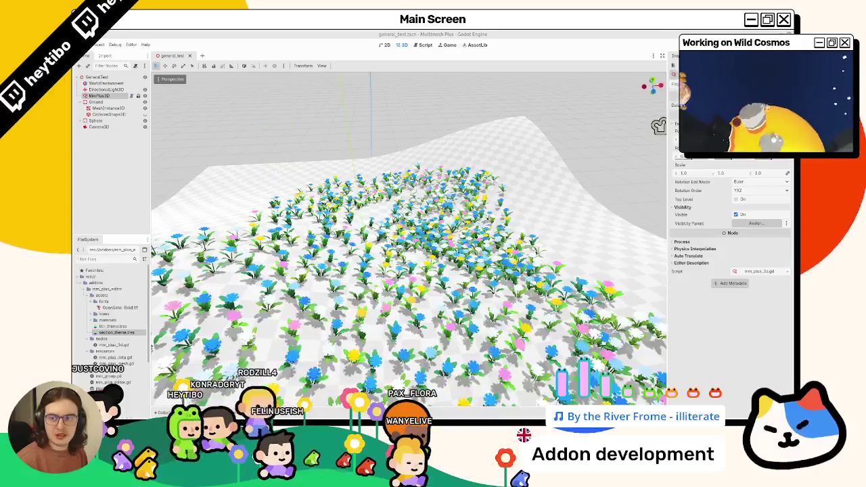
pyautogui.click(101, 96)
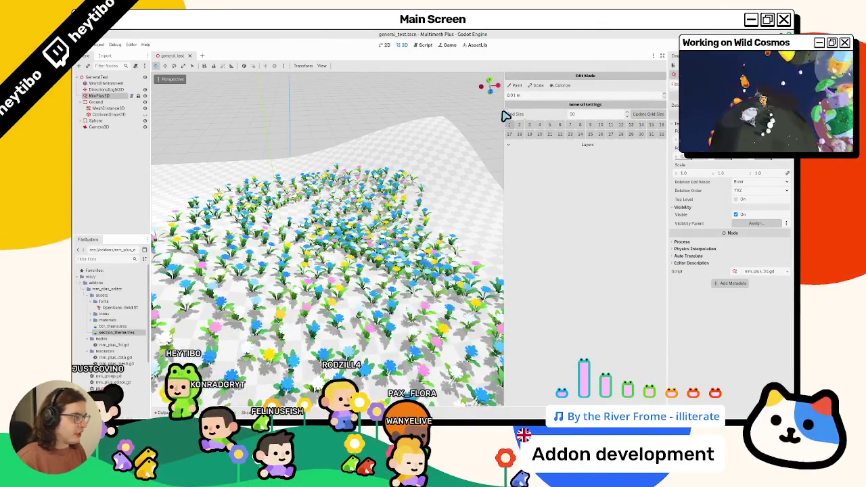
pyautogui.moveTo(504, 115); pyautogui.dragTo(424, 116)
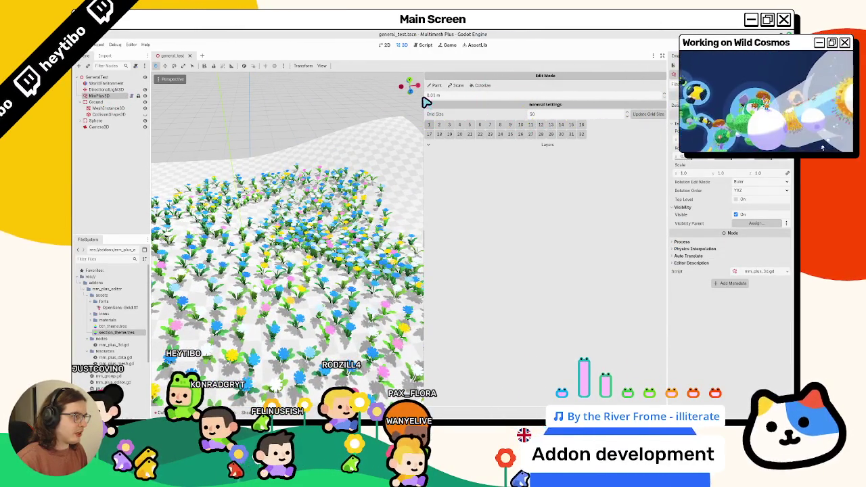
pyautogui.moveTo(424, 102); pyautogui.dragTo(541, 102)
pyautogui.click(553, 99)
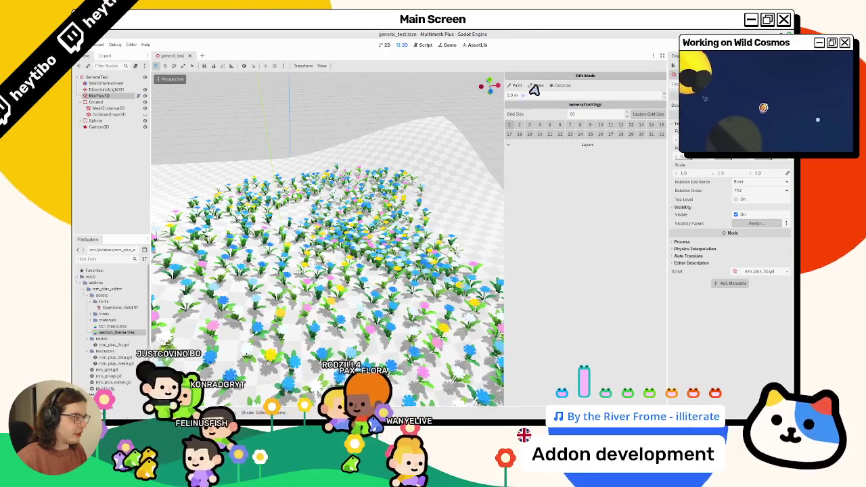
pyautogui.click(423, 46)
pyautogui.scroll(10, 363, 190)
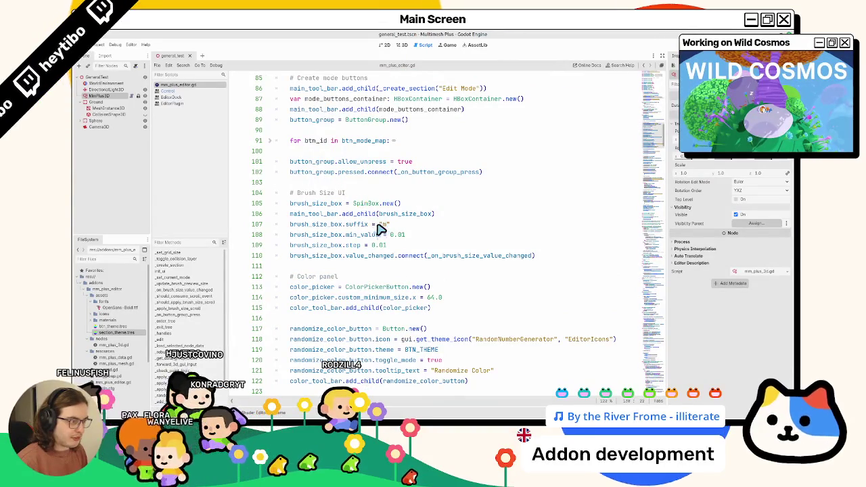
# Add a brush_size_label Label and its text line below the Brush Size UI comment
pyautogui.click(383, 229)
pyautogui.doubleClick(403, 213)
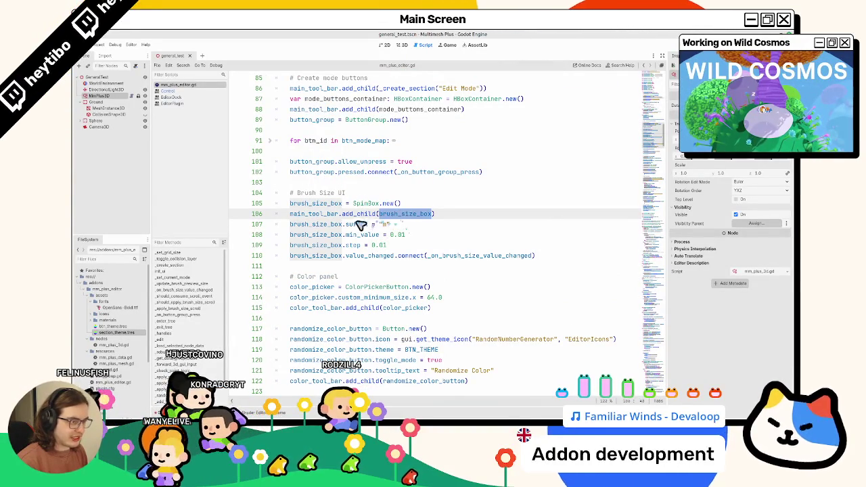
pyautogui.click(373, 170)
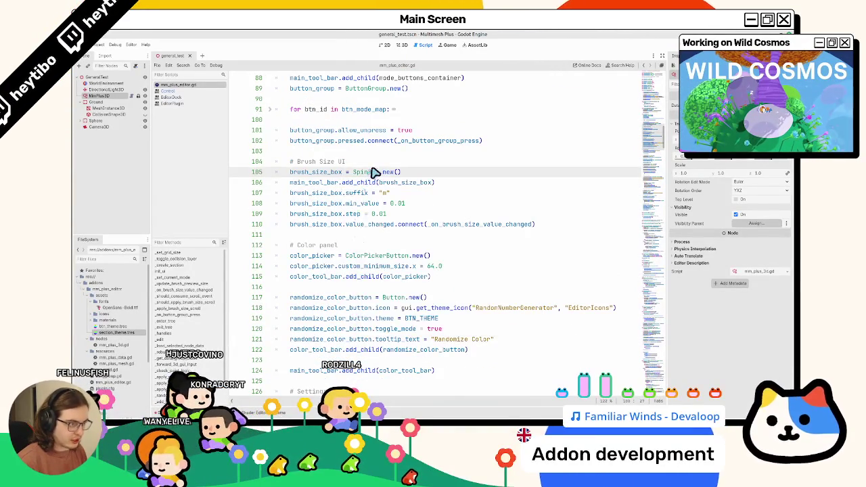
pyautogui.click(376, 166)
pyautogui.press('Return')
pyautogui.write('brush')
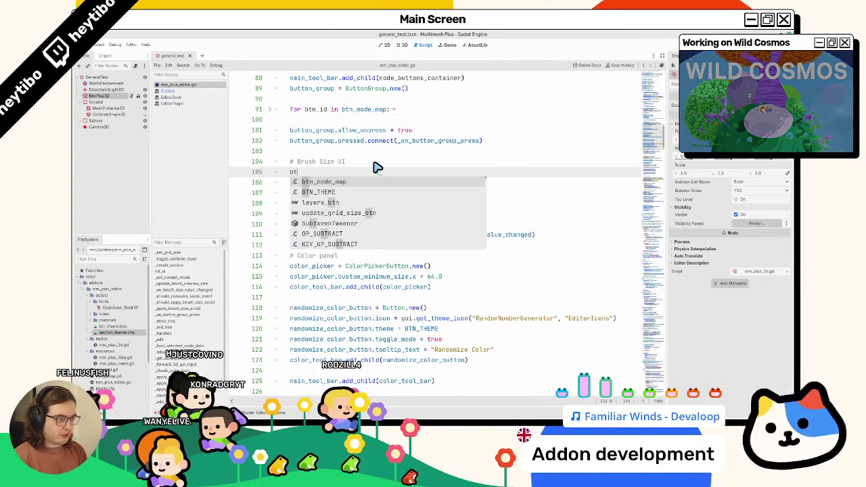
pyautogui.write('z')
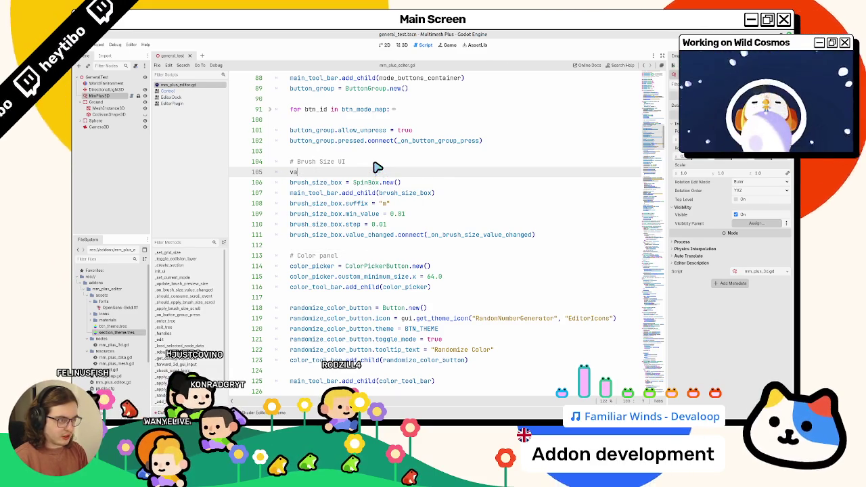
pyautogui.write('r brush_s')
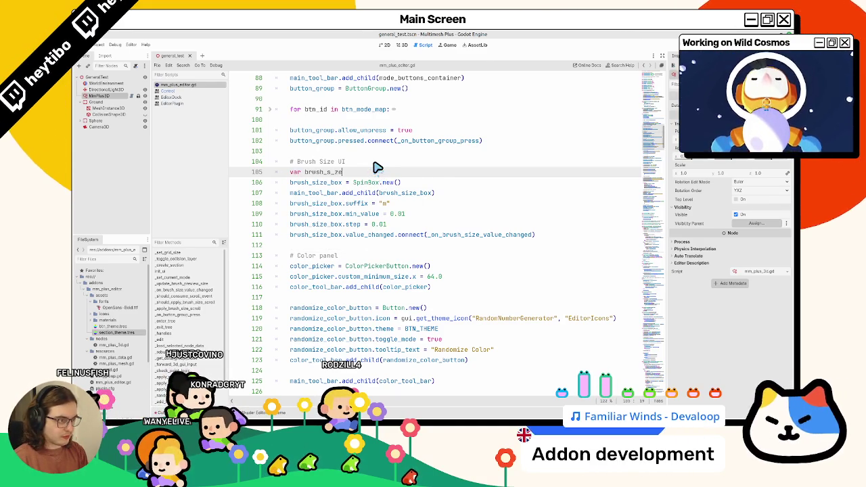
pyautogui.write('ize_')
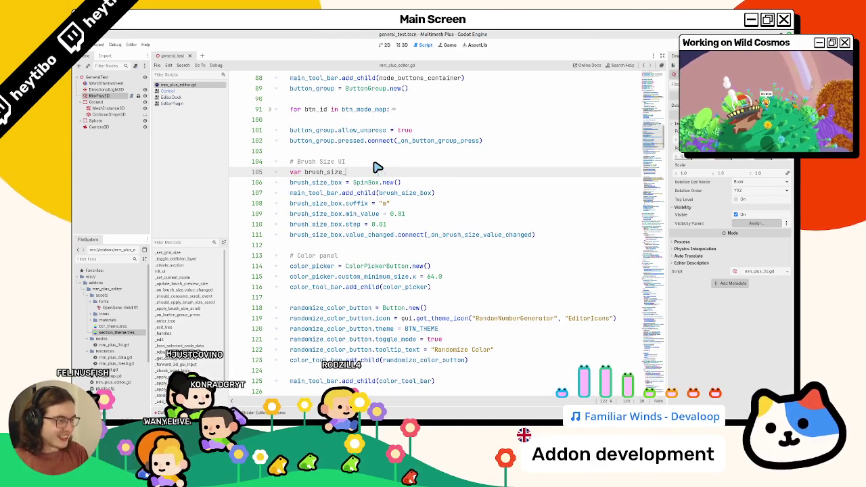
pyautogui.write('Label = ')
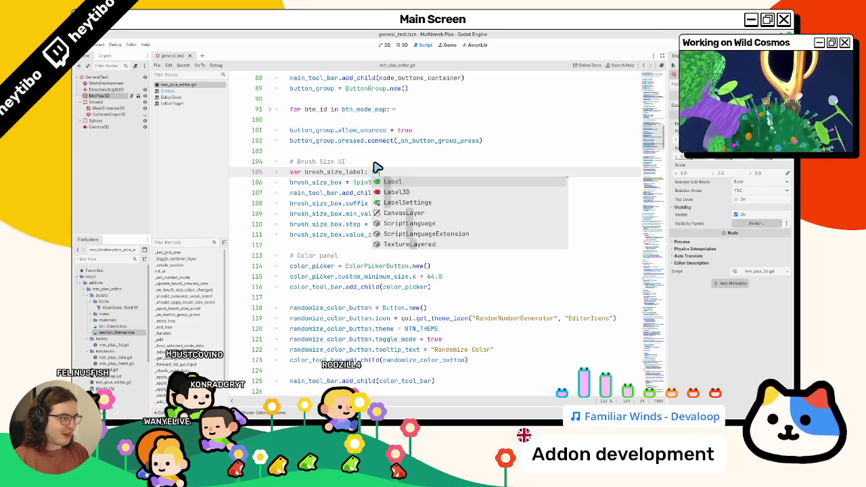
pyautogui.write('Label')
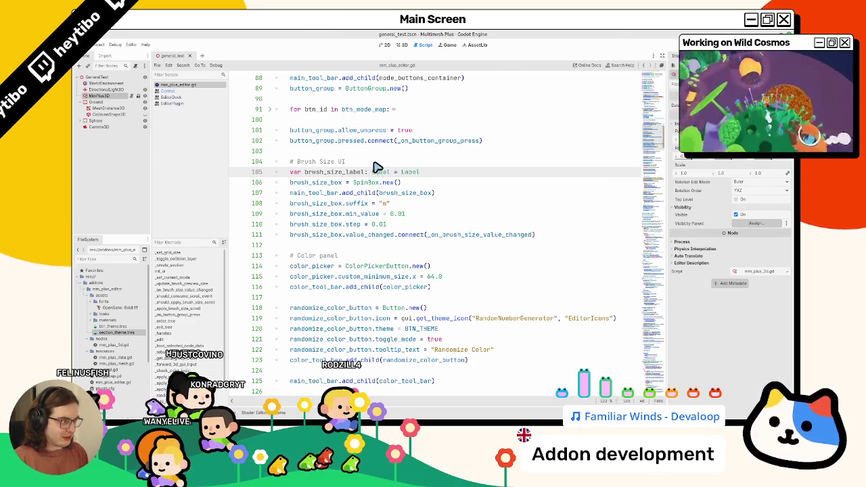
pyautogui.write('.new()')
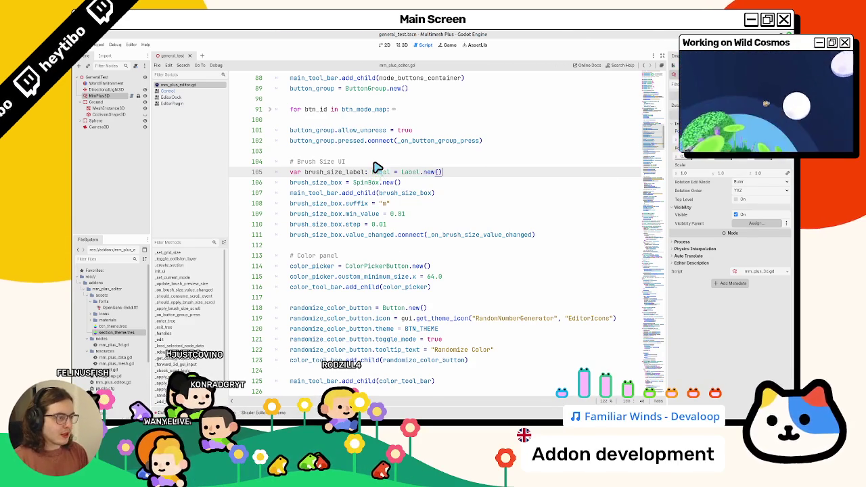
pyautogui.press('Return')
pyautogui.write('brush_size_label')
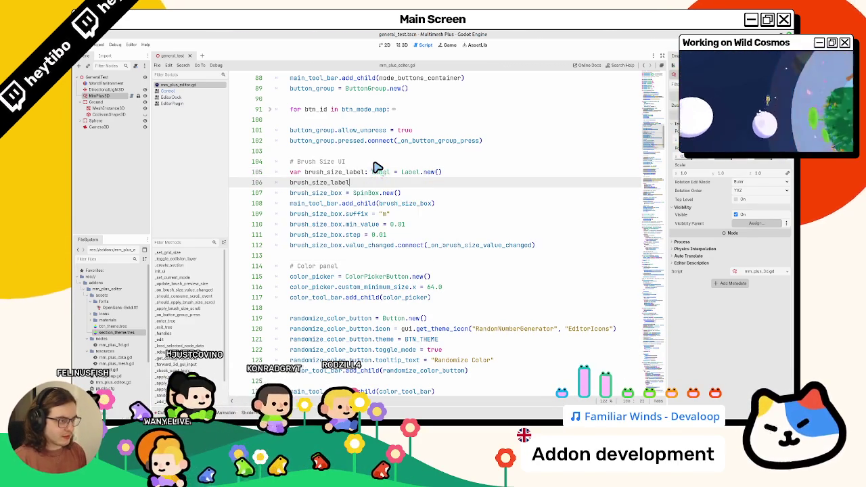
pyautogui.write('.text = "Brush Size')
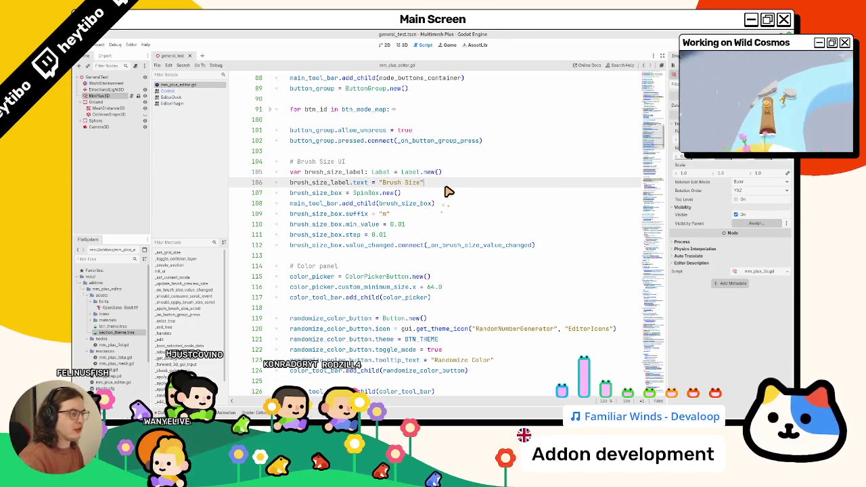
pyautogui.press('Return')
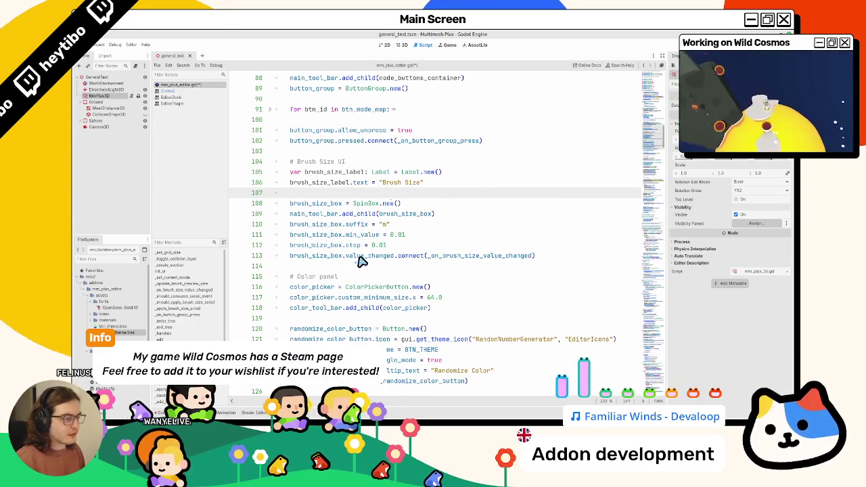
# Move the toolbar add_child line below the spin box setup, opening space above it
pyautogui.doubleClick(304, 215)
pyautogui.hotkey('alt', 'Down')
pyautogui.hotkey('alt', 'Down')
pyautogui.hotkey('alt', 'Down')
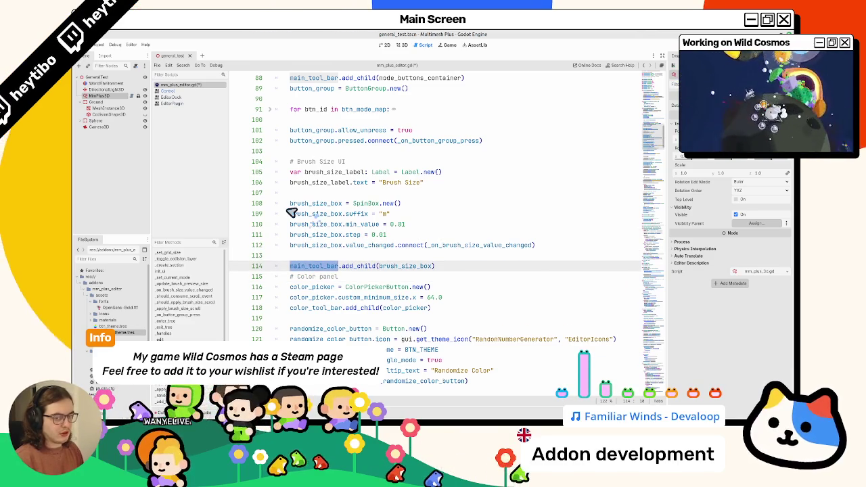
pyautogui.press('Home')
pyautogui.press('Return')
pyautogui.press('Return')
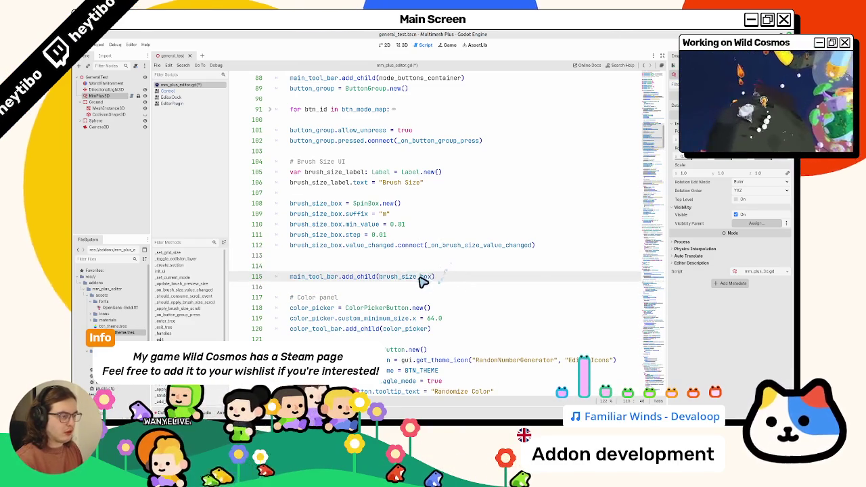
pyautogui.doubleClick(406, 276)
pyautogui.press('Up')
pyautogui.press('Return')
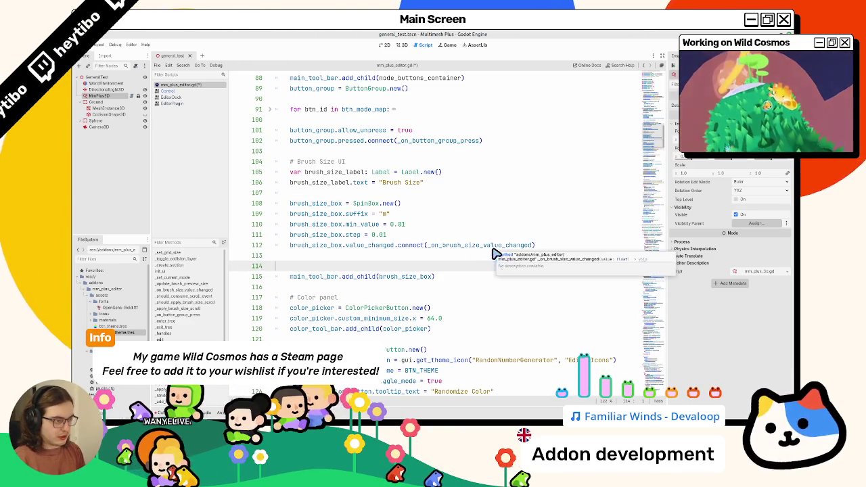
# Declare brush_size_container as a new HBoxContainer
pyautogui.write('m')
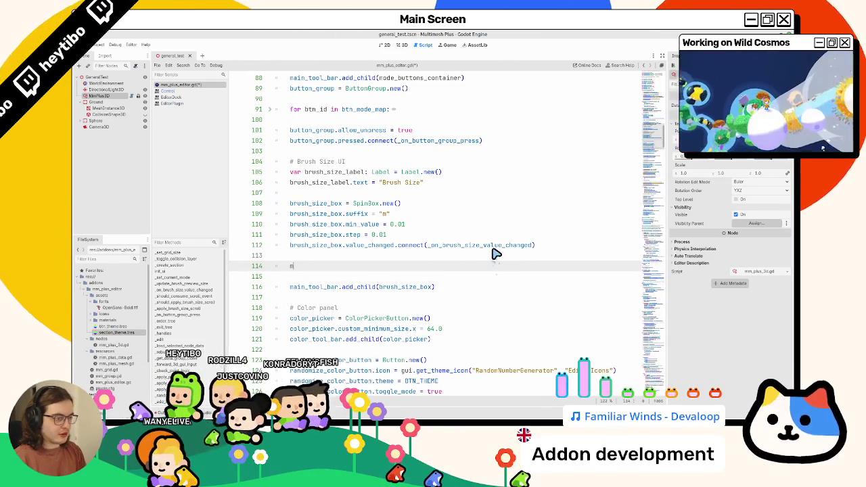
pyautogui.write('_size')
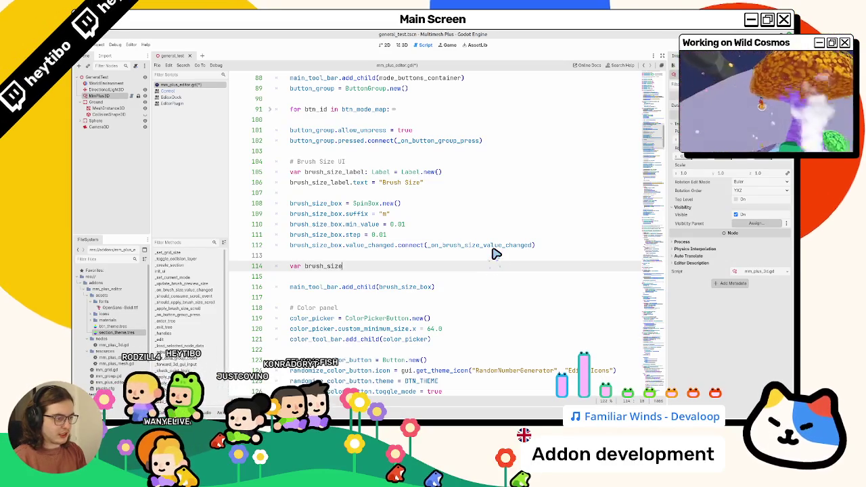
pyautogui.write('_contvb')
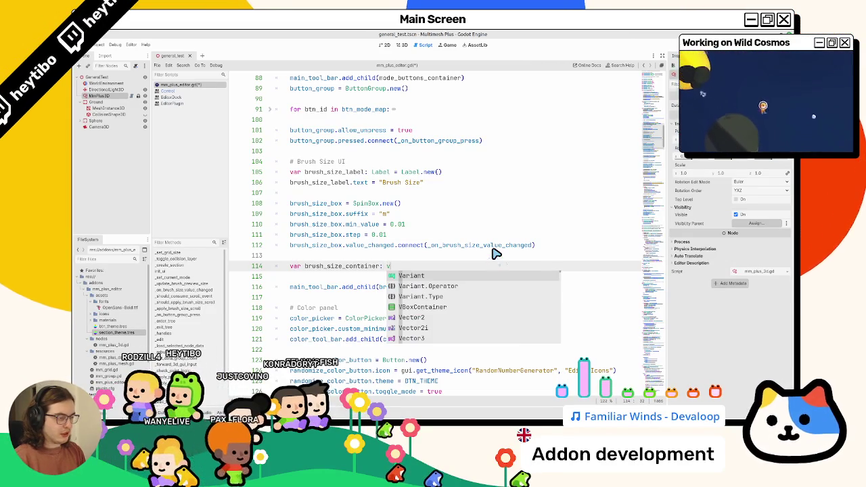
pyautogui.press('BackSpace')
pyautogui.press('BackSpace')
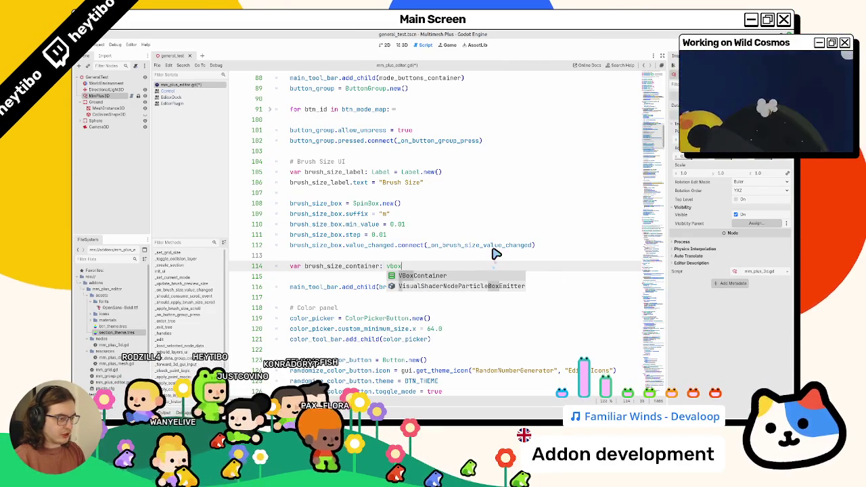
pyautogui.write('hb')
pyautogui.press('Return')
pyautogui.write('hb')
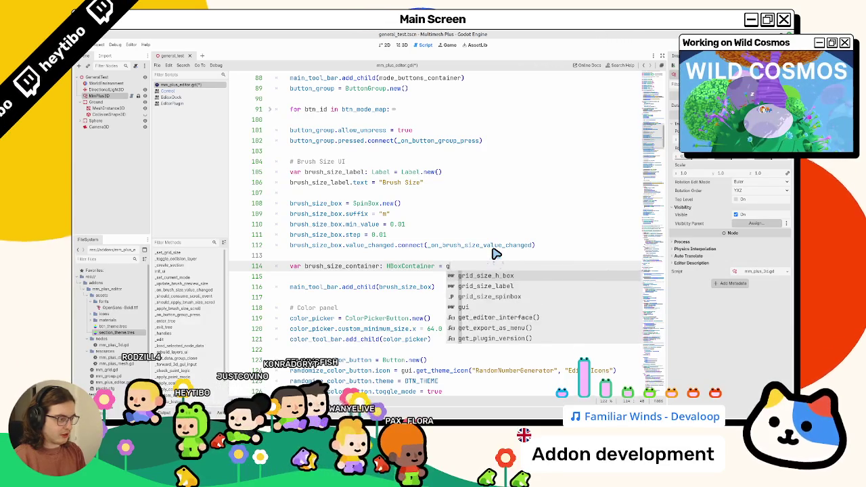
pyautogui.press('Return')
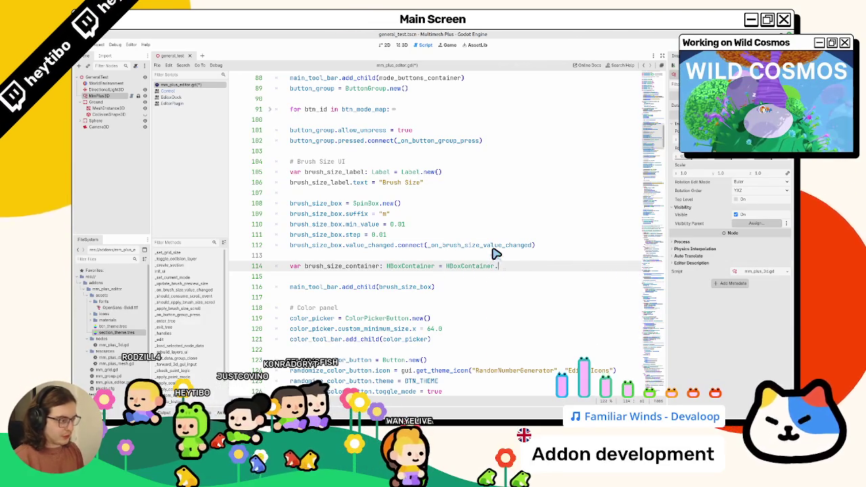
pyautogui.write('new')
pyautogui.press('Return')
# Add brush_size_label and brush_size_box as children of brush_size_container
pyautogui.press('Return')
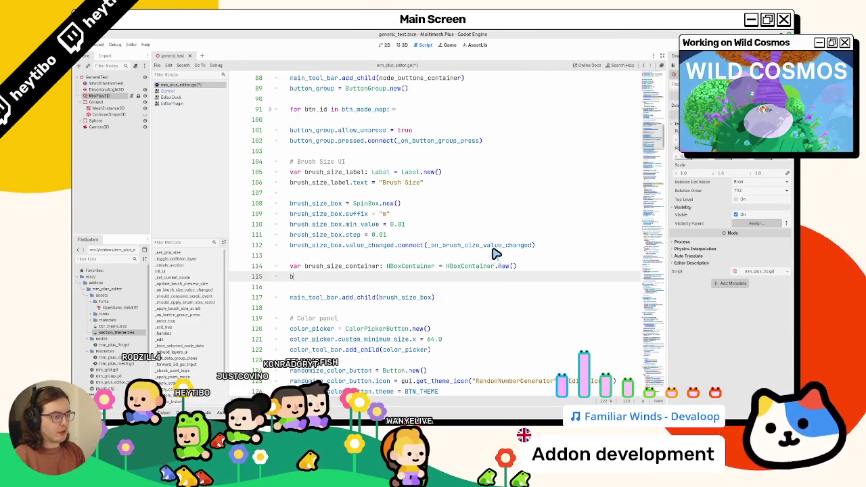
pyautogui.write('bru')
pyautogui.press('Down')
pyautogui.press('Return')
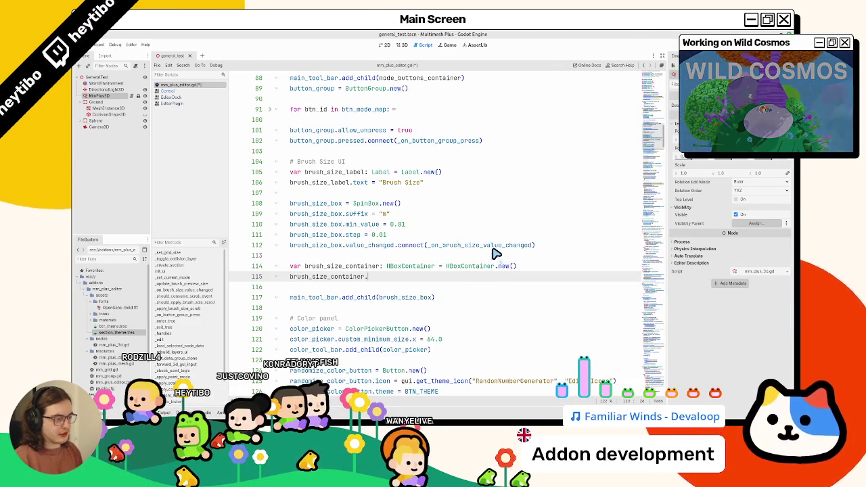
pyautogui.write('.add_ch')
pyautogui.press('Return')
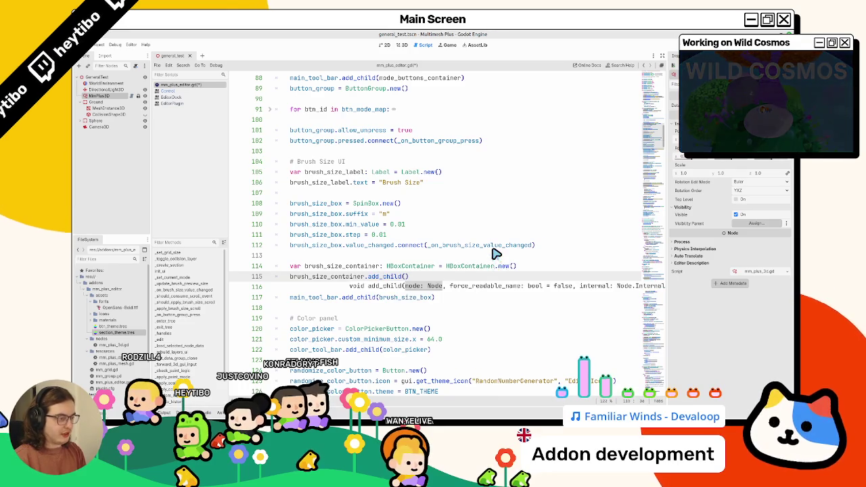
pyautogui.write('brush_')
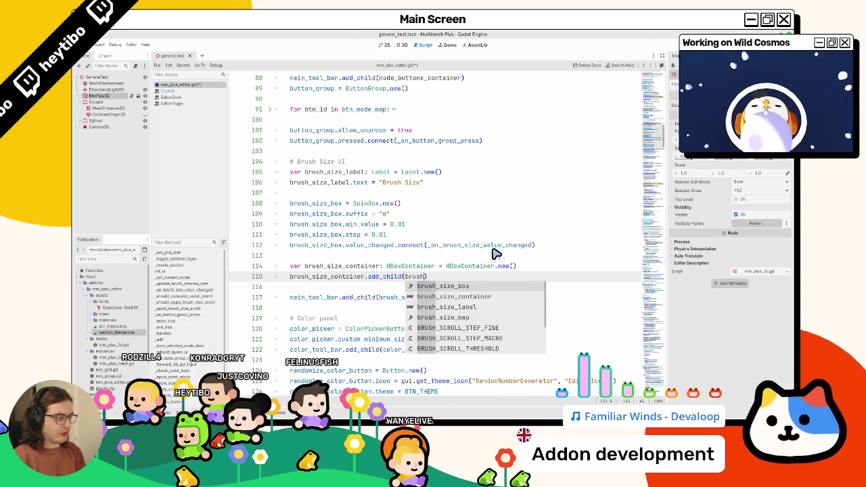
pyautogui.press('Down')
pyautogui.press('Down')
pyautogui.press('Return')
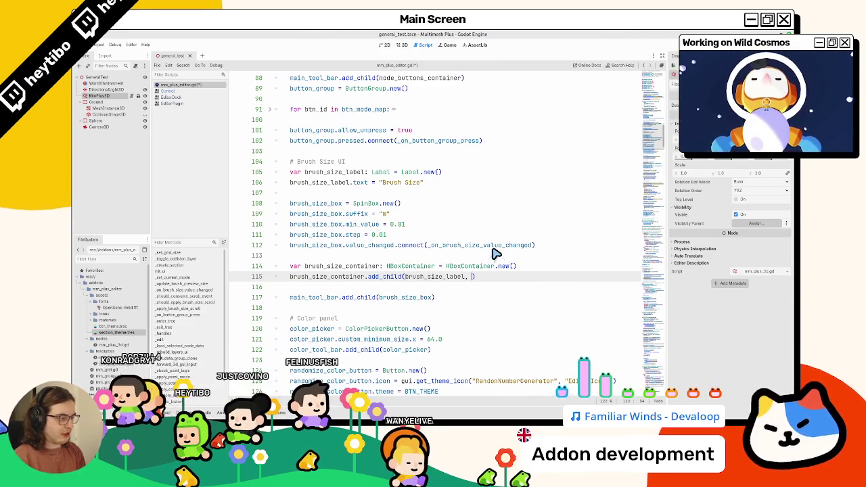
pyautogui.write('p')
pyautogui.hotkey('ctrl', 'shift', 'd')
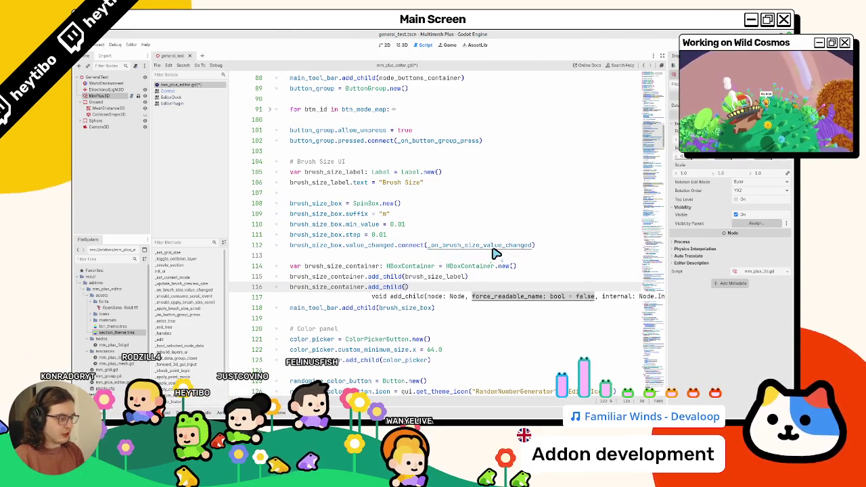
pyautogui.press('BackSpace')
pyautogui.press('BackSpace')
pyautogui.press('BackSpace')
pyautogui.write('brush')
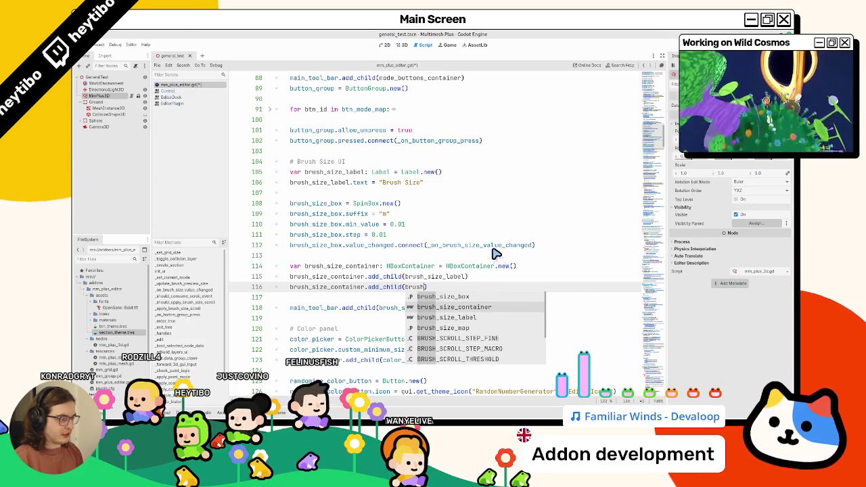
pyautogui.press('Up')
pyautogui.press('Return')
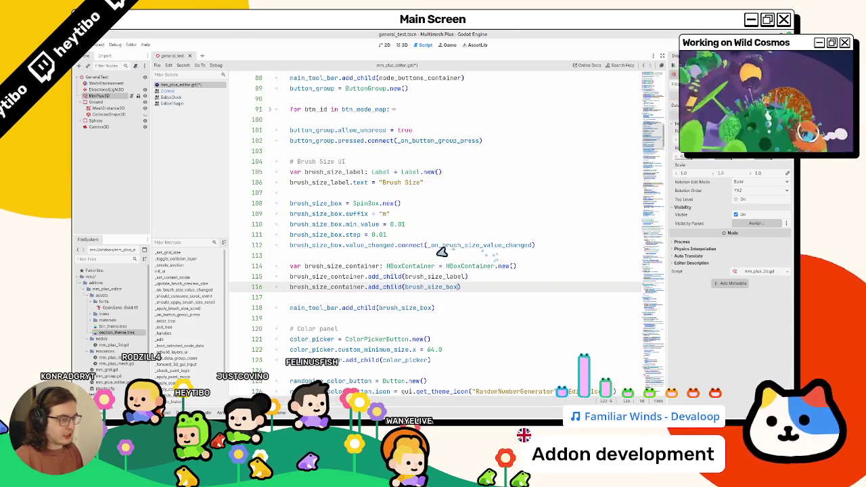
# Replace brush_size_box in line 118's toolbar add_child with brush_size_container
pyautogui.doubleClick(353, 265)
pyautogui.hotkey('ctrl', 'c')
pyautogui.doubleClick(406, 308)
pyautogui.hotkey('ctrl', 'v')
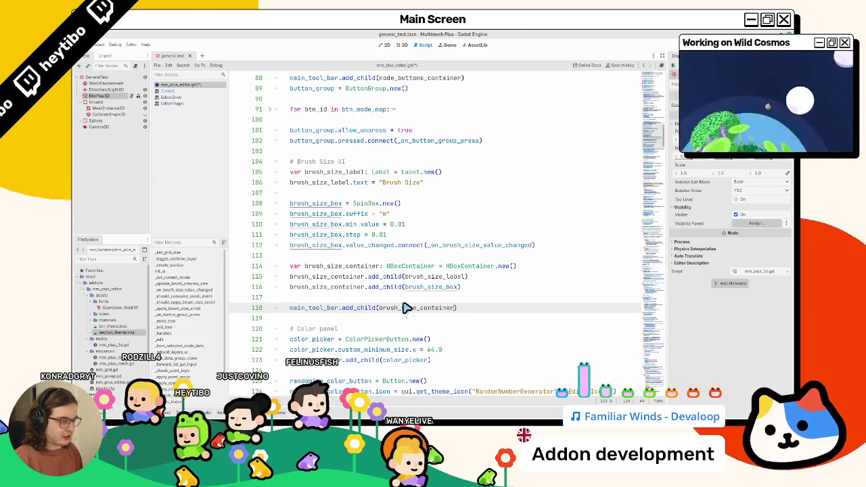
pyautogui.scroll(-14, 406, 284)
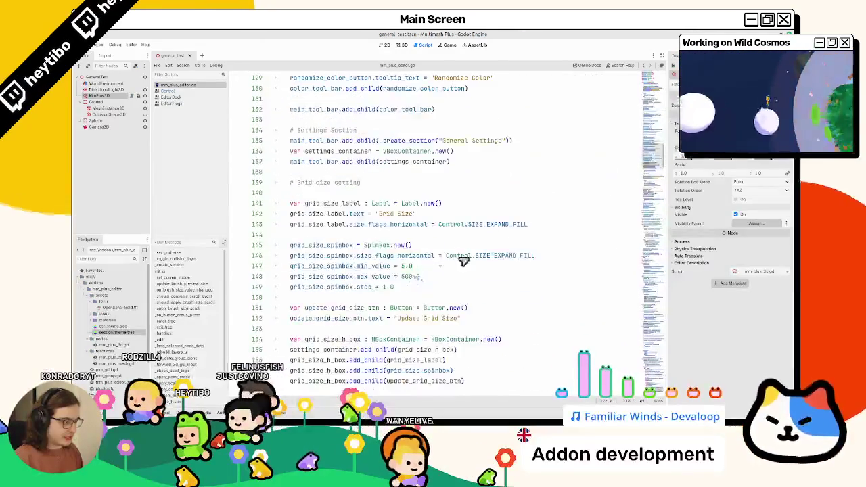
# Copy Control.SIZE_EXPAND_FILL from line 143
pyautogui.doubleClick(521, 228)
pyautogui.moveTo(520, 228); pyautogui.dragTo(444, 227)
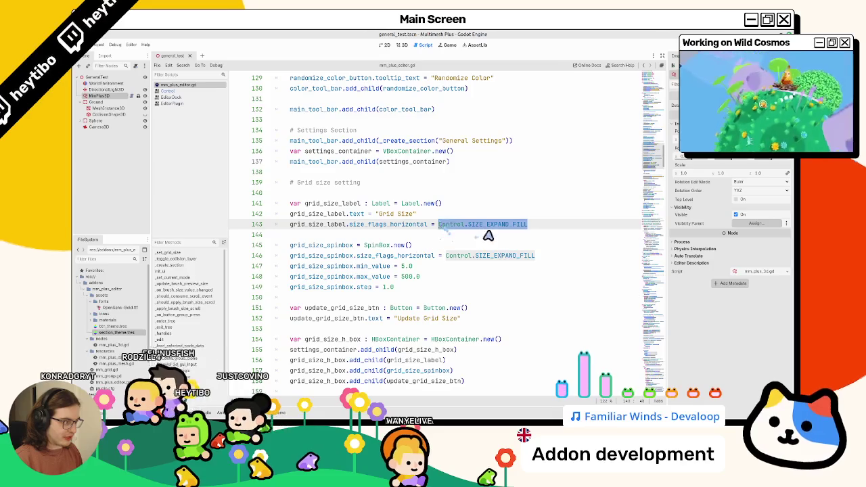
pyautogui.hotkey('ctrl', 'c')
pyautogui.scroll(8, 392, 228)
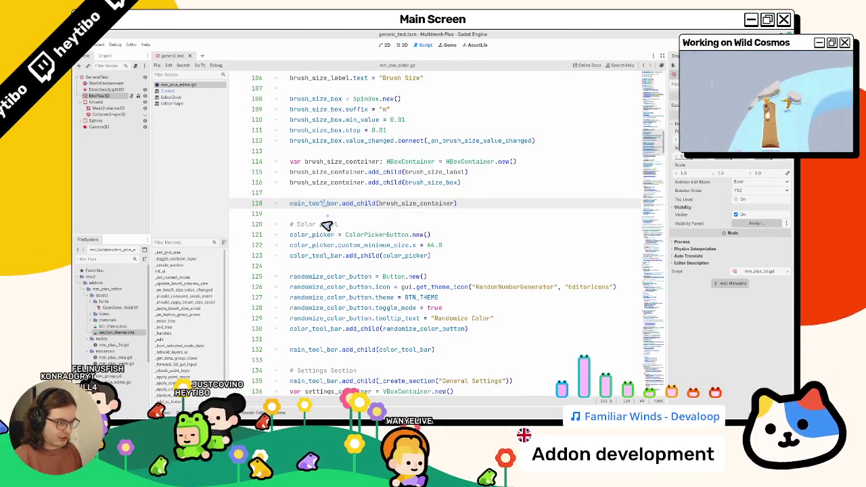
pyautogui.click(319, 257)
pyautogui.scroll(6, 319, 224)
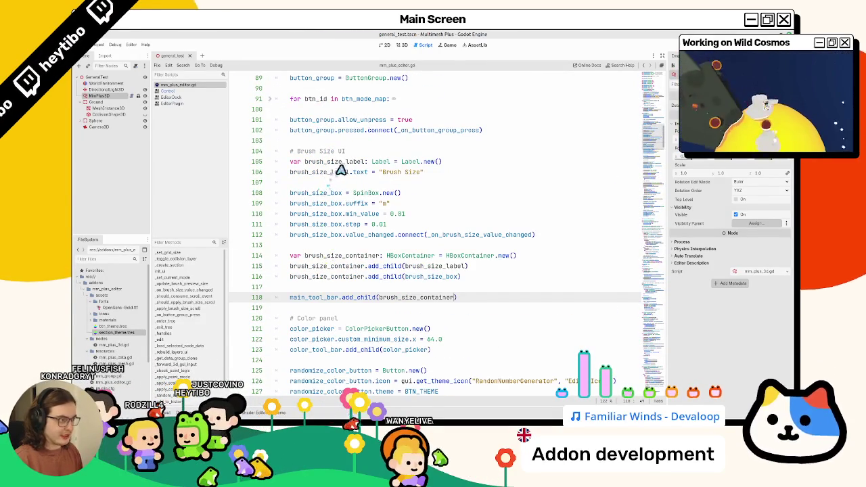
# Add brush_size_label.size_flags_horizontal = Control.SIZE_EXPAND_FILL as line 107
pyautogui.doubleClick(332, 171)
pyautogui.hotkey('ctrl', 'c')
pyautogui.press('End')
pyautogui.press('Return')
pyautogui.hotkey('ctrl', 'v')
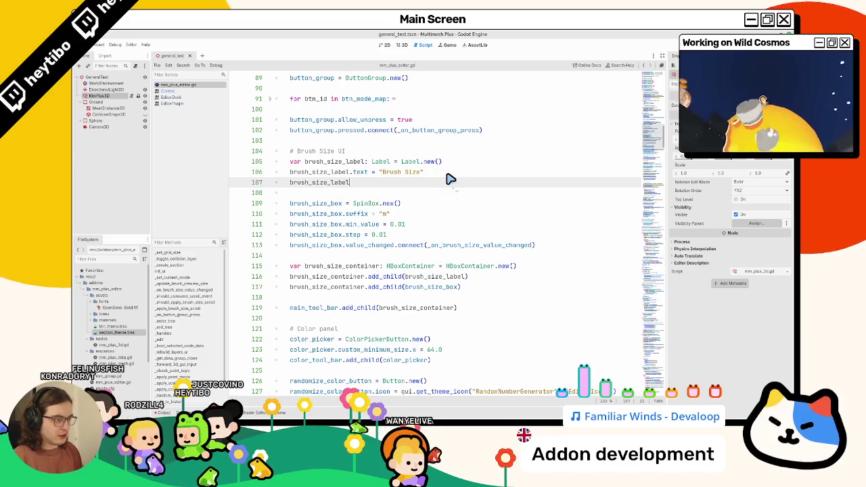
pyautogui.write('.size_f')
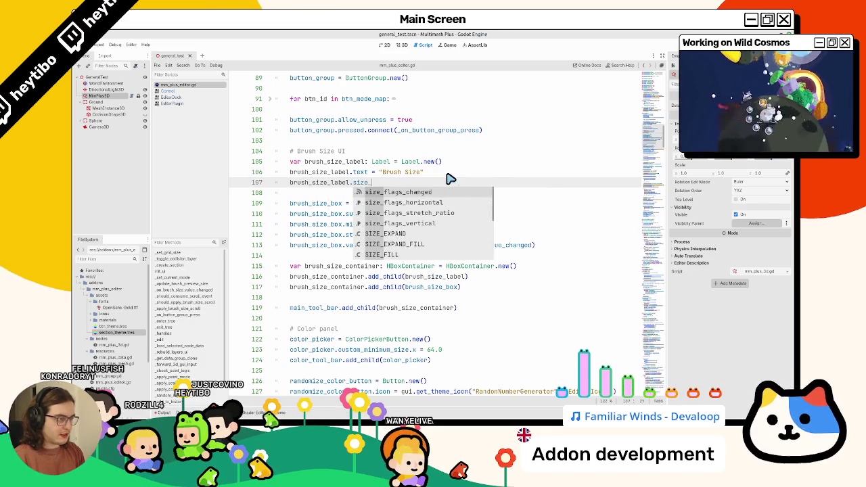
pyautogui.press('Return')
pyautogui.write('=')
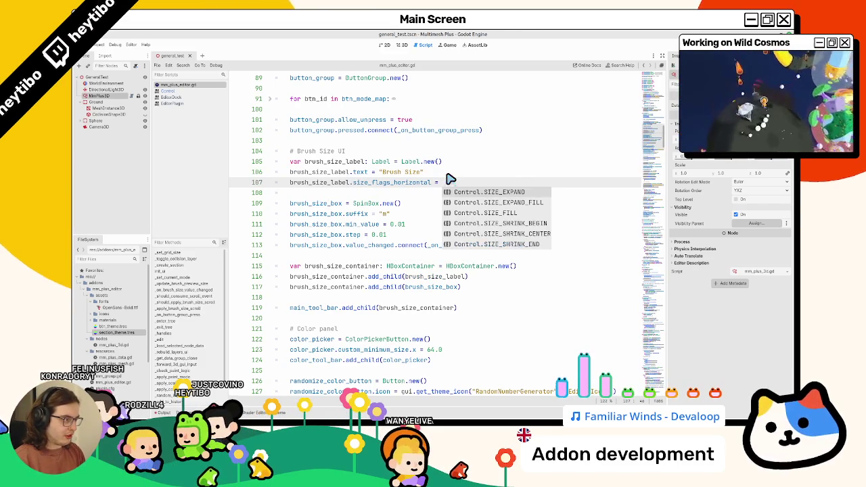
pyautogui.press('Down')
pyautogui.press('Down')
pyautogui.press('Up')
pyautogui.press('Return')
pyautogui.scroll(-10, 450, 182)
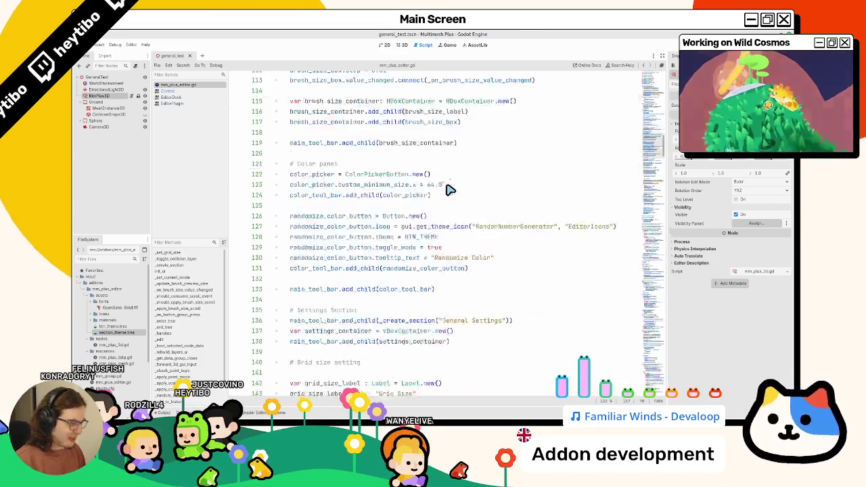
pyautogui.scroll(-2, 449, 189)
pyautogui.scroll(4, 338, 165)
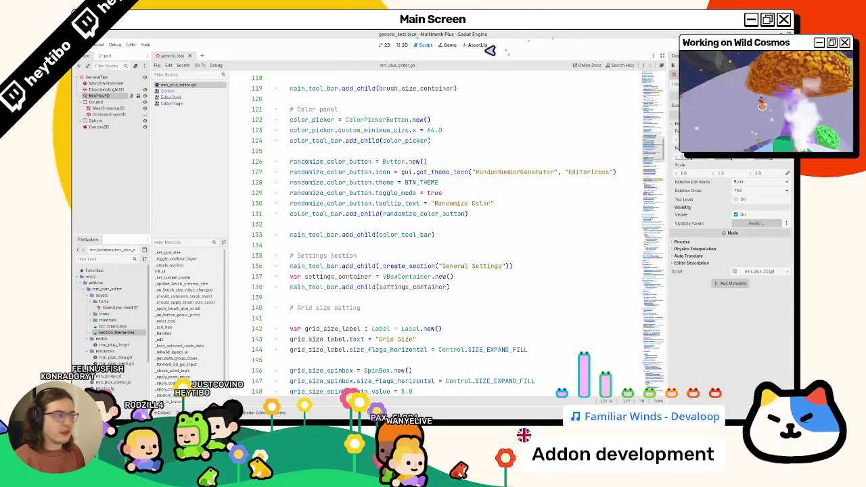
# Glance at the 3D flower field dock, then select the size flag code in the script
pyautogui.click(384, 44)
pyautogui.click(402, 46)
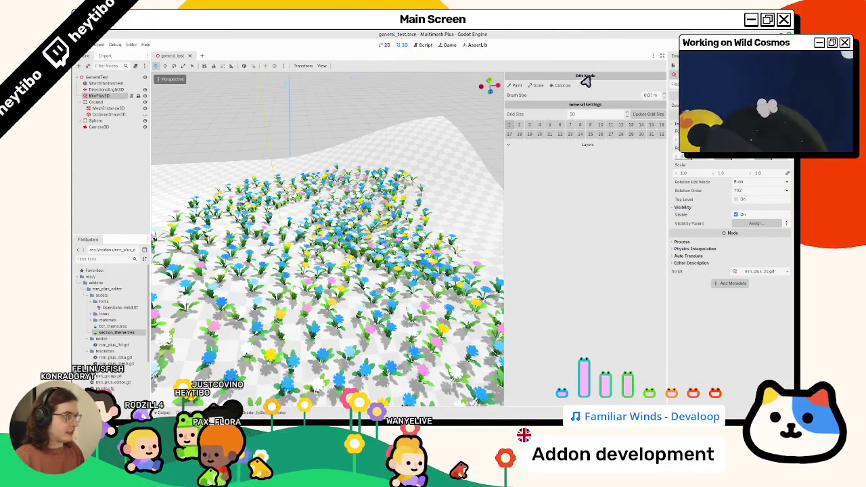
pyautogui.click(425, 45)
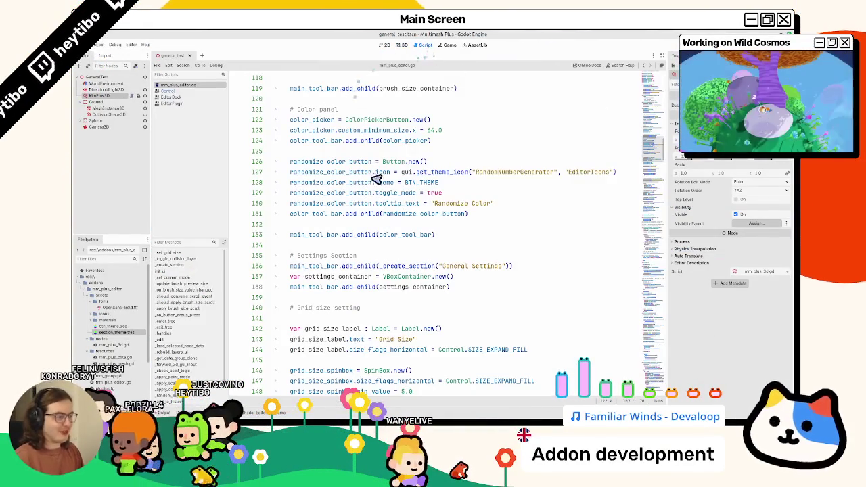
pyautogui.click(399, 201)
pyautogui.scroll(4, 358, 155)
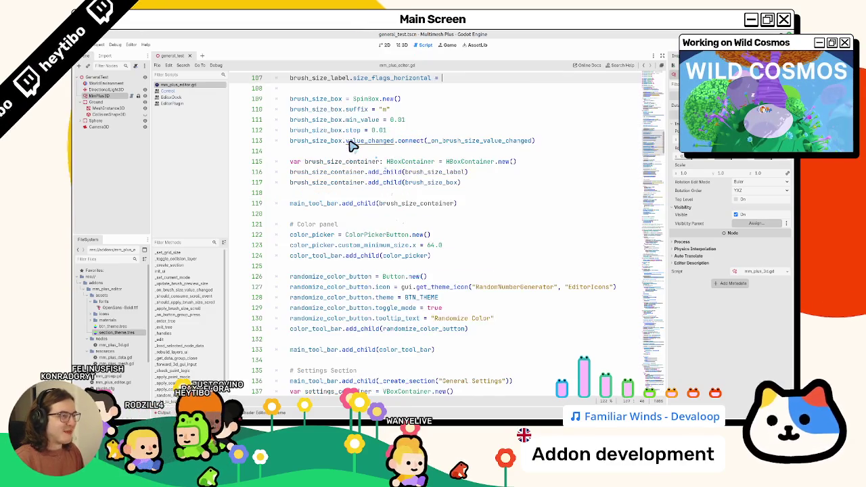
pyautogui.moveTo(290, 78)
pyautogui.mouseDown()
pyautogui.moveTo(419, 76)
pyautogui.moveTo(547, 137)
pyautogui.moveTo(556, 209)
pyautogui.mouseUp()
# Paste the size flag line as line 110 and retarget it to brush_size_box
pyautogui.click(416, 238)
pyautogui.press('Up')
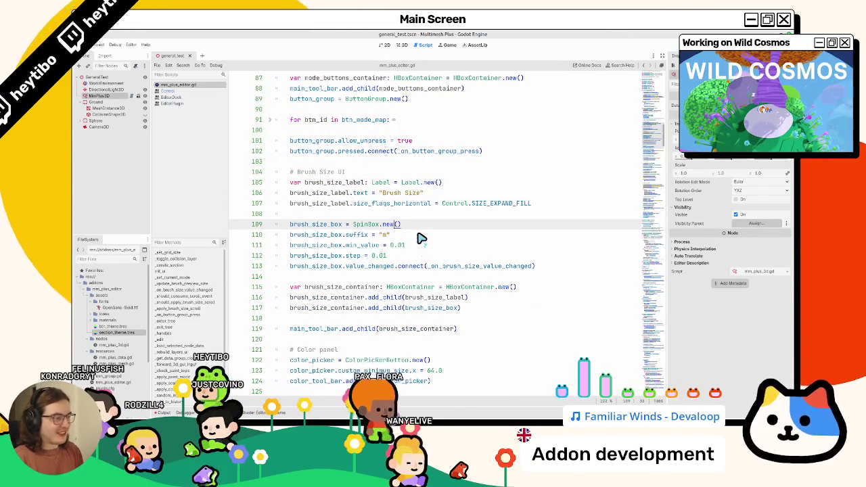
pyautogui.press('Return')
pyautogui.hotkey('ctrl', 'v')
pyautogui.doubleClick(332, 235)
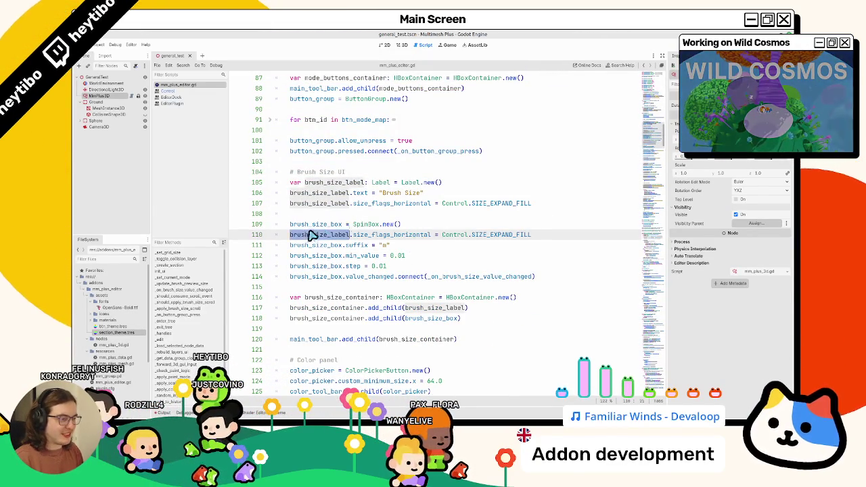
pyautogui.write('brush_size_box')
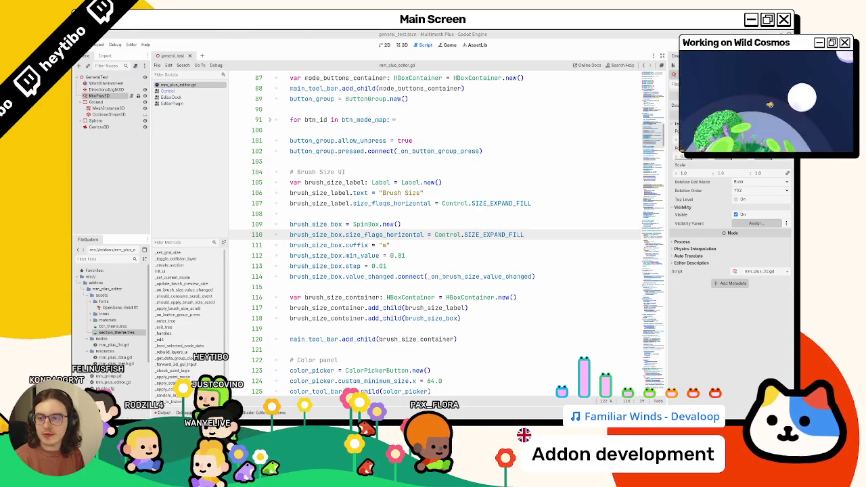
# Widen and restore the dock divider, then inspect MeshInstance3D's Transform properties
pyautogui.click(401, 45)
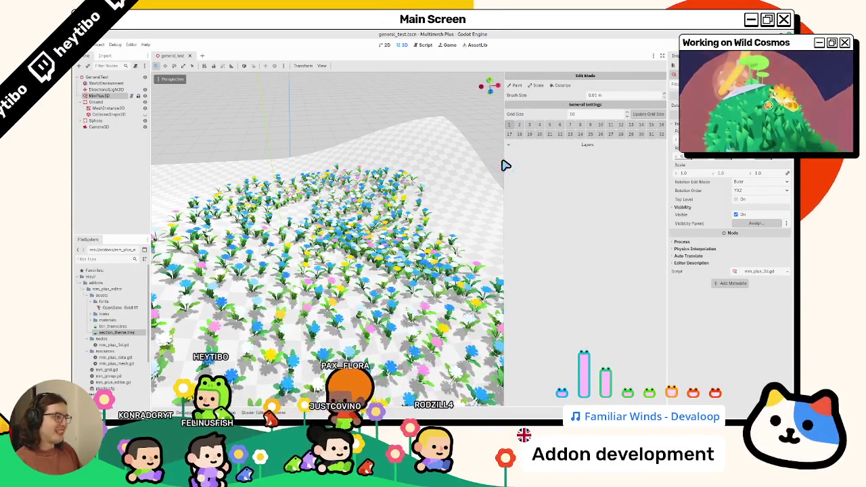
pyautogui.moveTo(543, 170)
pyautogui.mouseDown()
pyautogui.moveTo(435, 180)
pyautogui.moveTo(485, 189)
pyautogui.moveTo(304, 215)
pyautogui.moveTo(522, 195)
pyautogui.moveTo(349, 215)
pyautogui.moveTo(482, 201)
pyautogui.moveTo(441, 204)
pyautogui.mouseUp()
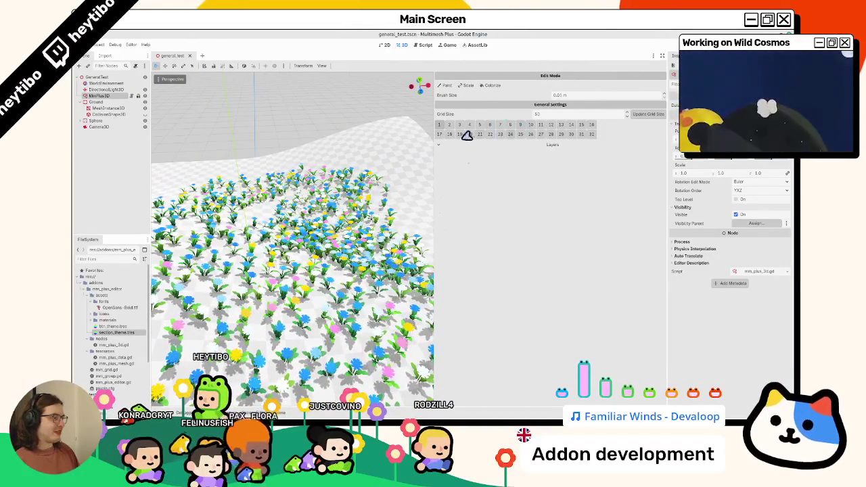
pyautogui.moveTo(436, 147); pyautogui.dragTo(548, 147)
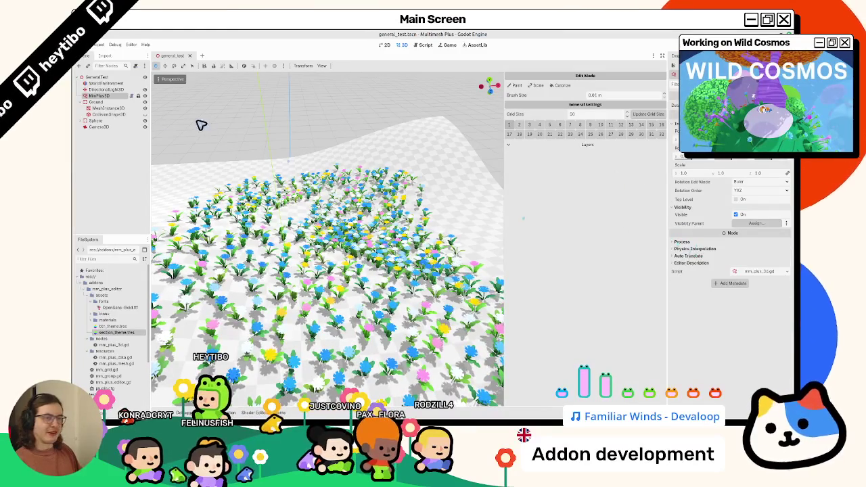
pyautogui.click(108, 108)
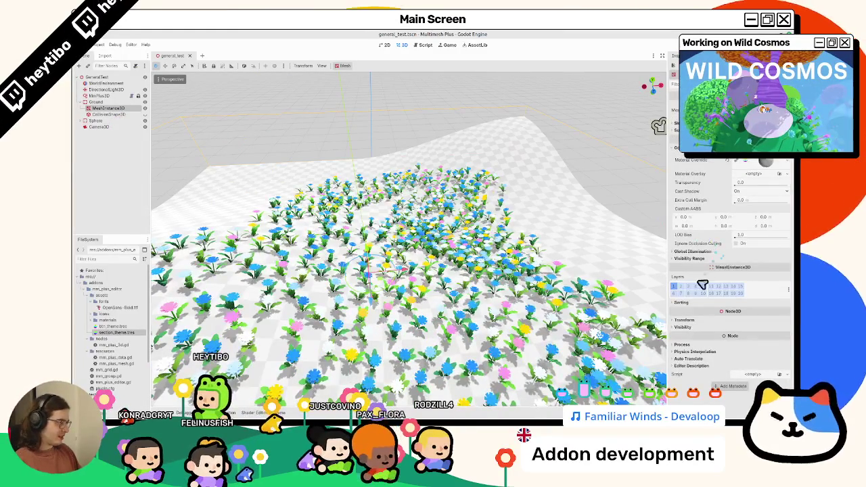
pyautogui.click(685, 320)
pyautogui.click(685, 321)
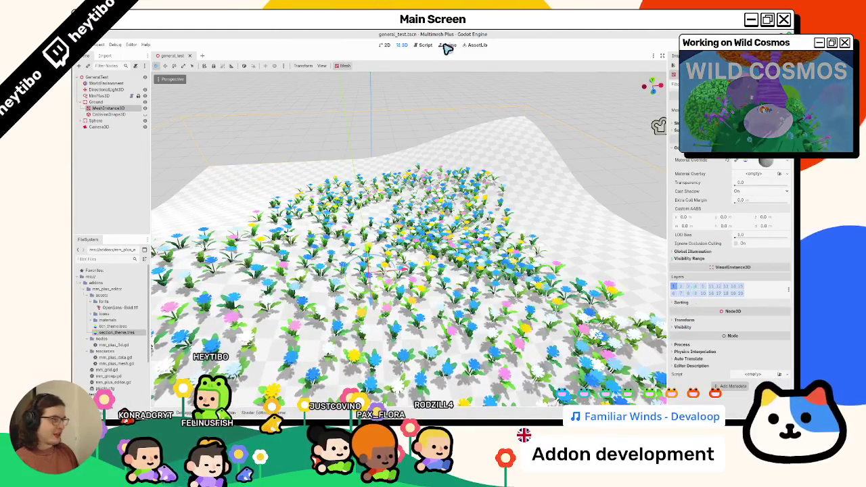
# Reselect MmPlus3D, collapse Visibility, and expand the dock's Layers section
pyautogui.click(101, 96)
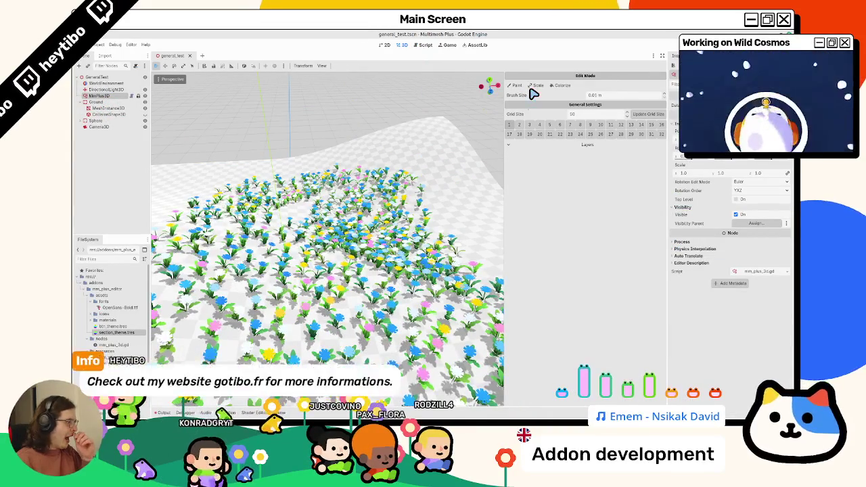
pyautogui.click(704, 207)
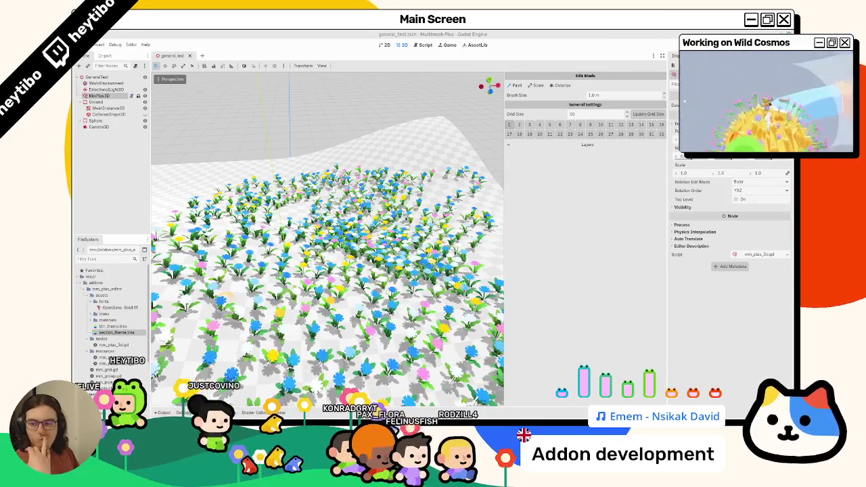
pyautogui.click(517, 146)
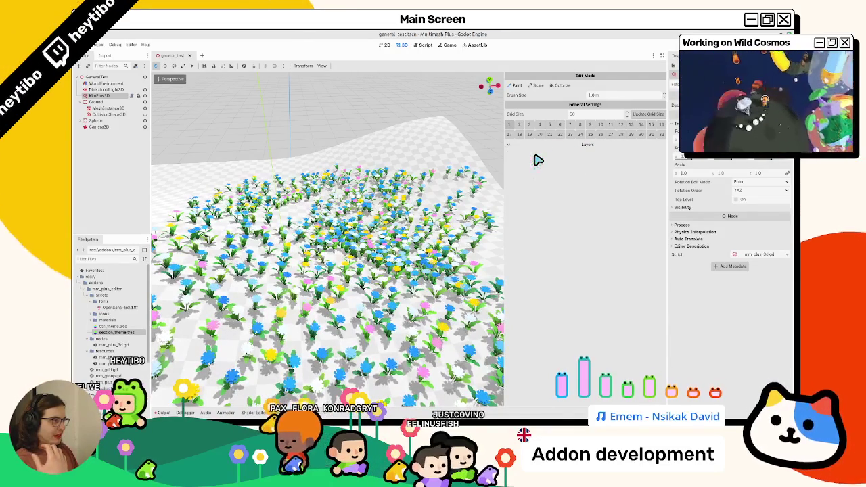
pyautogui.click(427, 45)
pyautogui.scroll(-10, 436, 239)
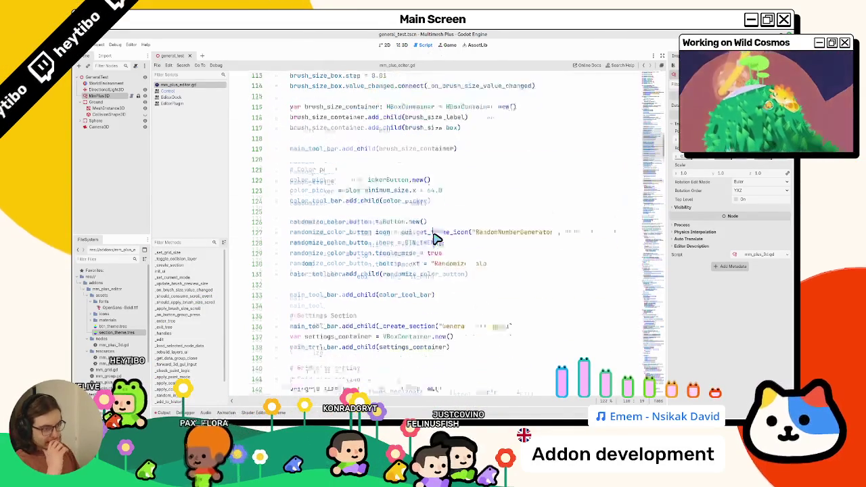
pyautogui.scroll(-3, 436, 238)
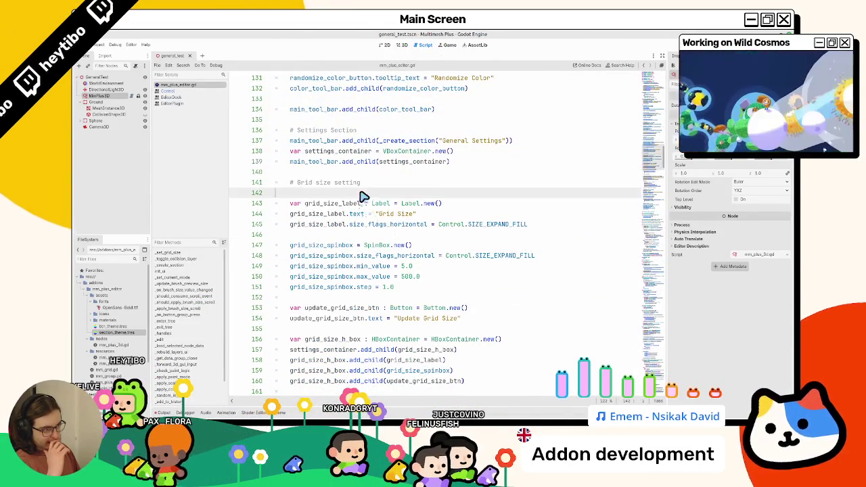
pyautogui.scroll(-8, 363, 202)
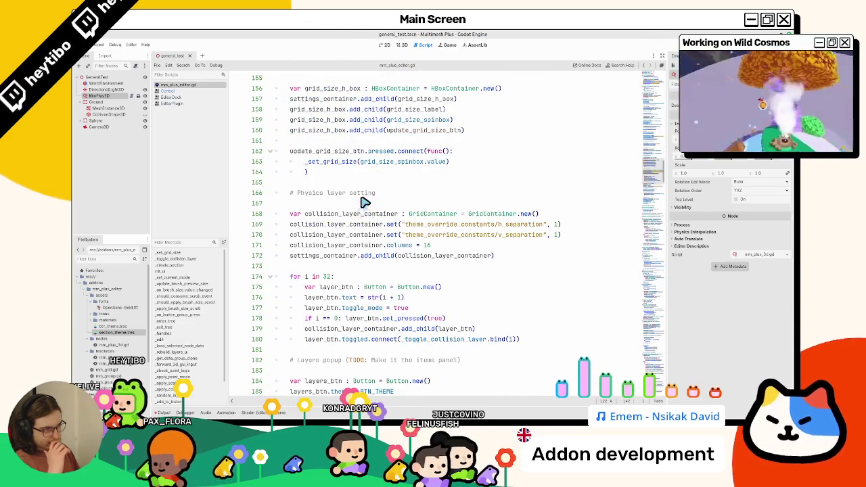
pyautogui.scroll(-9, 364, 203)
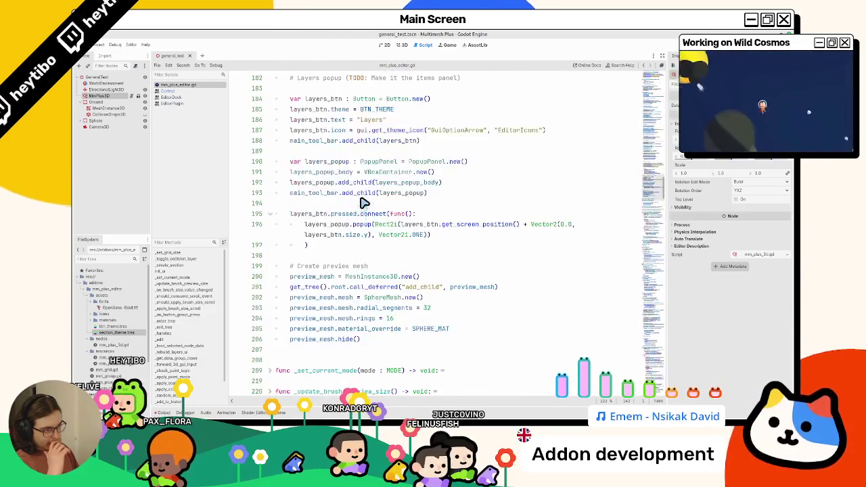
pyautogui.scroll(3, 364, 203)
pyautogui.moveTo(307, 337)
pyautogui.mouseDown()
pyautogui.moveTo(292, 233)
pyautogui.moveTo(284, 241)
pyautogui.mouseUp()
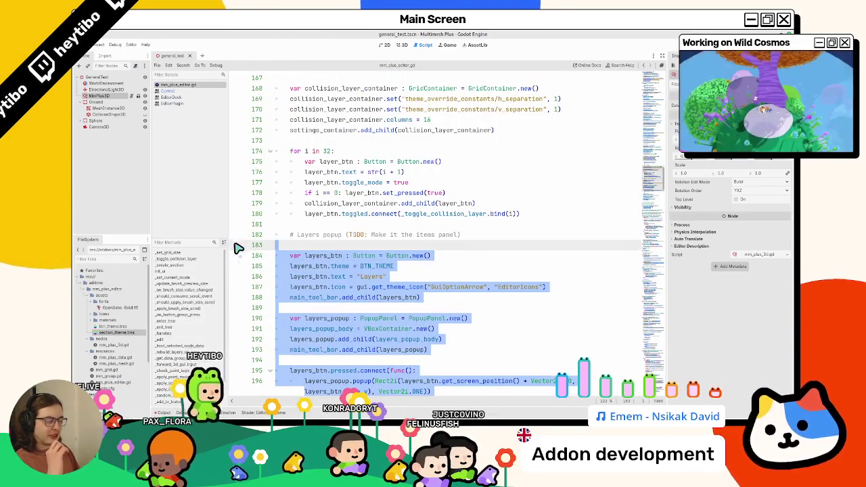
pyautogui.scroll(-1, 318, 268)
pyautogui.scroll(-2, 318, 268)
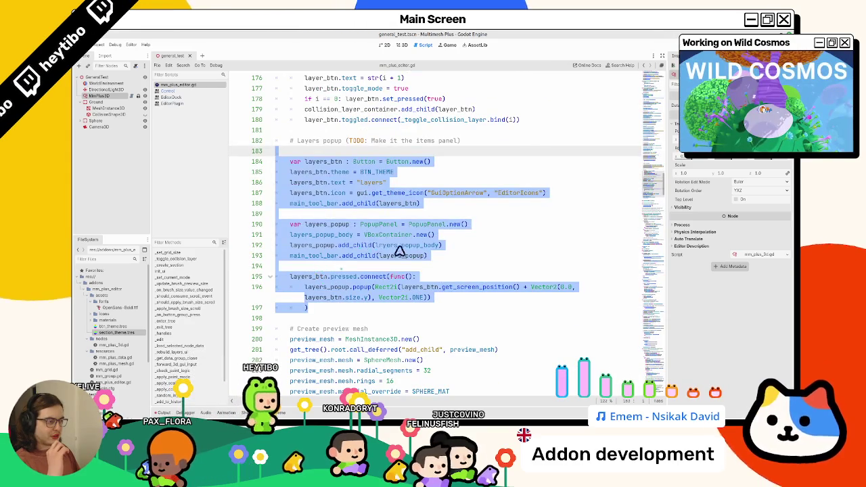
pyautogui.doubleClick(399, 246)
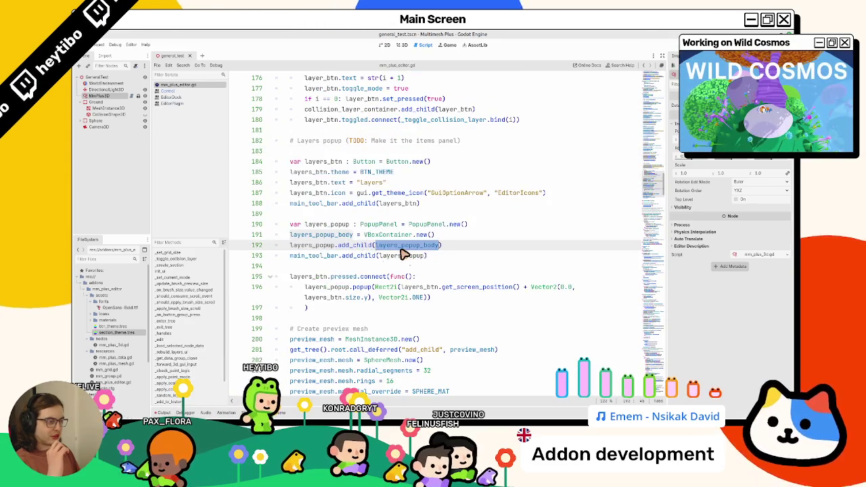
pyautogui.doubleClick(346, 277)
pyautogui.moveTo(351, 283)
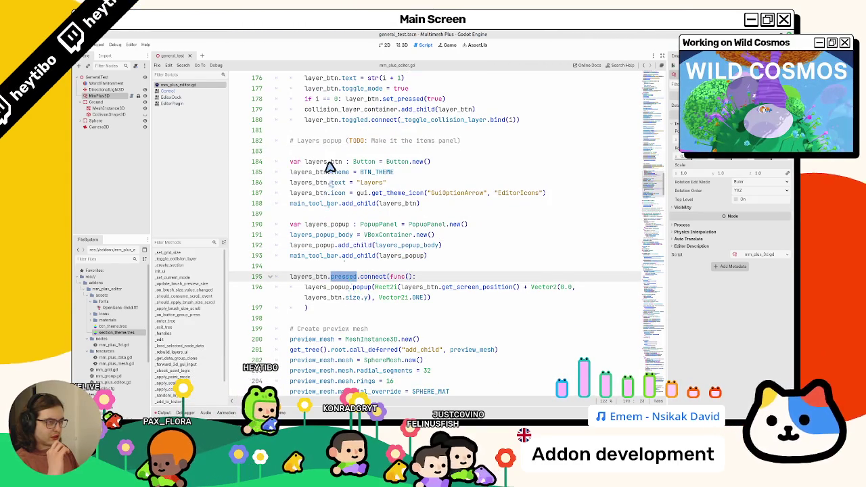
pyautogui.tripleClick(329, 165)
pyautogui.doubleClick(332, 166)
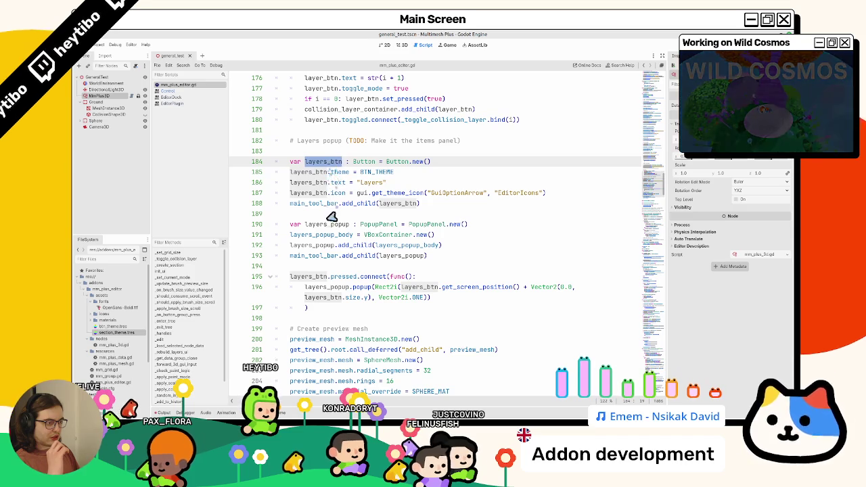
pyautogui.doubleClick(331, 235)
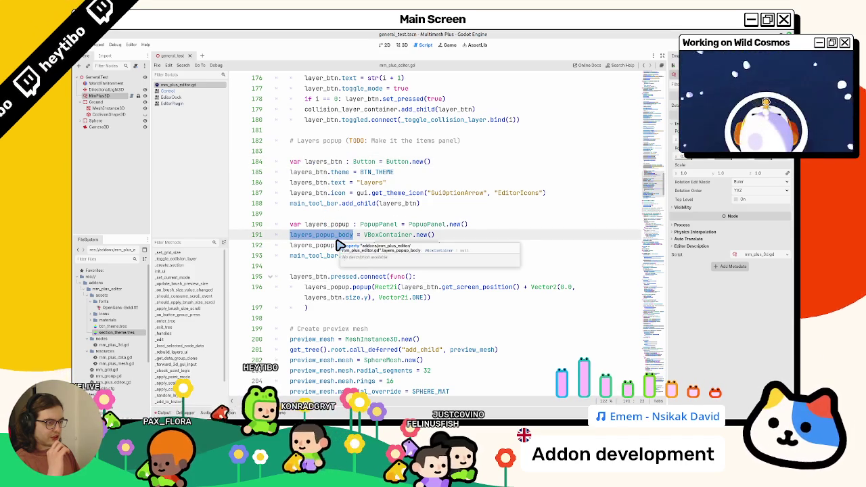
pyautogui.hotkey('ctrl', 'f')
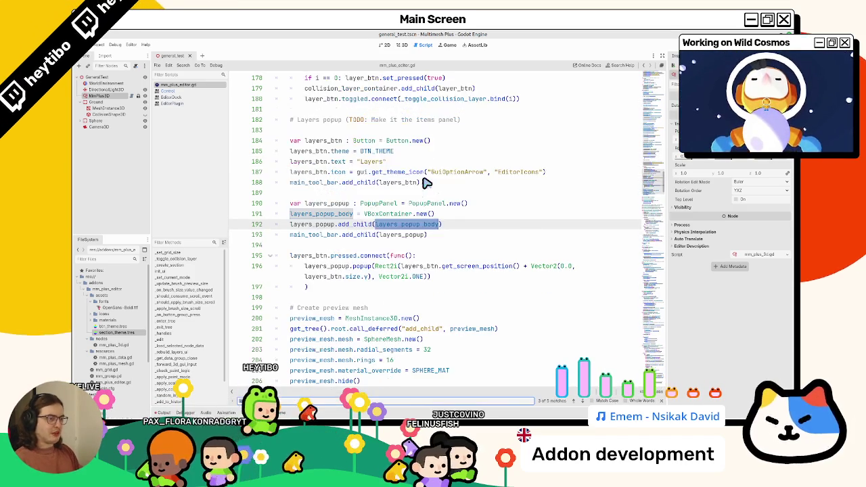
pyautogui.press('Return')
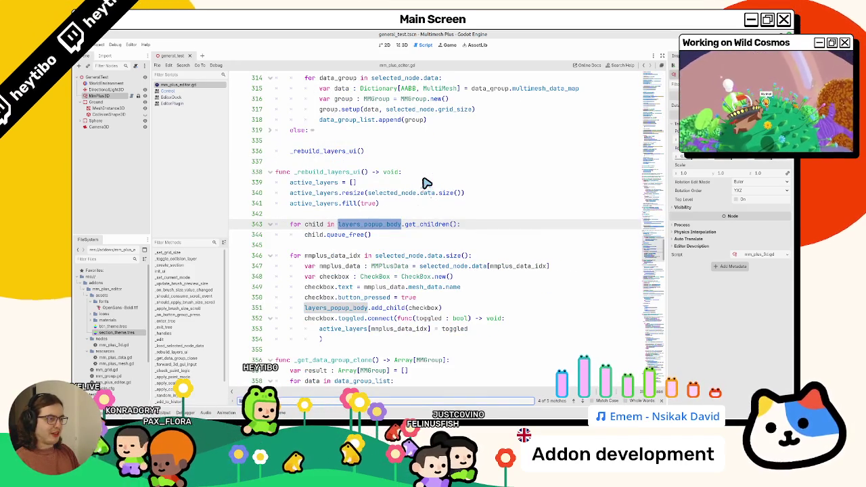
pyautogui.press('Escape')
pyautogui.click(338, 174)
pyautogui.doubleClick(338, 177)
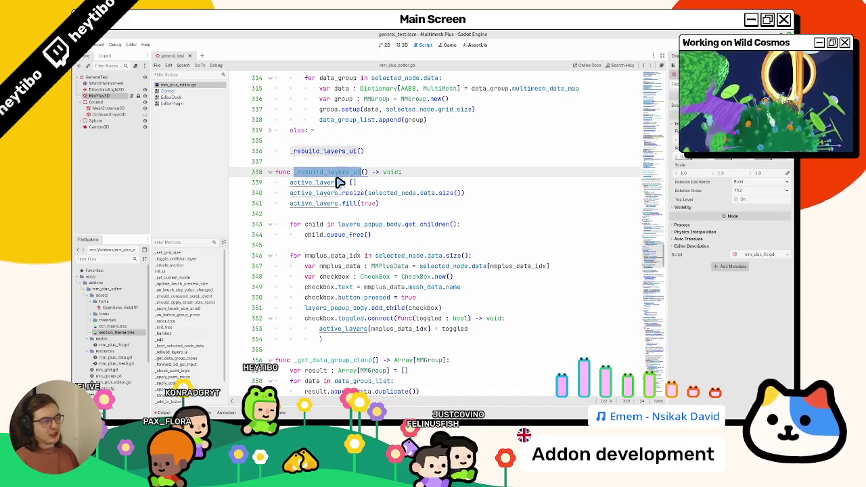
pyautogui.hotkey('ctrl', 'f')
pyautogui.press('Escape')
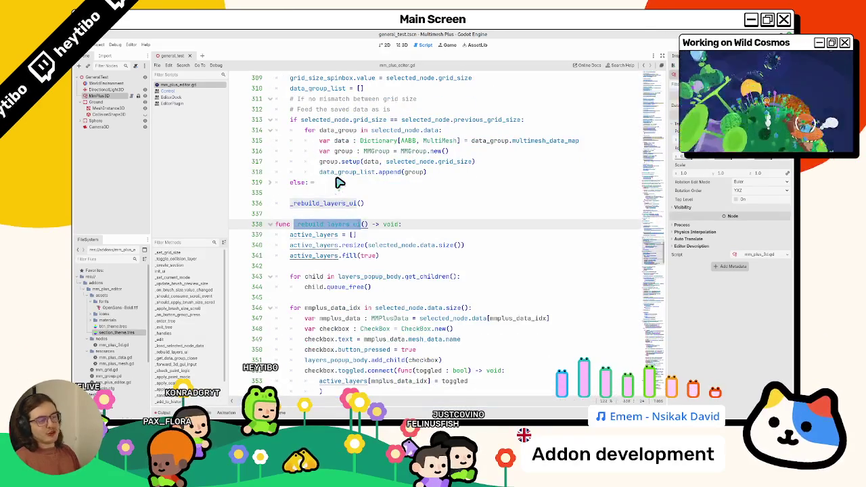
pyautogui.hotkey('alt', 'Left')
pyautogui.scroll(3, 324, 185)
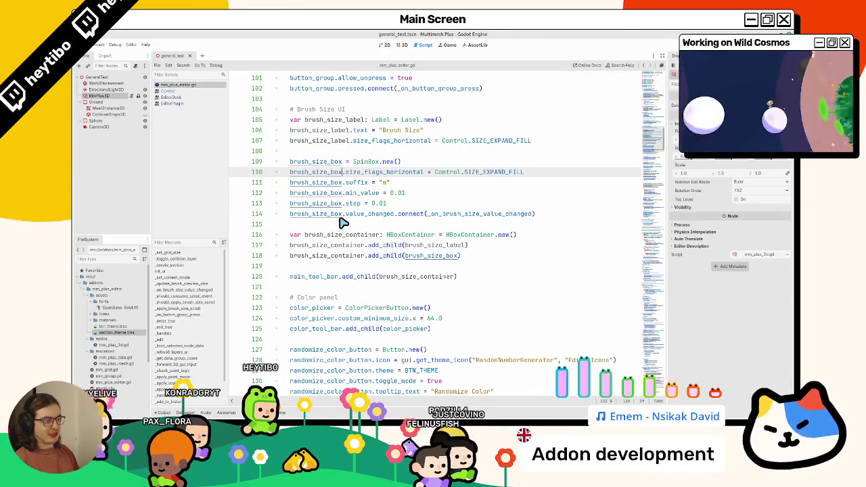
pyautogui.scroll(-7, 344, 223)
pyautogui.scroll(-6, 344, 265)
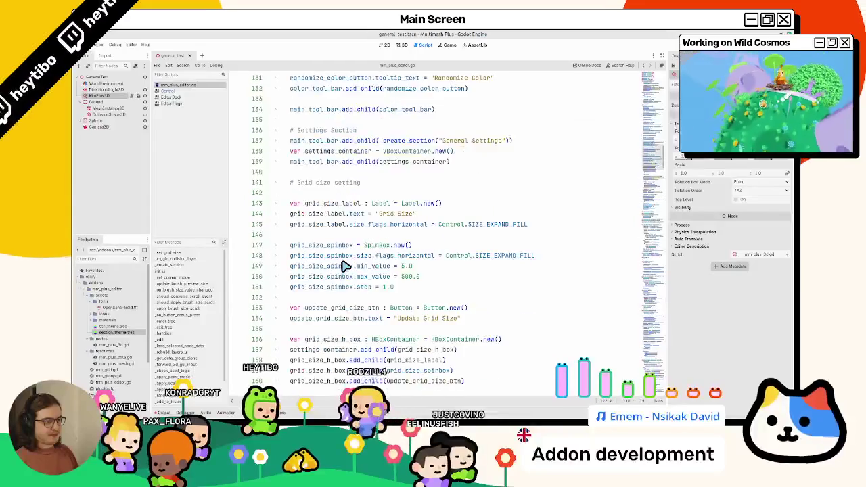
pyautogui.scroll(-7, 345, 266)
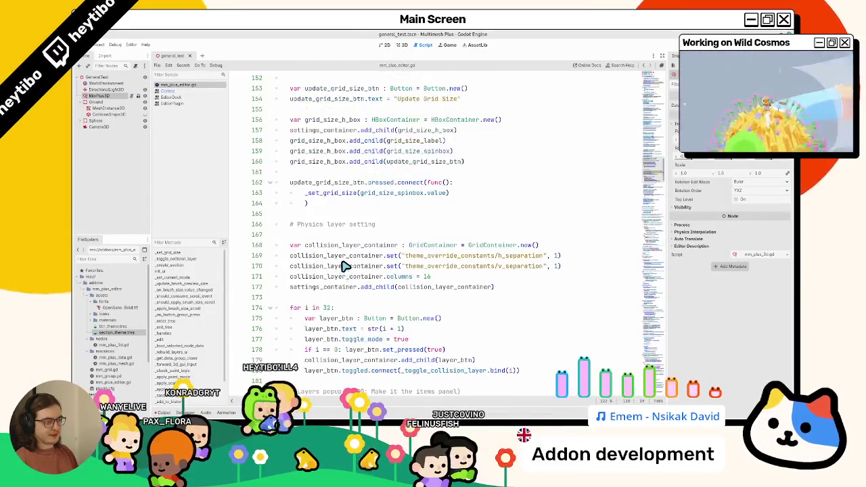
pyautogui.scroll(-8, 345, 265)
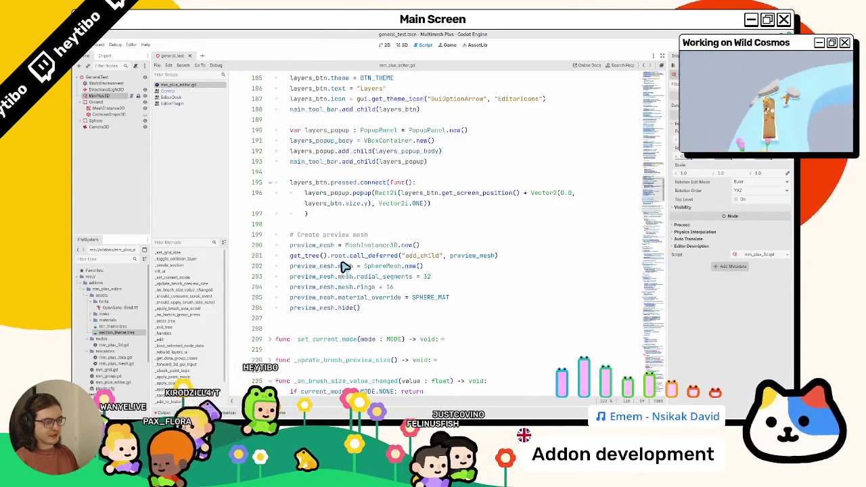
pyautogui.scroll(20, 345, 266)
pyautogui.hotkey('ctrl', 'z')
pyautogui.hotkey('ctrl', 'z')
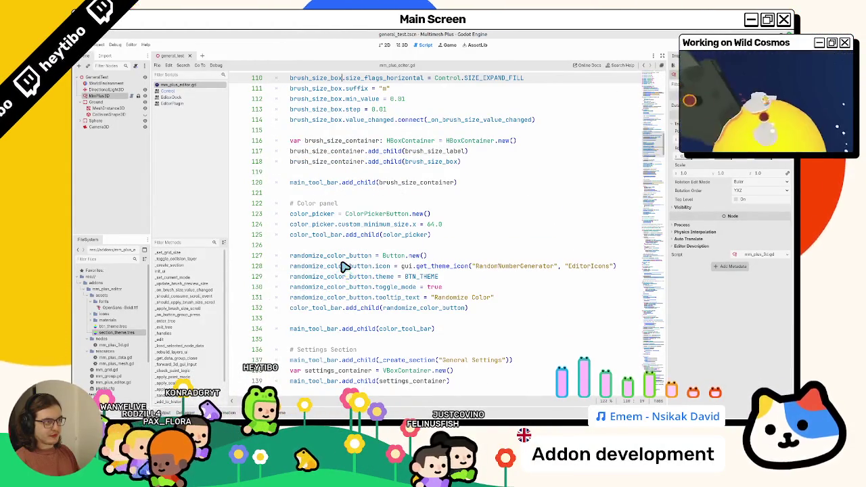
pyautogui.scroll(4, 342, 265)
pyautogui.scroll(-20, 340, 265)
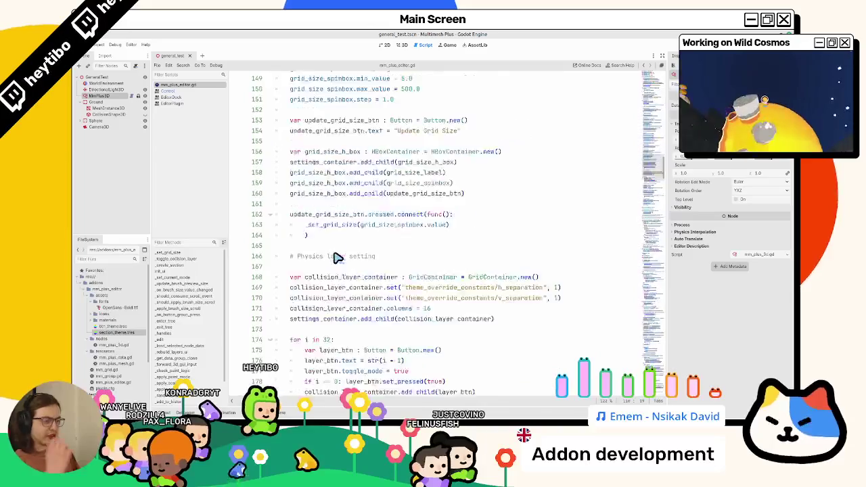
pyautogui.scroll(-6, 336, 257)
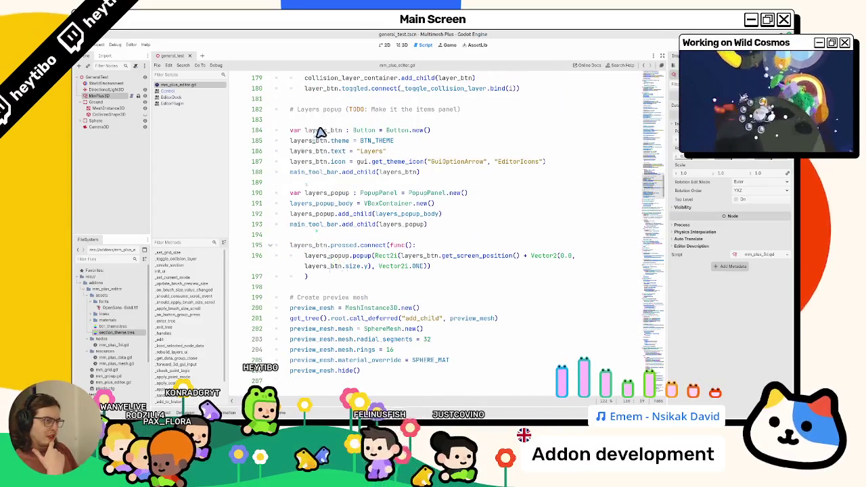
pyautogui.doubleClick(320, 131)
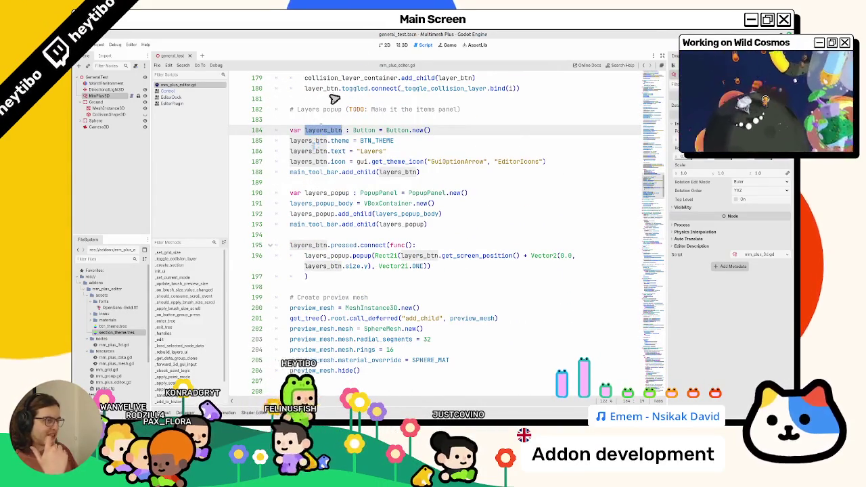
pyautogui.click(400, 45)
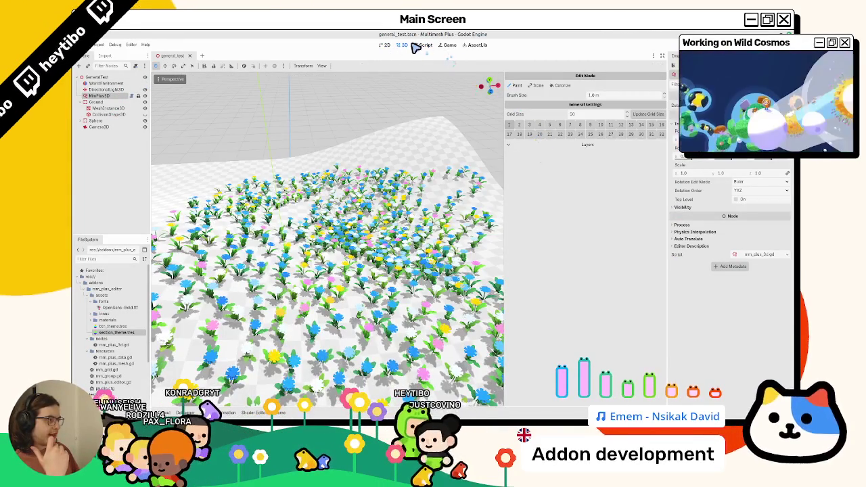
pyautogui.click(420, 46)
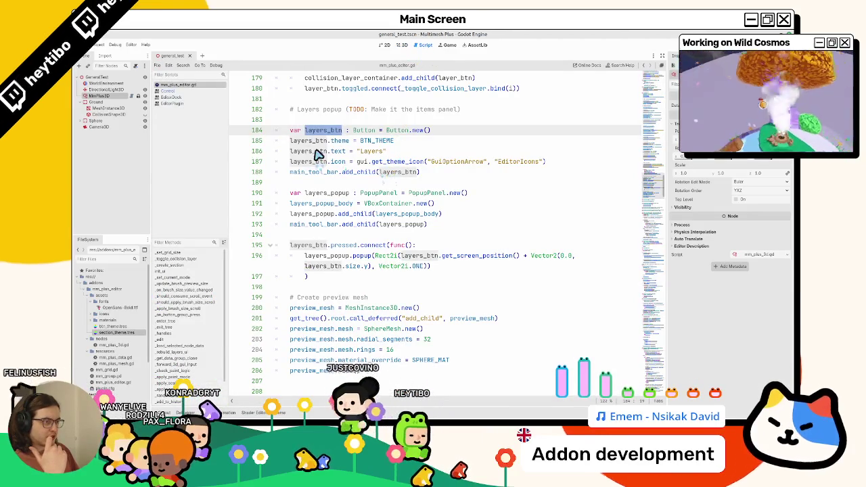
pyautogui.doubleClick(315, 152)
pyautogui.click(315, 162)
pyautogui.click(315, 153)
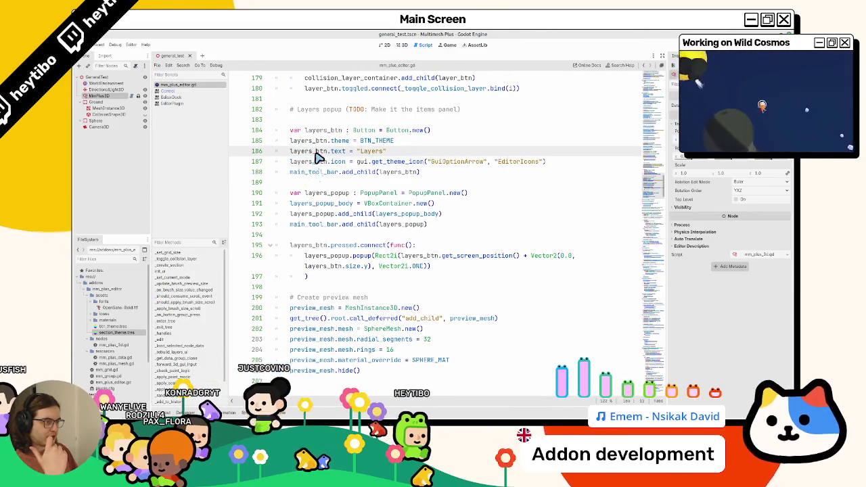
pyautogui.click(326, 140)
pyautogui.tripleClick(298, 131)
# Cut the Layers button, popup and pressed-signal code, then undo to restore it
pyautogui.moveTo(298, 131)
pyautogui.mouseDown()
pyautogui.moveTo(338, 171)
pyautogui.moveTo(334, 233)
pyautogui.mouseUp()
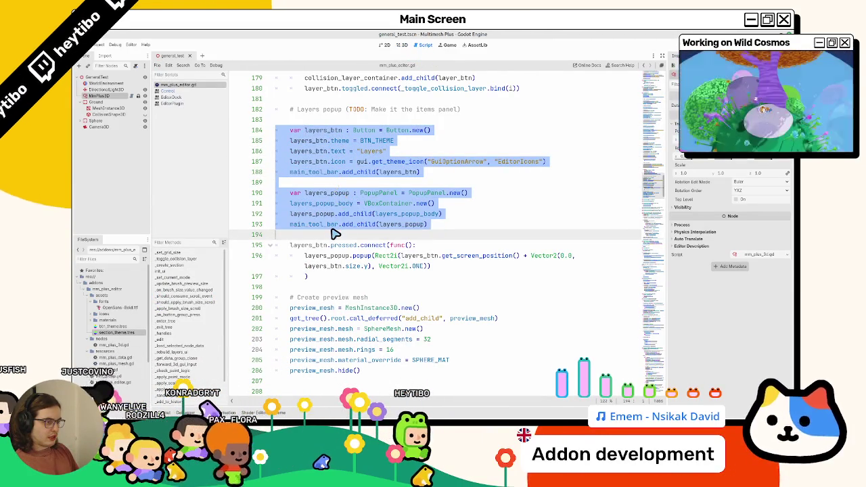
pyautogui.hotkey('ctrl', 'x')
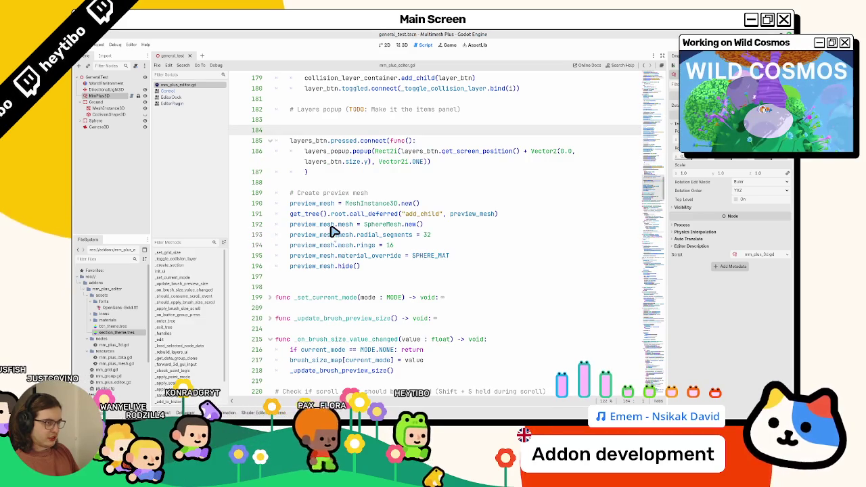
pyautogui.click(324, 142)
pyautogui.moveTo(323, 142); pyautogui.dragTo(323, 182)
pyautogui.hotkey('ctrl', 'x')
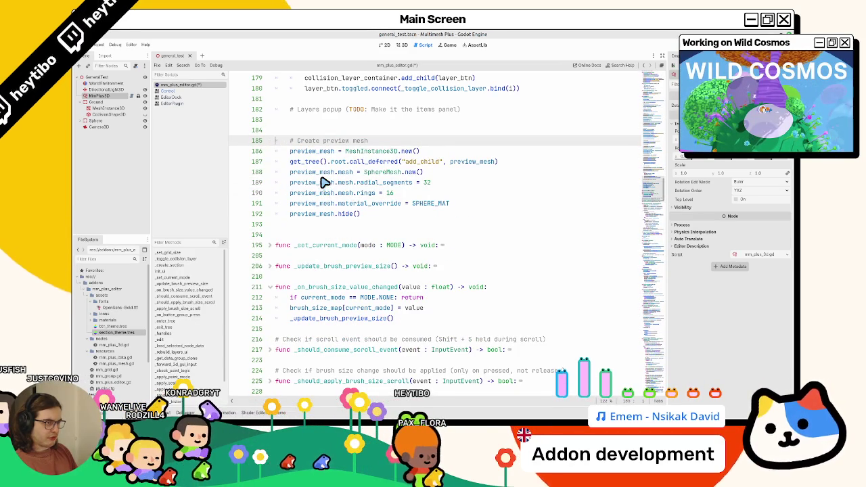
pyautogui.click(323, 178)
pyautogui.hotkey('ctrl', 'z')
pyautogui.hotkey('ctrl', 'z')
pyautogui.hotkey('ctrl', 'z')
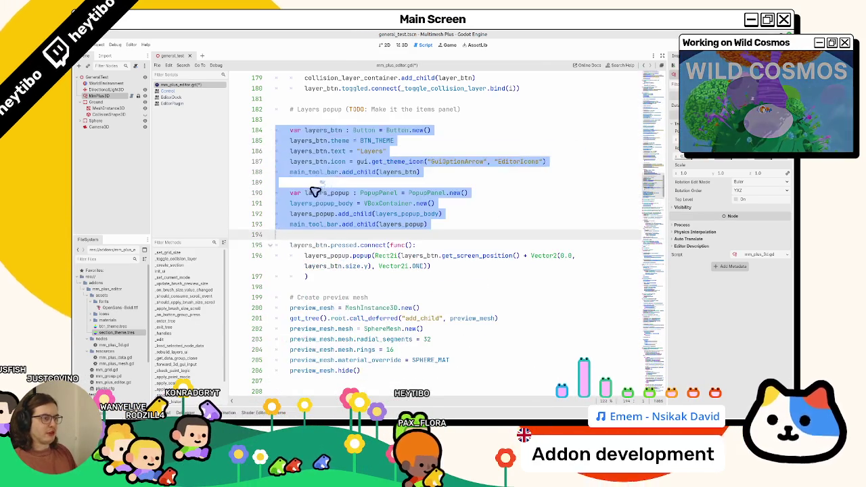
pyautogui.hotkey('ctrl', 'shift', 'z')
pyautogui.hotkey('ctrl', 'shift', 'z')
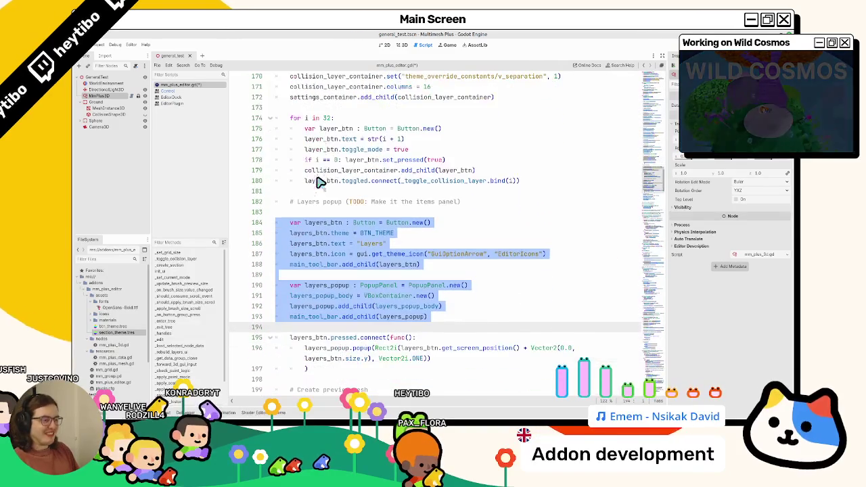
# Trace the layers_popup_body usages and change the toolbar line to add layers_popup_body
pyautogui.click(319, 298)
pyautogui.doubleClick(319, 295)
pyautogui.click(305, 330)
pyautogui.doubleClick(323, 298)
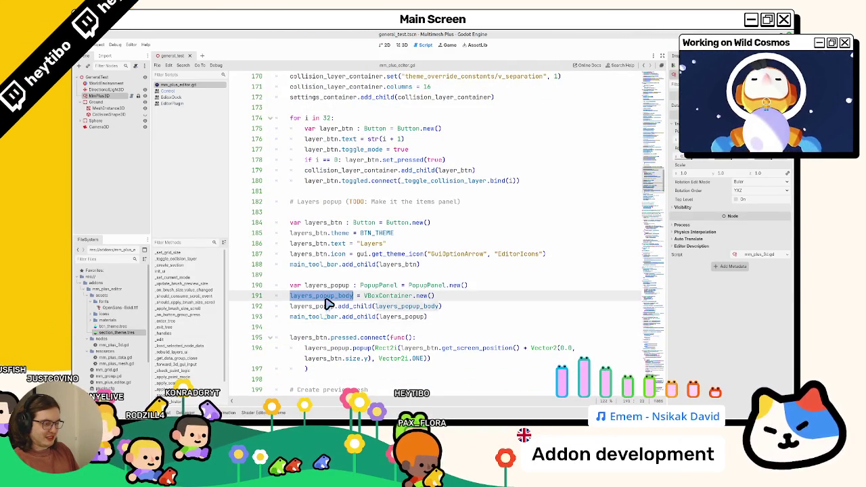
pyautogui.keyDown('ctrl'); pyautogui.click(371, 299); pyautogui.keyUp('ctrl')
pyautogui.middleClick(193, 108)
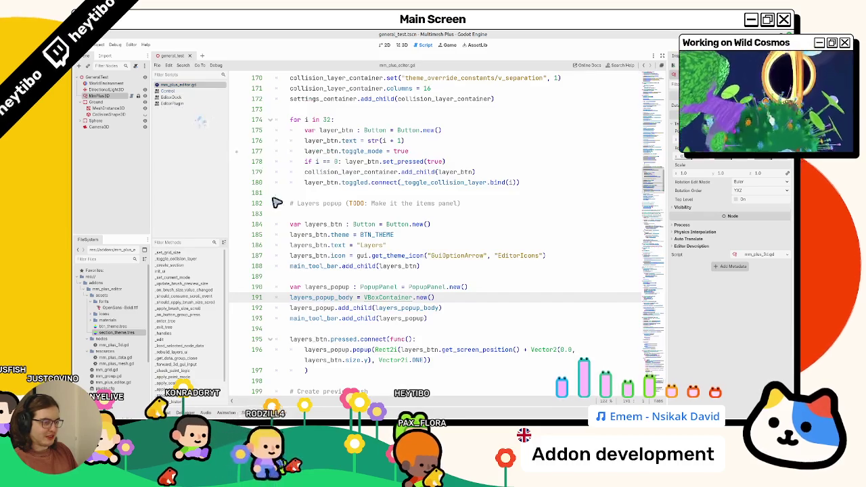
pyautogui.doubleClick(316, 299)
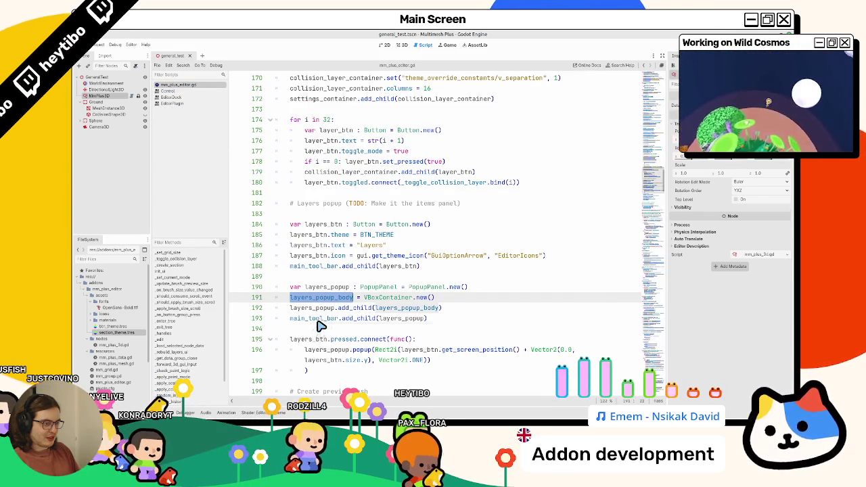
pyautogui.doubleClick(321, 320)
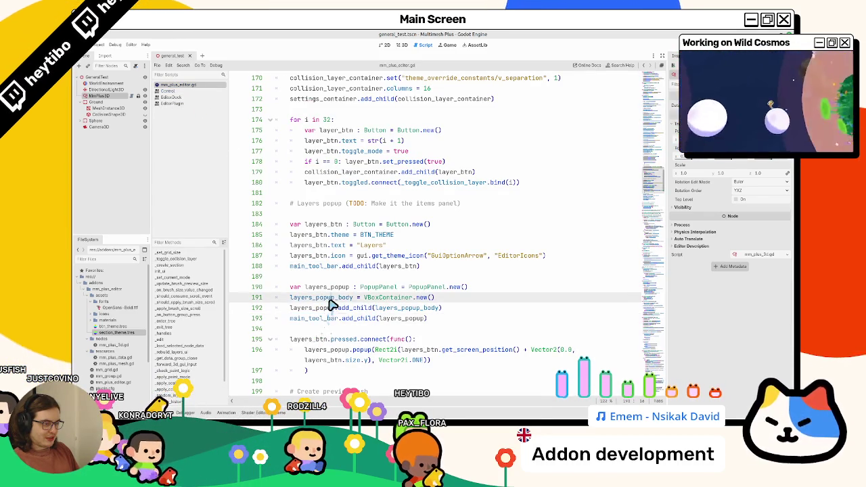
pyautogui.doubleClick(391, 319)
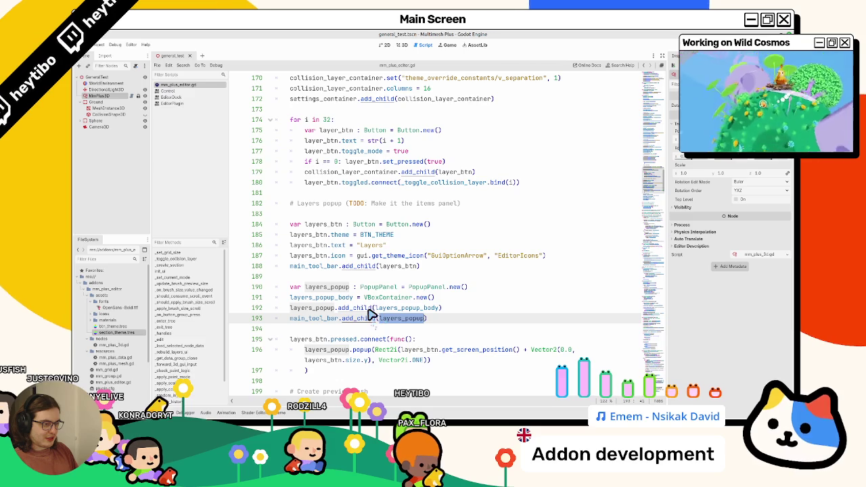
pyautogui.hotkey('ctrl', 'v')
# Delete the popup parenting line, the Layers button and popup declarations, and the pressed.connect block
pyautogui.tripleClick(366, 308)
pyautogui.press('Delete')
pyautogui.doubleClick(325, 287)
pyautogui.moveTo(325, 287); pyautogui.dragTo(334, 229)
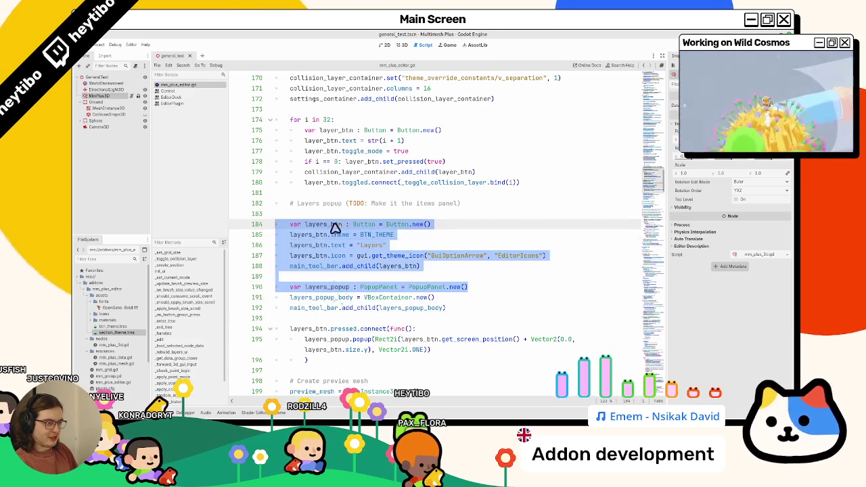
pyautogui.press('Delete')
pyautogui.hotkey('ctrl', 'shift', 'k')
pyautogui.hotkey('ctrl', 'shift', 'k')
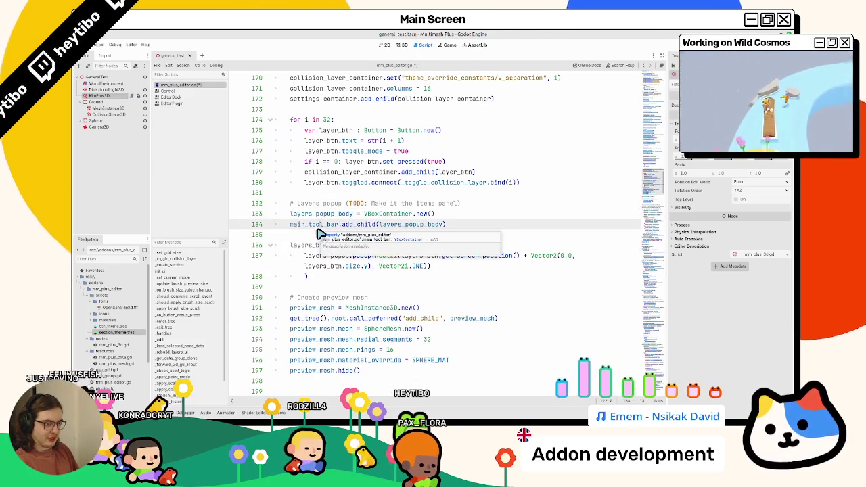
pyautogui.moveTo(288, 245); pyautogui.dragTo(307, 276)
pyautogui.press('Delete')
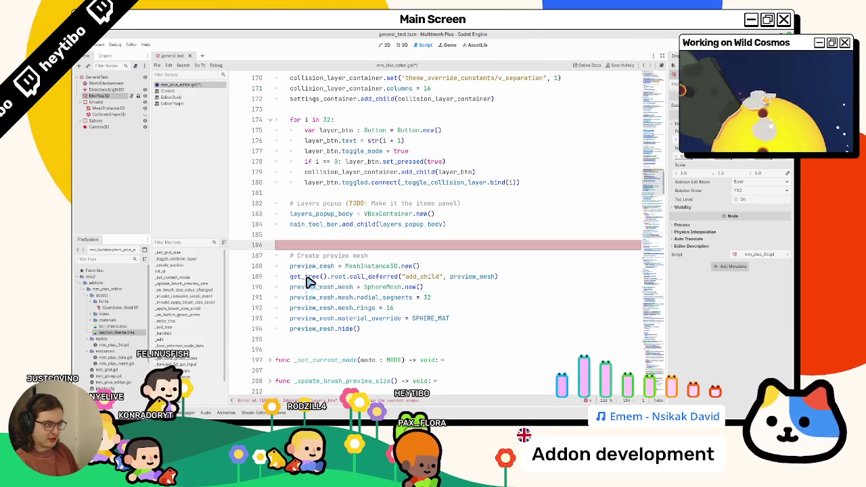
pyautogui.press('BackSpace')
pyautogui.click(309, 228)
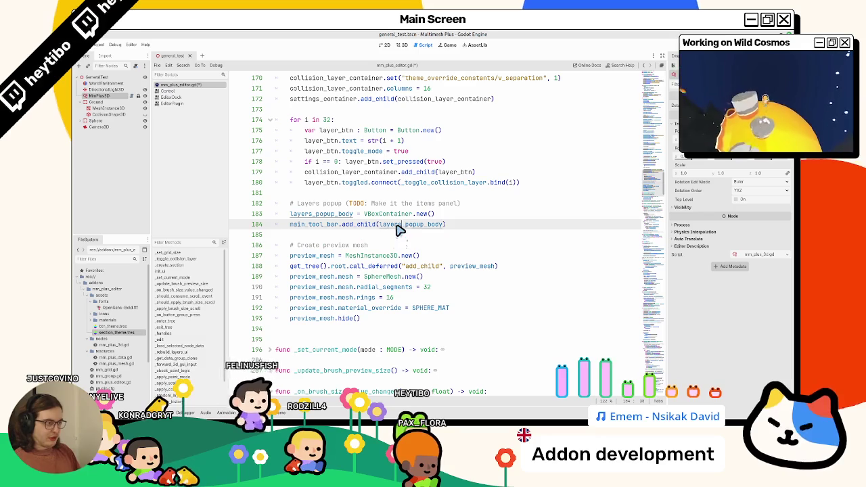
# Search the script for remaining usages of layers_popup_body with Ctrl+F
pyautogui.click(394, 235)
pyautogui.doubleClick(401, 224)
pyautogui.hotkey('ctrl', 'f')
pyautogui.press('Return')
pyautogui.press('Return')
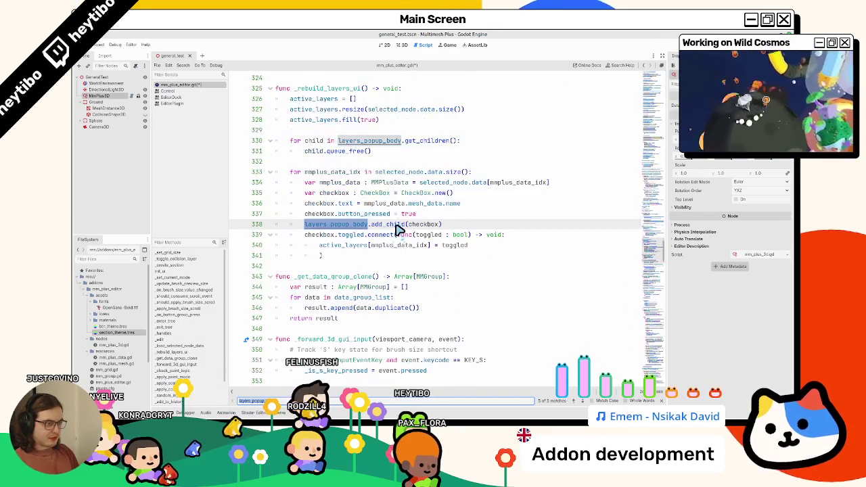
pyautogui.press('Escape')
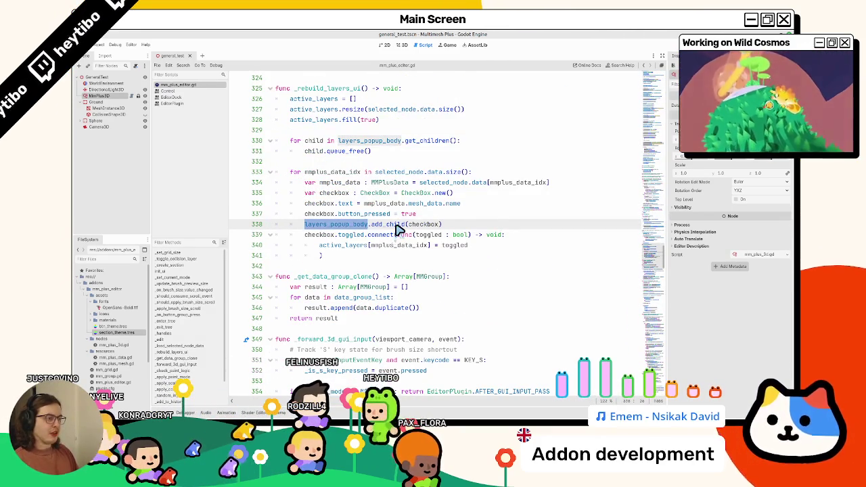
# Return to the 3D view, reselect MmPlus3D, and show the Output log
pyautogui.click(402, 46)
pyautogui.click(100, 44)
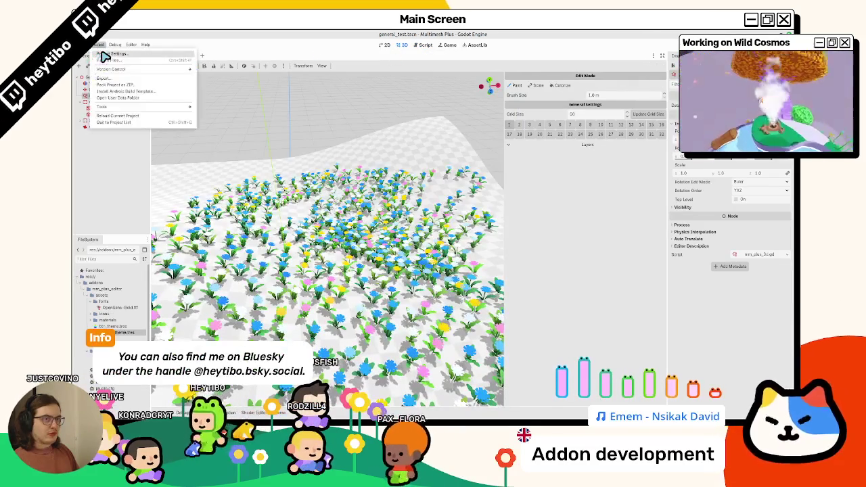
pyautogui.press('Escape')
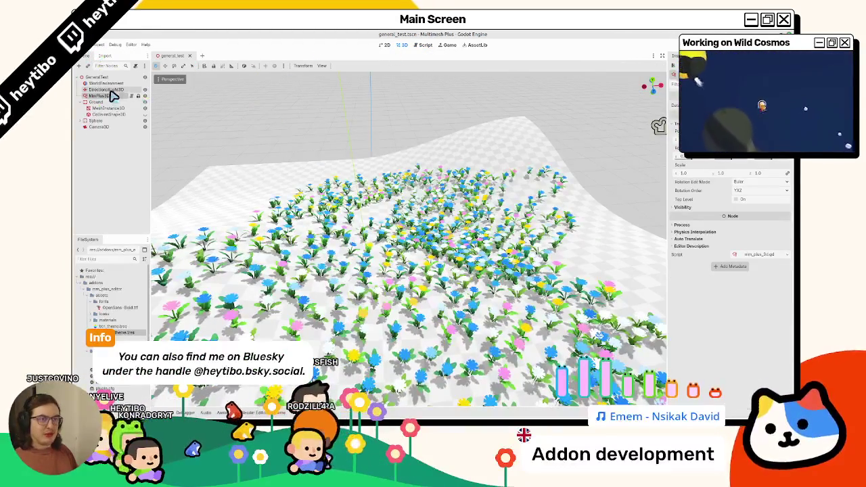
pyautogui.click(112, 95)
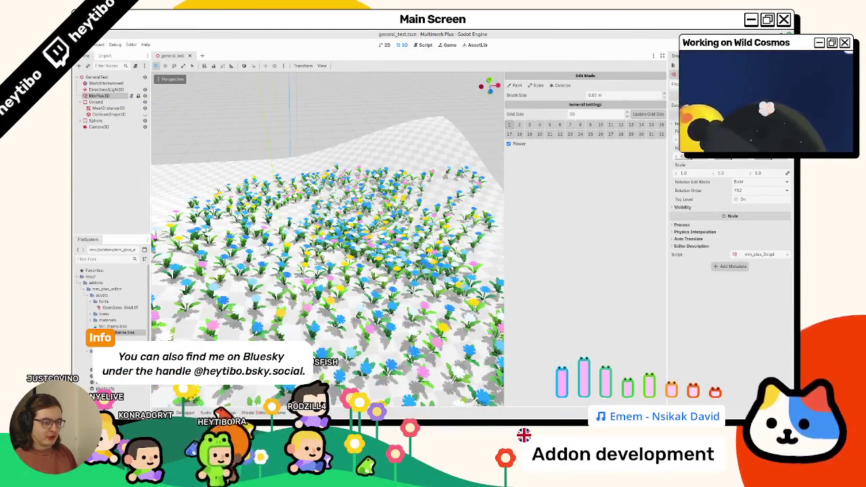
pyautogui.click(187, 413)
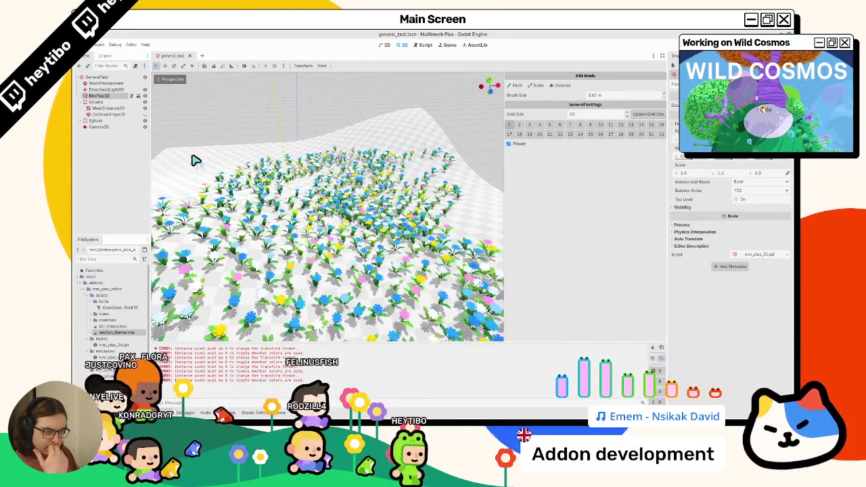
# Paint flowers onto the upper-right of the terrain
pyautogui.scroll(-3, 192, 163)
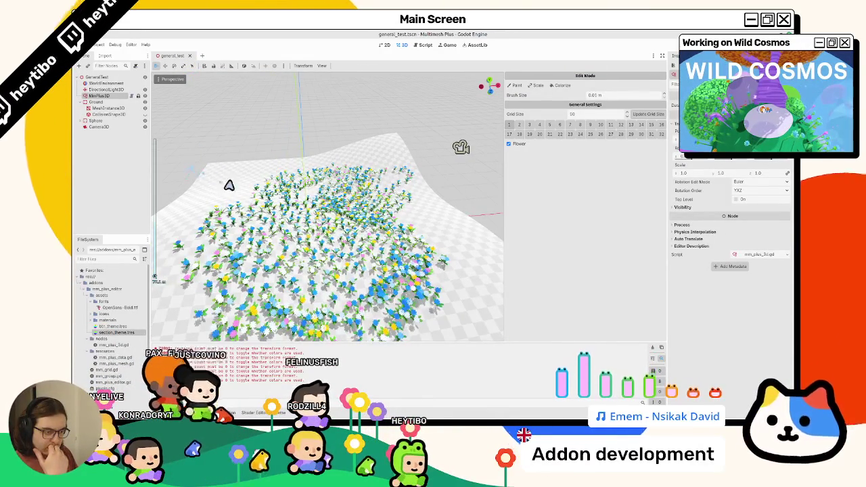
pyautogui.scroll(4, 251, 203)
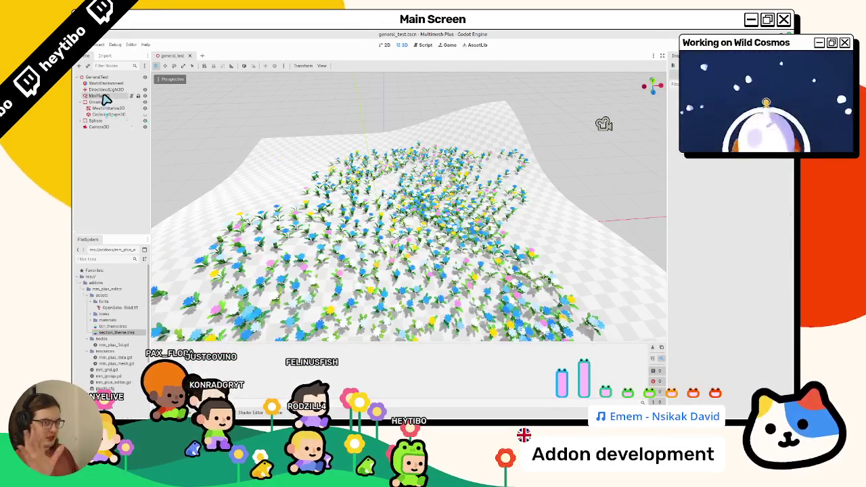
pyautogui.click(515, 85)
pyautogui.moveTo(480, 193)
pyautogui.mouseDown()
pyautogui.moveTo(460, 232)
pyautogui.moveTo(440, 228)
pyautogui.moveTo(452, 178)
pyautogui.mouseUp()
# Set the brush size to 10 m, paint flowers across the field, and save
pyautogui.click(614, 96)
pyautogui.write('10')
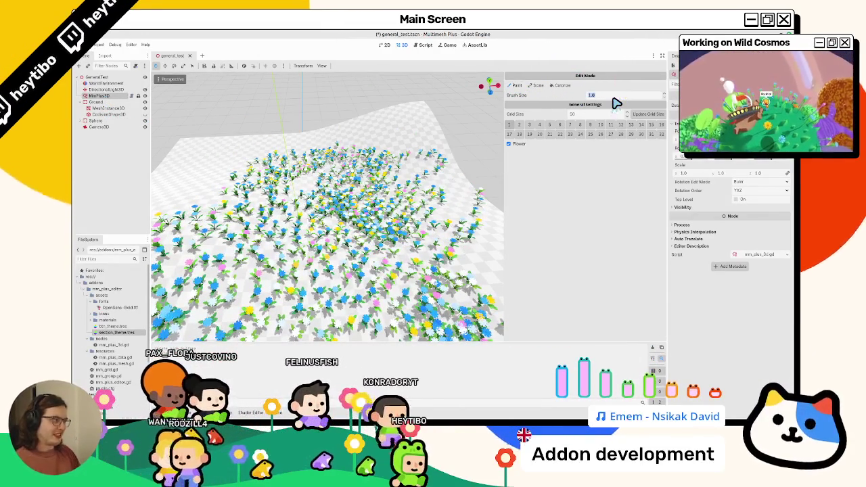
pyautogui.press('Return')
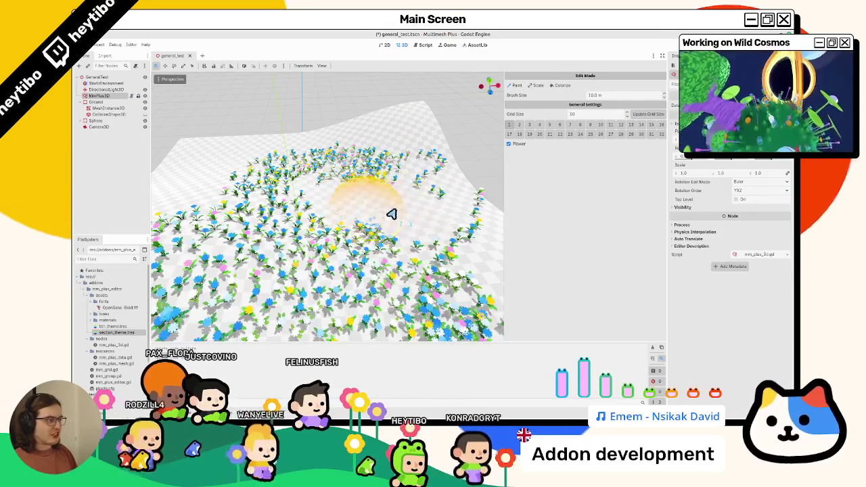
pyautogui.moveTo(368, 181)
pyautogui.mouseDown()
pyautogui.moveTo(320, 244)
pyautogui.moveTo(315, 188)
pyautogui.moveTo(363, 188)
pyautogui.moveTo(373, 170)
pyautogui.moveTo(277, 239)
pyautogui.mouseUp()
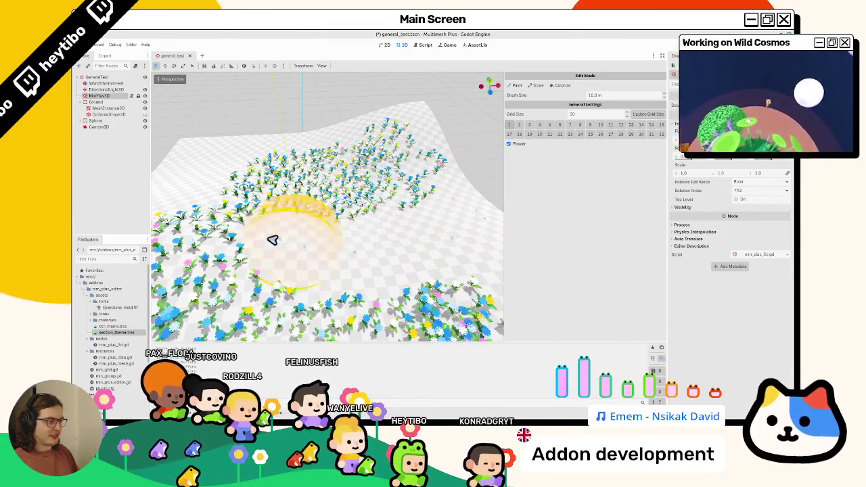
pyautogui.moveTo(240, 196)
pyautogui.mouseDown()
pyautogui.moveTo(444, 215)
pyautogui.moveTo(244, 203)
pyautogui.moveTo(311, 196)
pyautogui.mouseUp()
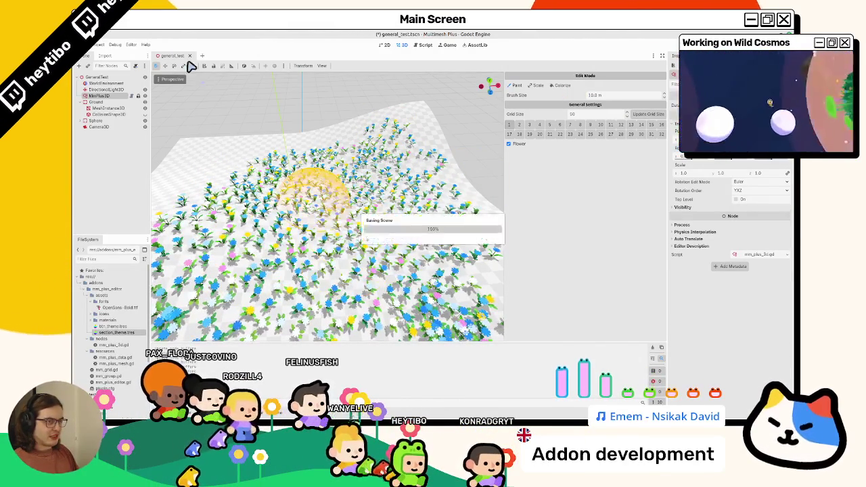
pyautogui.hotkey('ctrl', 's')
# Undo an unwanted flower cluster, reopen the general_test scene, and clear the output errors
pyautogui.scroll(-3, 357, 230)
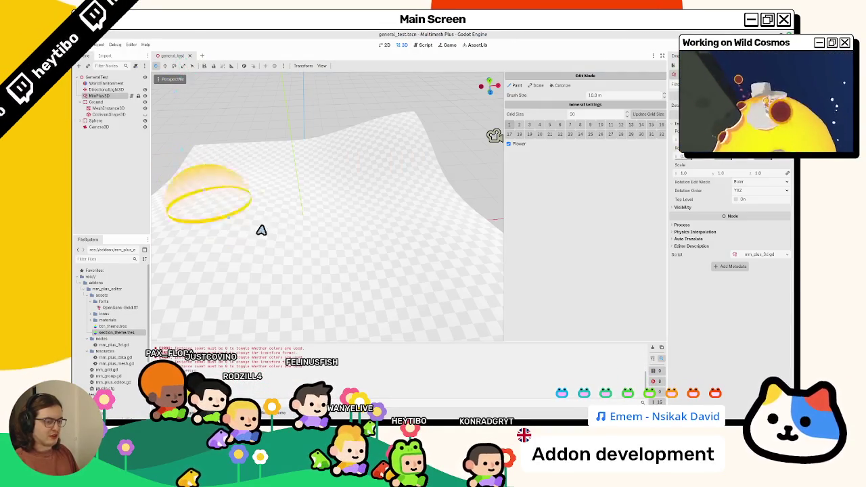
pyautogui.moveTo(261, 228)
pyautogui.mouseDown()
pyautogui.moveTo(319, 245)
pyautogui.moveTo(345, 265)
pyautogui.mouseUp()
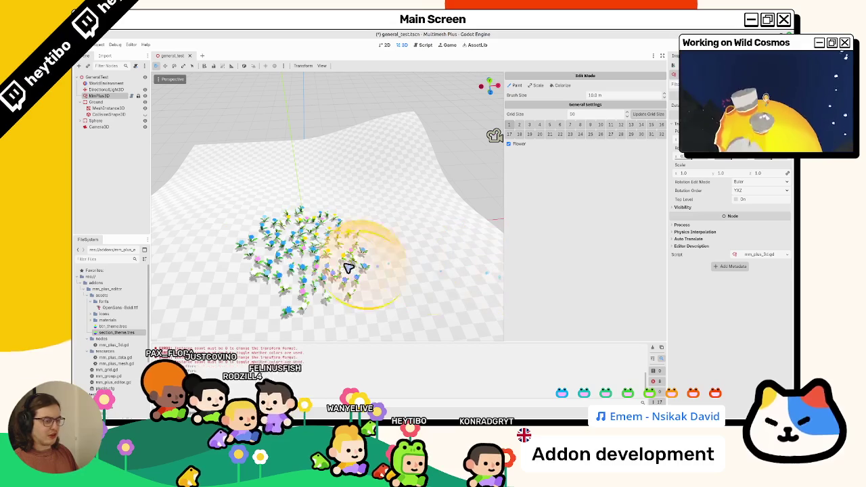
pyautogui.hotkey('ctrl', 'z')
pyautogui.hotkey('ctrl', 's')
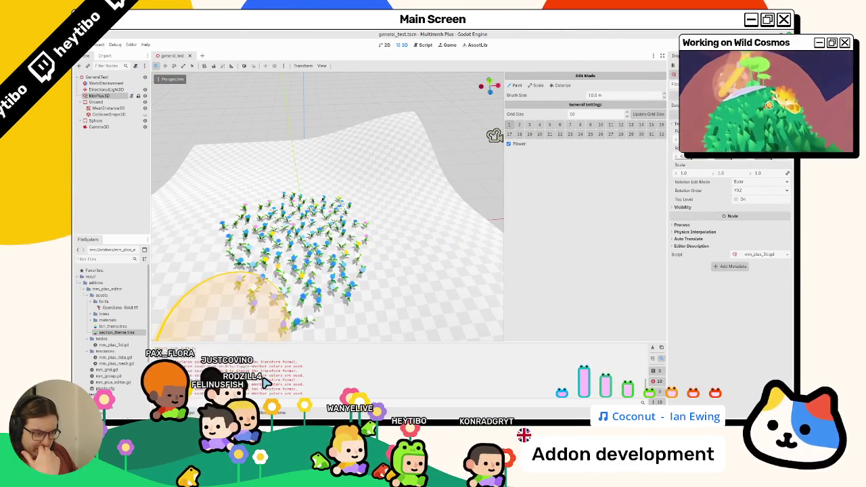
pyautogui.hotkey('ctrl', 'z')
pyautogui.hotkey('ctrl', 'z')
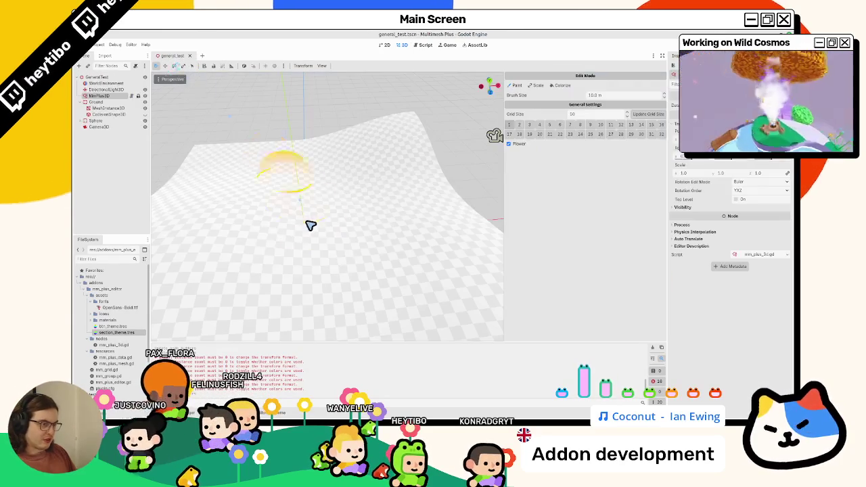
pyautogui.click(189, 56)
pyautogui.hotkey('ctrl', 'shift', 't')
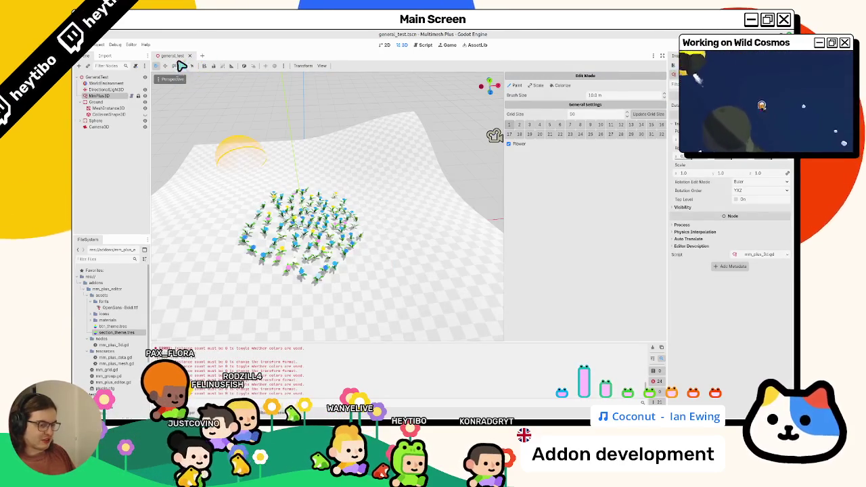
pyautogui.click(656, 349)
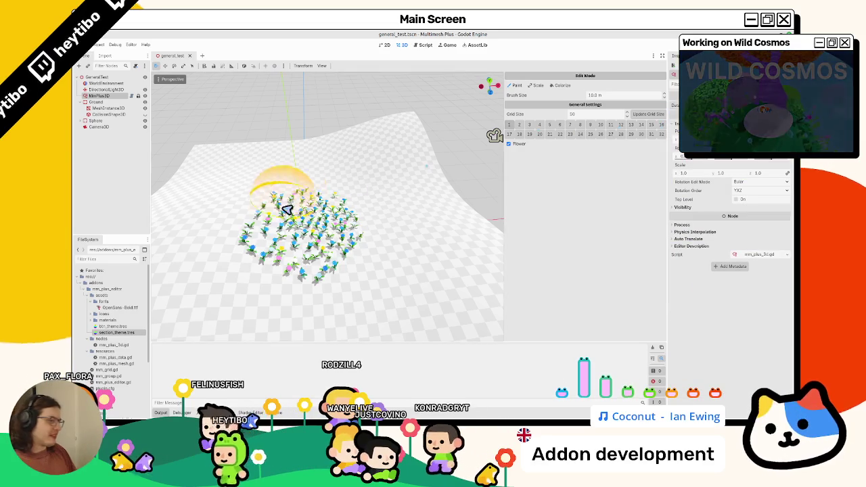
# Orbit around the flower patch, save the scene, and widen the Inspector dock
pyautogui.moveTo(291, 192); pyautogui.dragTo(270, 222)
pyautogui.moveTo(327, 258)
pyautogui.mouseDown()
pyautogui.moveTo(280, 277)
pyautogui.moveTo(301, 197)
pyautogui.moveTo(305, 228)
pyautogui.moveTo(327, 242)
pyautogui.moveTo(271, 228)
pyautogui.moveTo(338, 213)
pyautogui.moveTo(393, 228)
pyautogui.moveTo(416, 203)
pyautogui.moveTo(333, 180)
pyautogui.moveTo(253, 241)
pyautogui.moveTo(348, 193)
pyautogui.moveTo(318, 200)
pyautogui.moveTo(311, 269)
pyautogui.mouseUp()
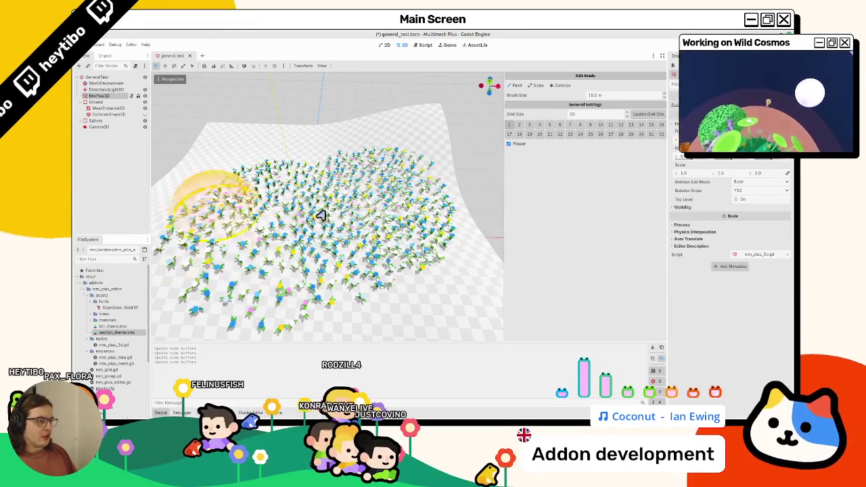
pyautogui.hotkey('ctrl', 's')
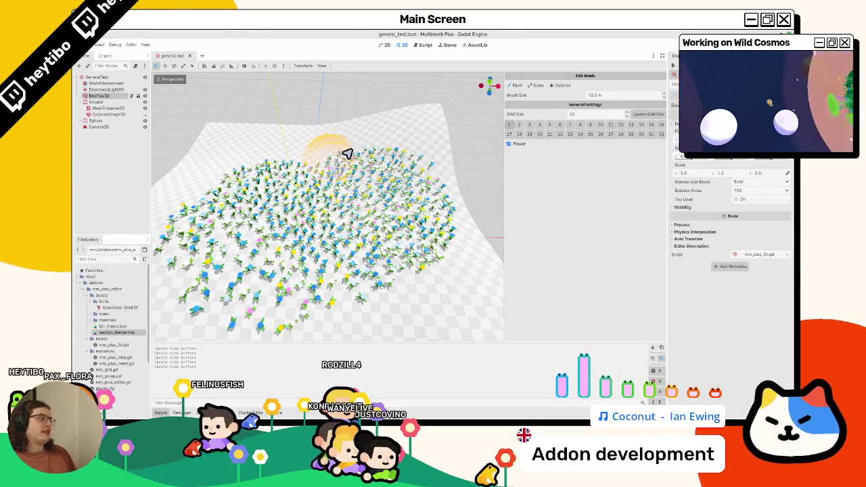
pyautogui.hotkey('alt', 'Tab')
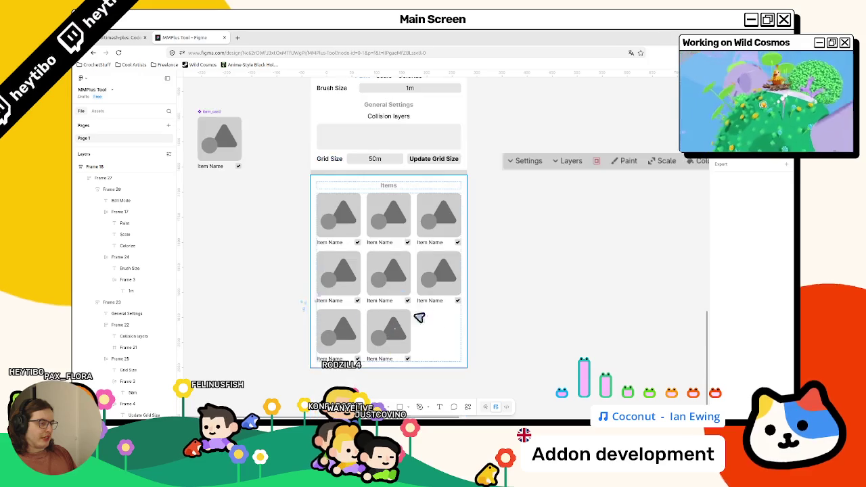
pyautogui.hotkey('alt', 'Tab')
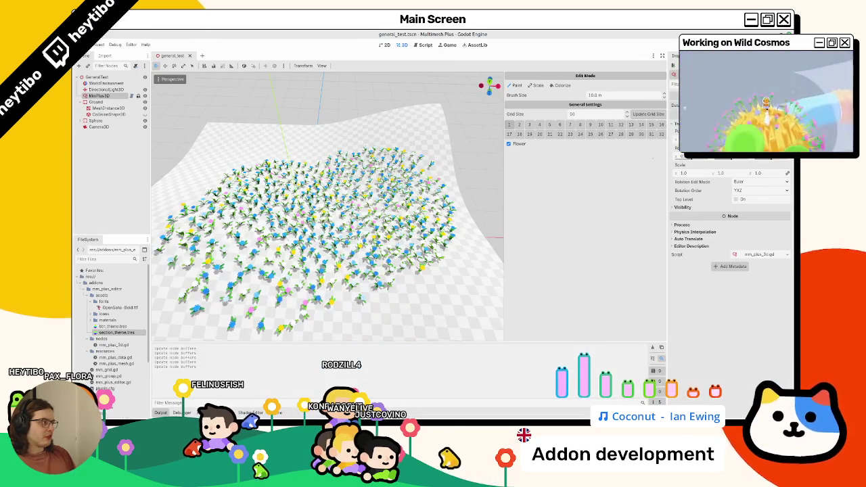
pyautogui.moveTo(670, 109); pyautogui.dragTo(617, 109)
pyautogui.click(632, 105)
pyautogui.click(629, 104)
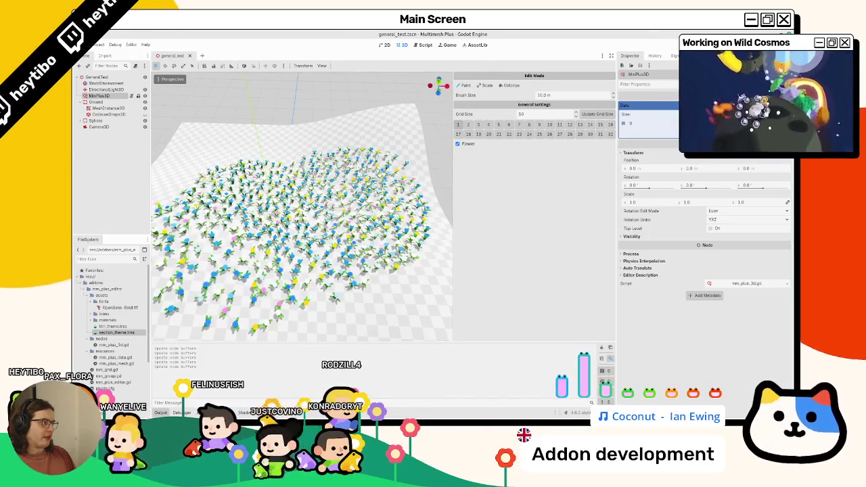
# Paint a trial flower stroke on the lower-right terrain and undo it
pyautogui.click(632, 105)
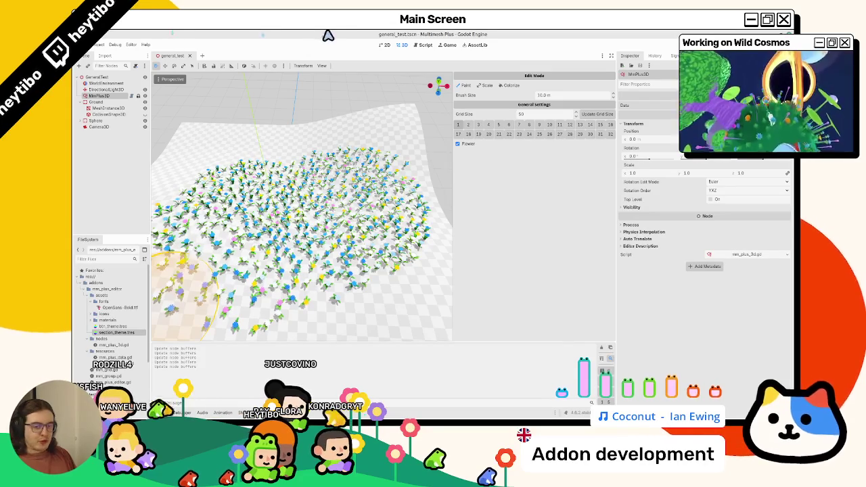
pyautogui.moveTo(386, 316); pyautogui.dragTo(383, 322)
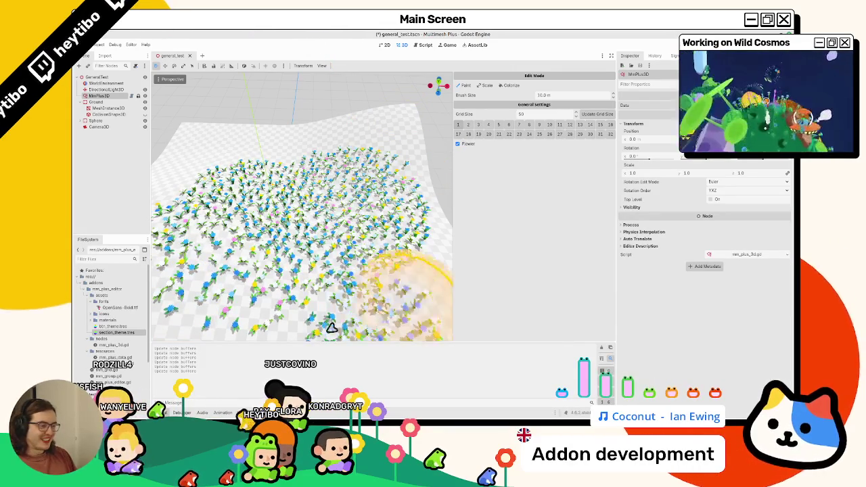
pyautogui.hotkey('ctrl', 'z')
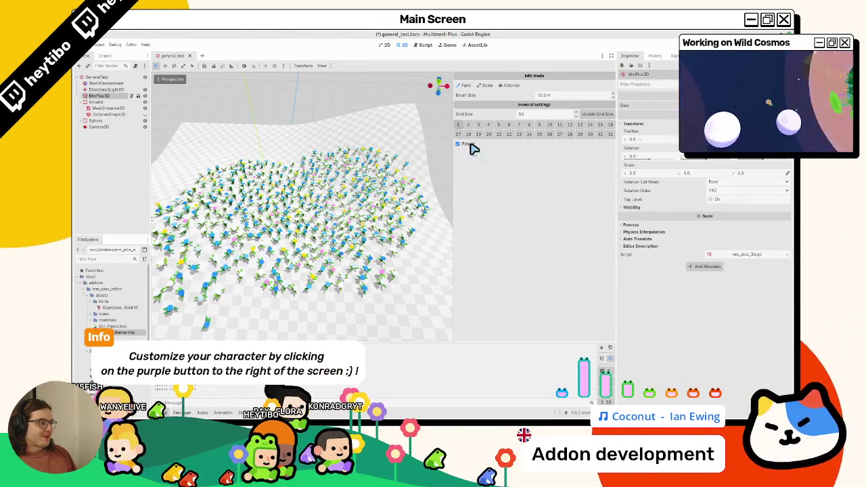
# Collapse the fonts and assets folders in the FileSystem dock
pyautogui.click(88, 297)
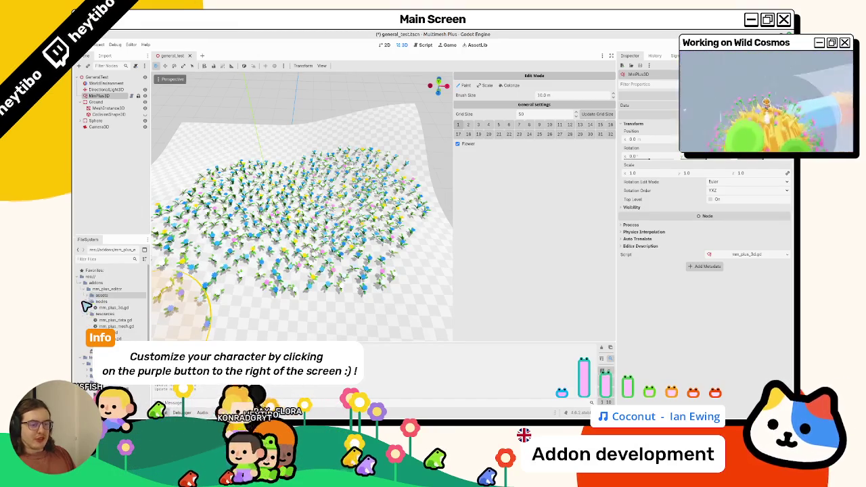
pyautogui.click(88, 296)
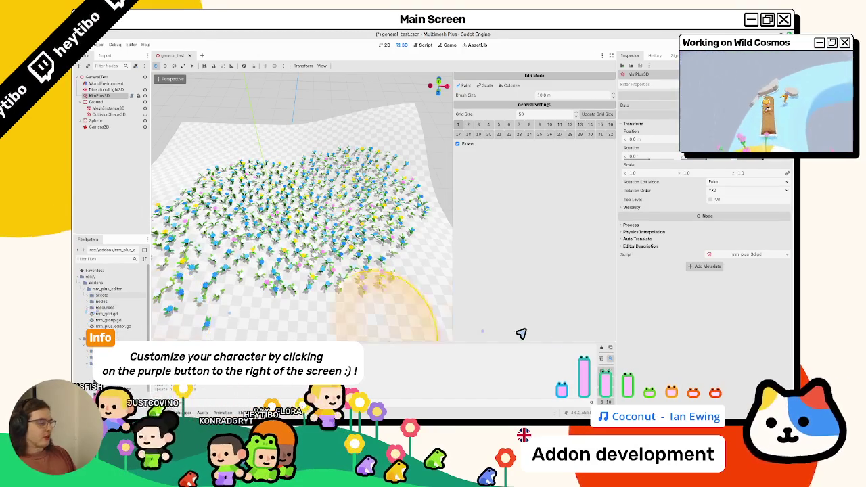
pyautogui.press('F12')
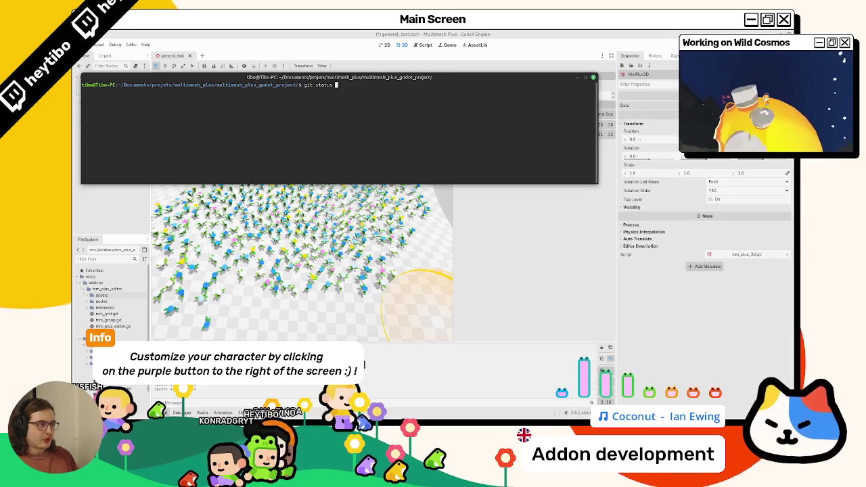
# Run git status and review the git diff of the editor script
pyautogui.press('Return')
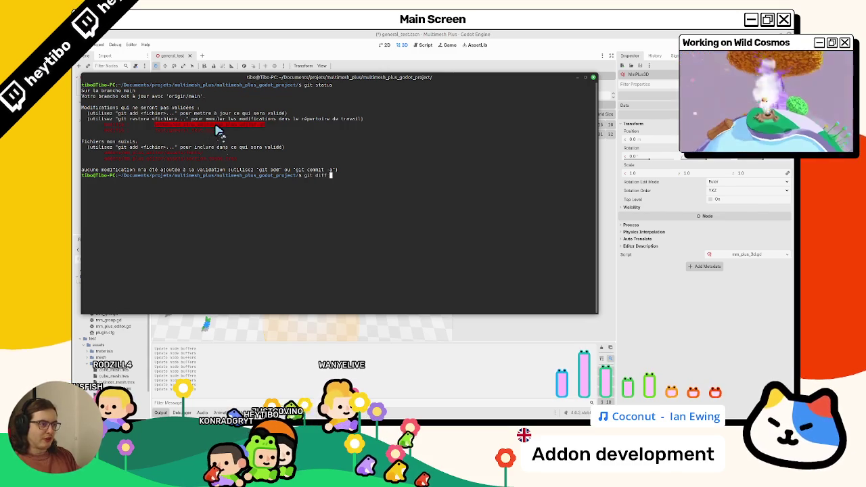
pyautogui.write('addons/mm_plus_editor/mm_plus_editor.gd')
pyautogui.press('Return')
pyautogui.scroll(-5, 216, 130)
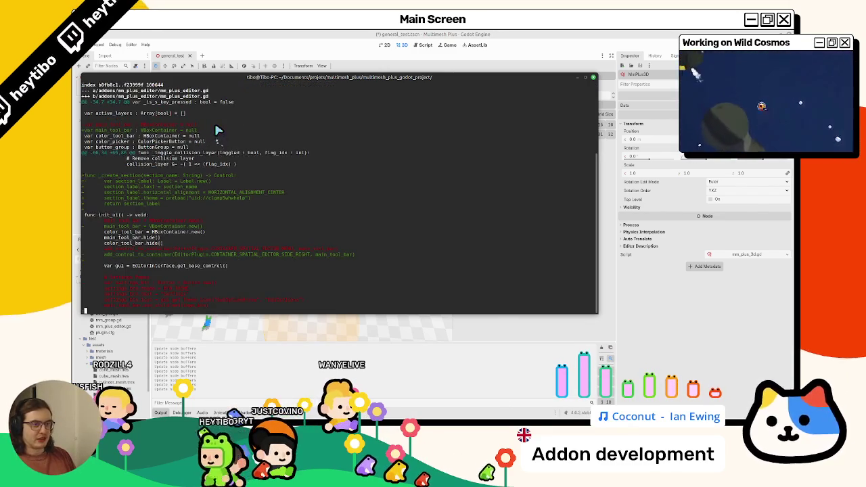
pyautogui.scroll(-10, 217, 130)
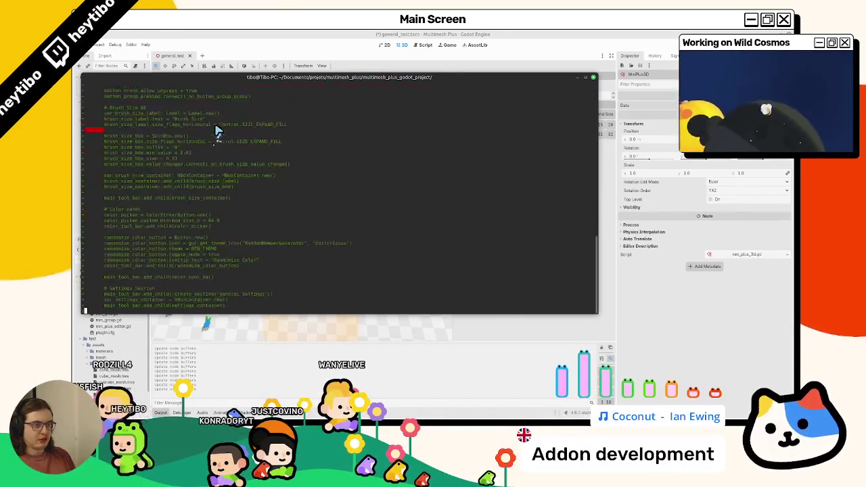
pyautogui.scroll(-10, 216, 130)
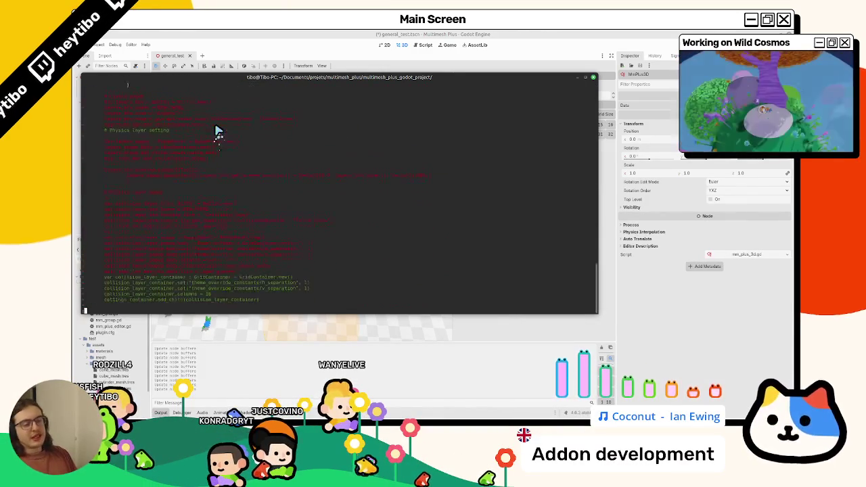
pyautogui.scroll(-10, 216, 130)
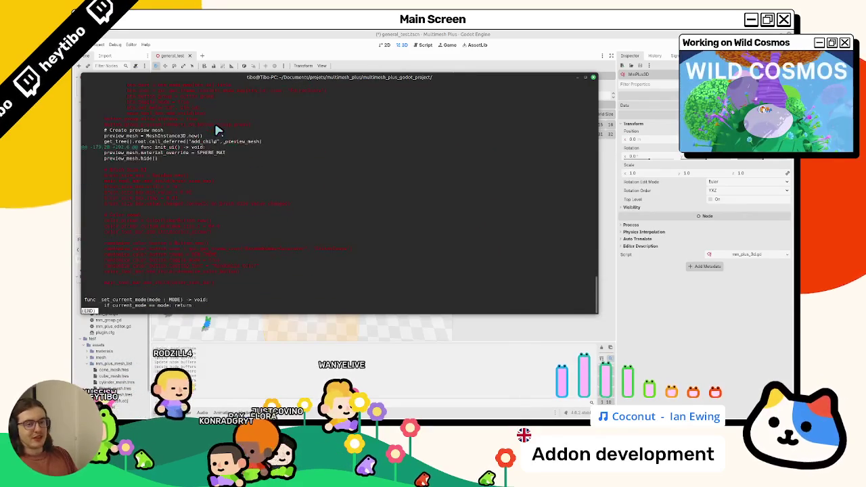
pyautogui.press('q')
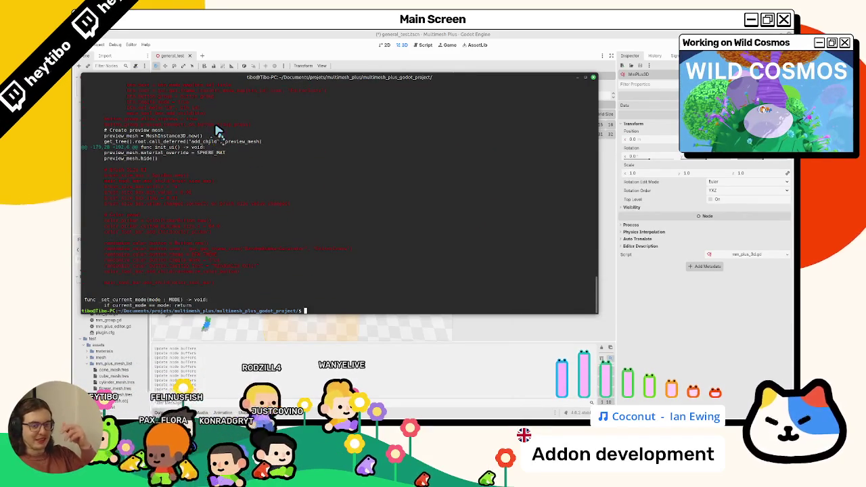
# Clear the terminal and stage the addons/ folder with git add, checking the status
pyautogui.write('clear')
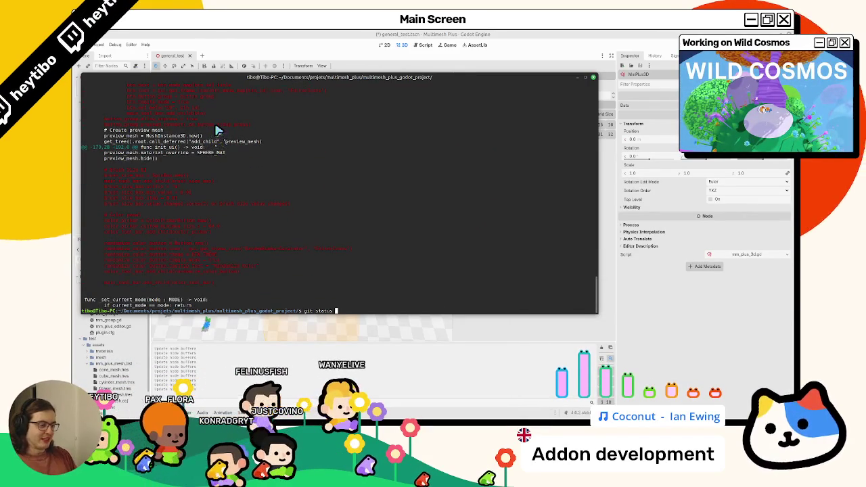
pyautogui.press('Return')
pyautogui.write('g')
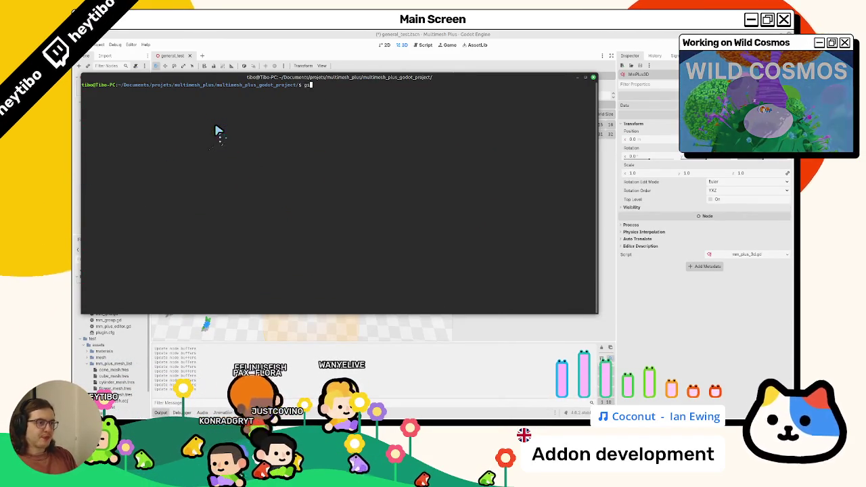
pyautogui.write('t status')
pyautogui.press('Return')
pyautogui.write('git add .')
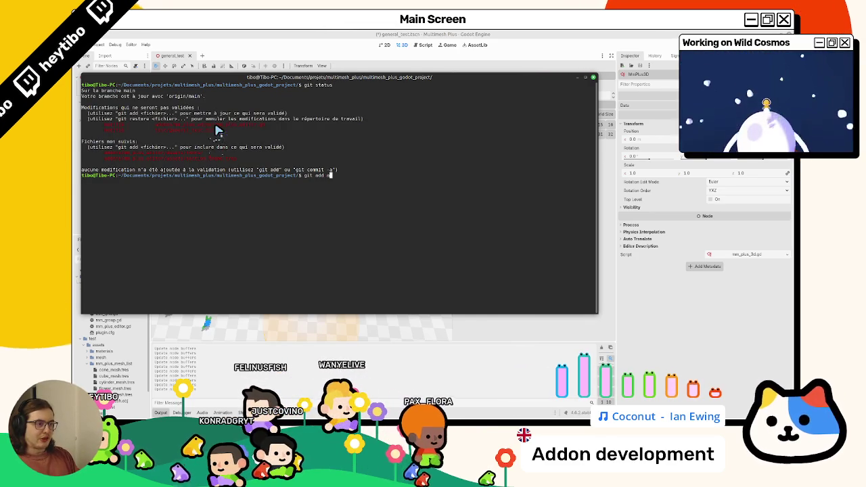
pyautogui.press('Tab')
pyautogui.press('Return')
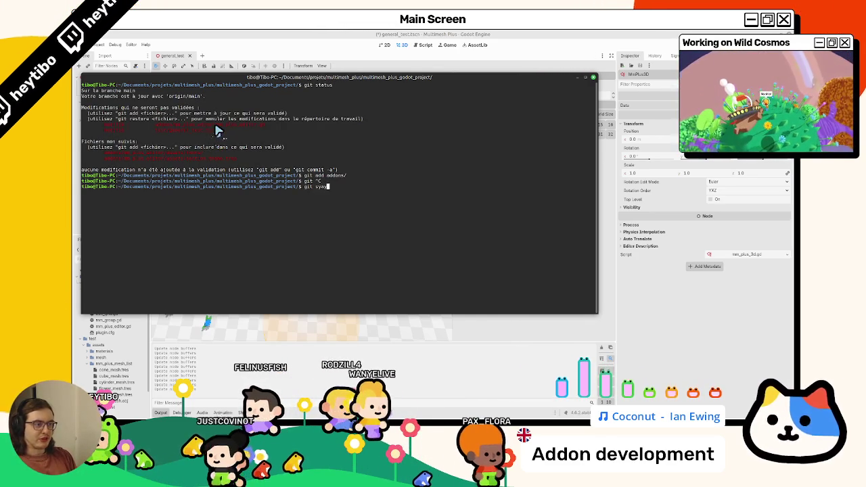
pyautogui.write('us')
pyautogui.press('Return')
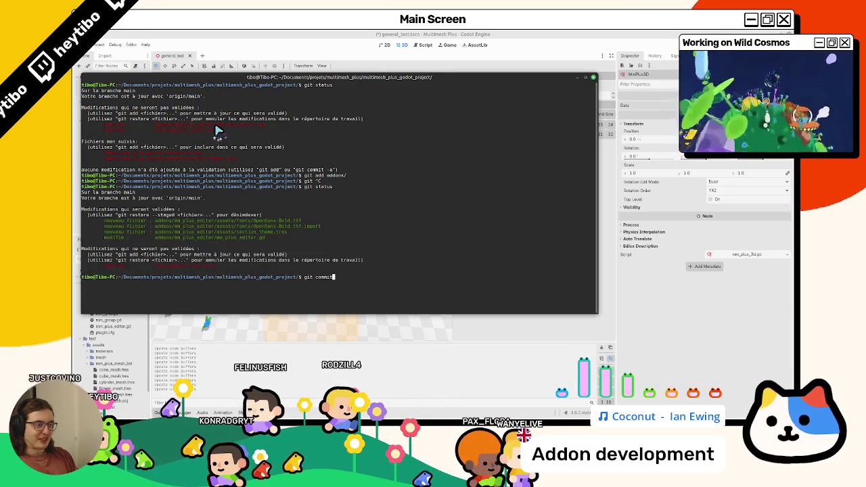
# Commit the staged changes with the message "update: addon UI"
pyautogui.write(' -m "update')
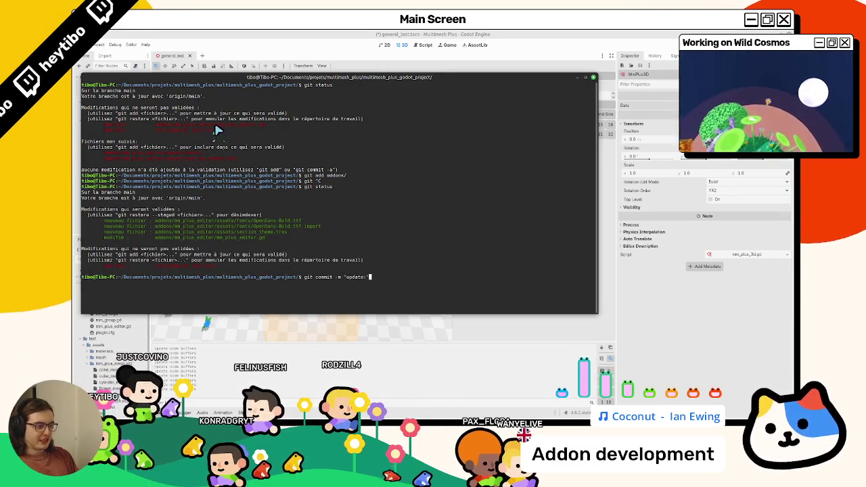
pyautogui.write(': addon UI')
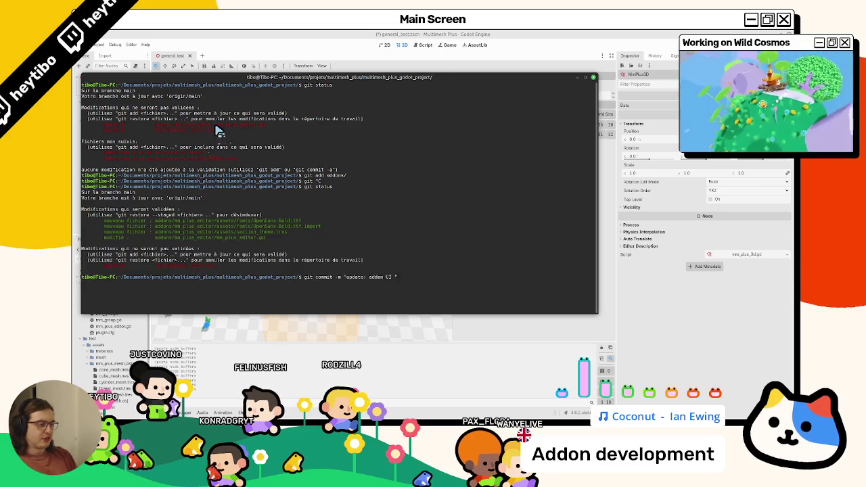
pyautogui.press('BackSpace')
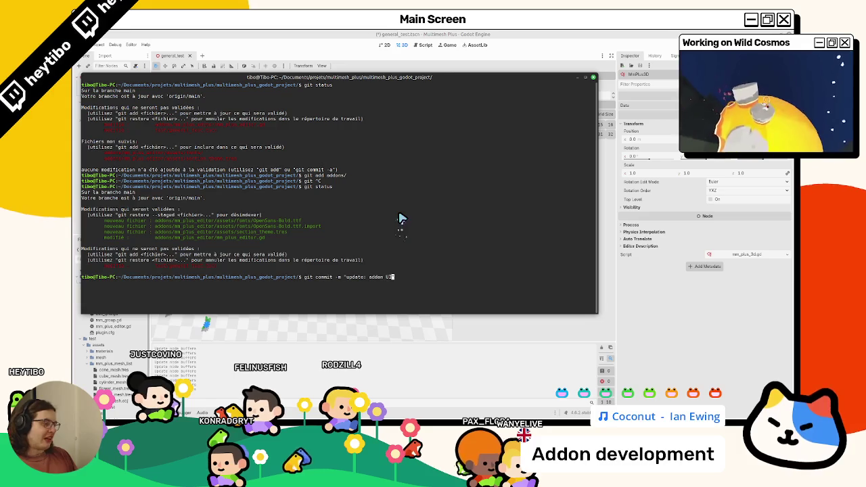
pyautogui.write('"')
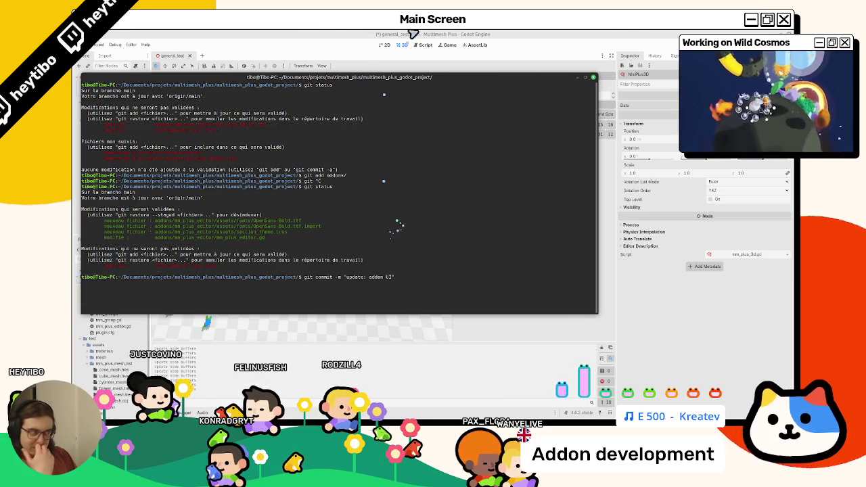
pyautogui.click(406, 40)
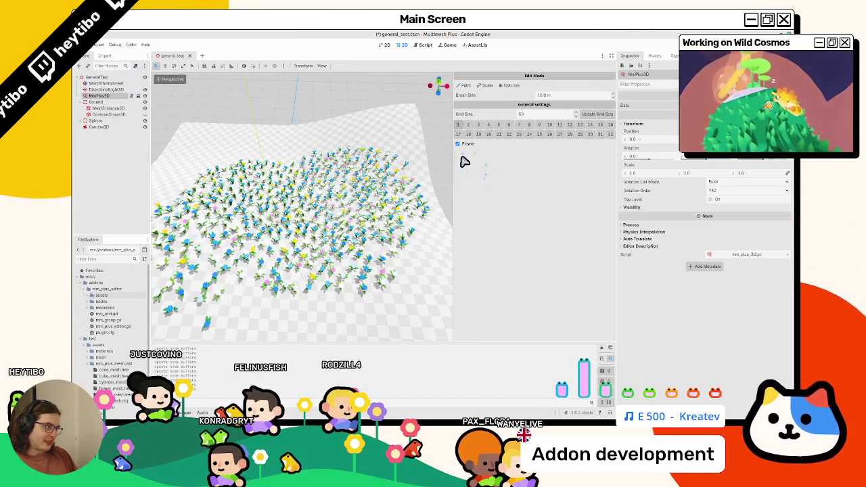
pyautogui.hotkey('alt', 'Tab')
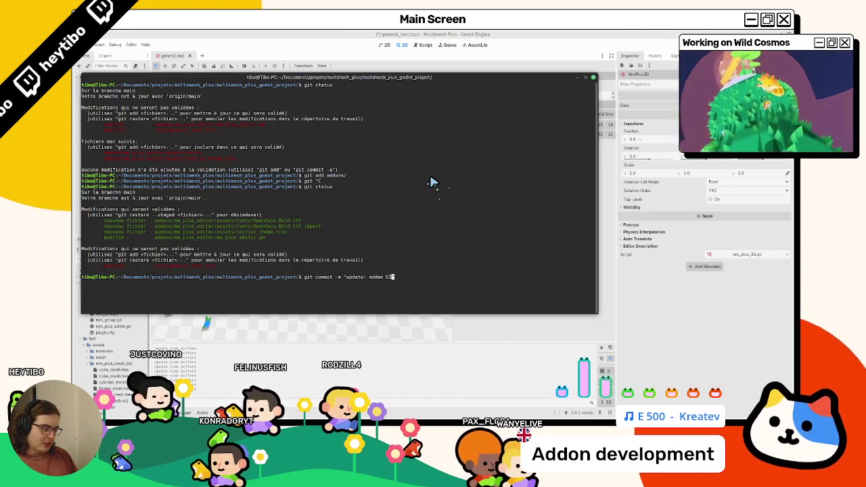
pyautogui.write('"')
pyautogui.press('Return')
# Clear the terminal, check git status after committing, and hide the terminal
pyautogui.write('ar')
pyautogui.press('Return')
pyautogui.press('Up')
pyautogui.press('Up')
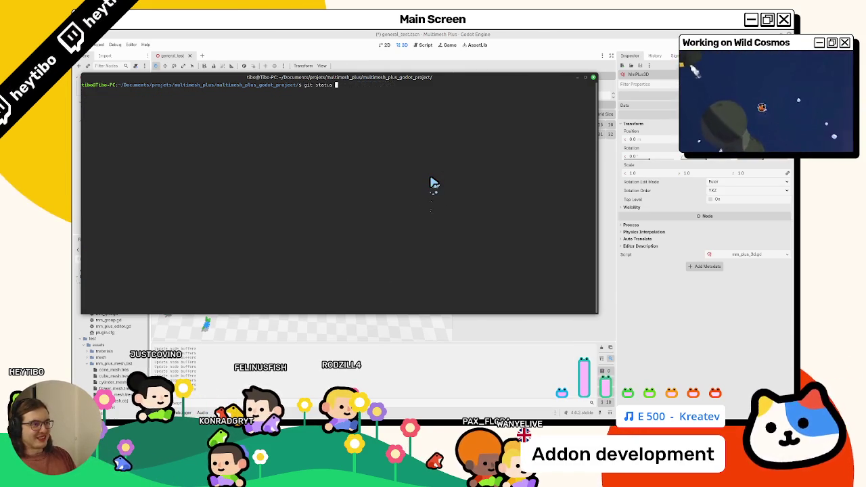
pyautogui.press('Return')
pyautogui.write('ar')
pyautogui.press('Return')
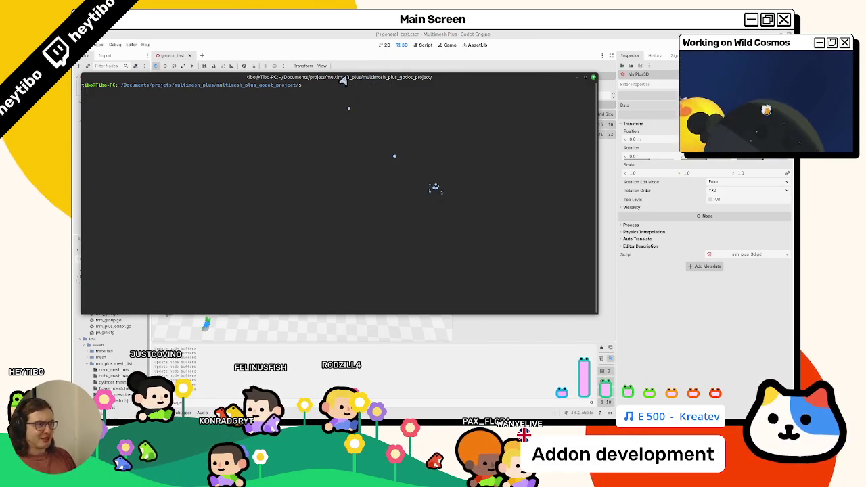
pyautogui.press('F12')
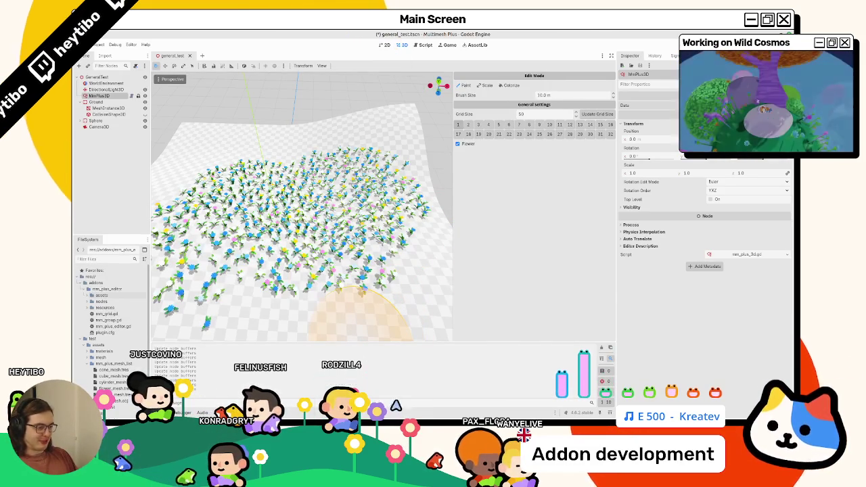
# Try dragging sphere_mesh.tres from FileSystem onto the MultiMesh Plus addon dock
pyautogui.hotkey('alt', 'Tab')
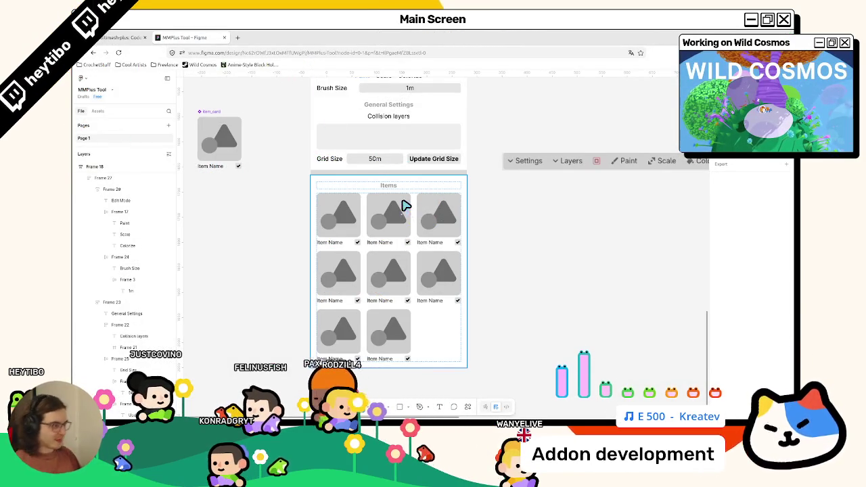
pyautogui.hotkey('alt', 'Tab')
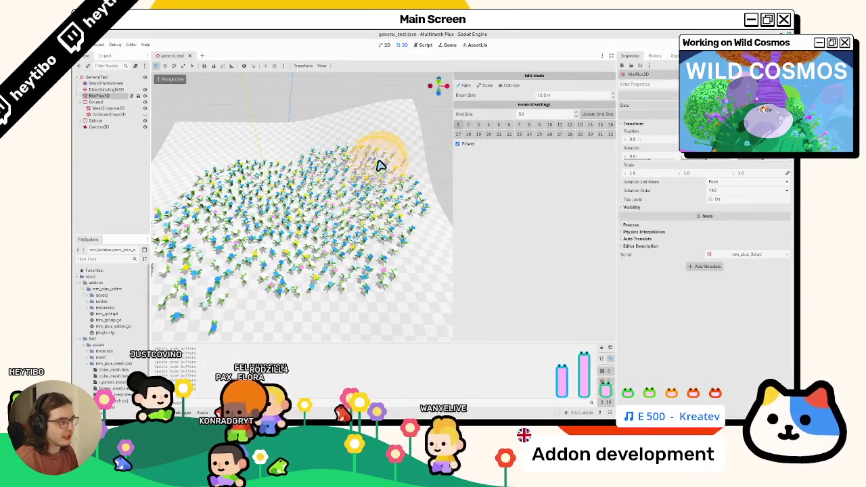
pyautogui.click(626, 106)
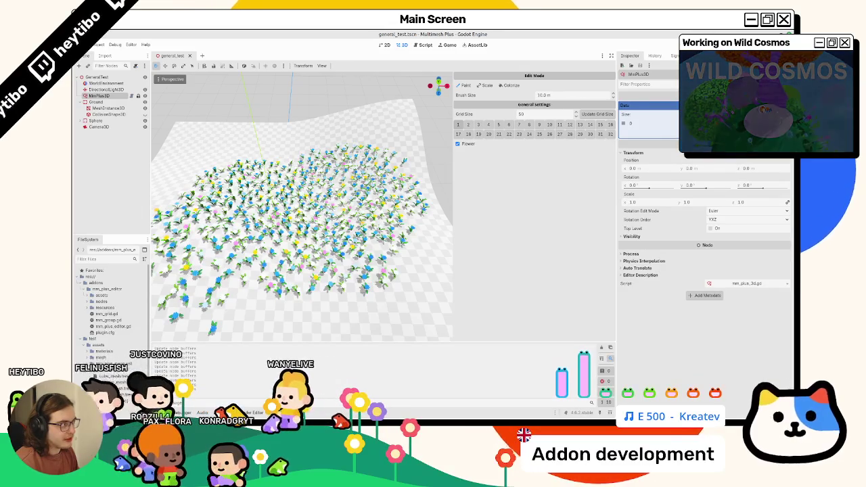
pyautogui.click(626, 105)
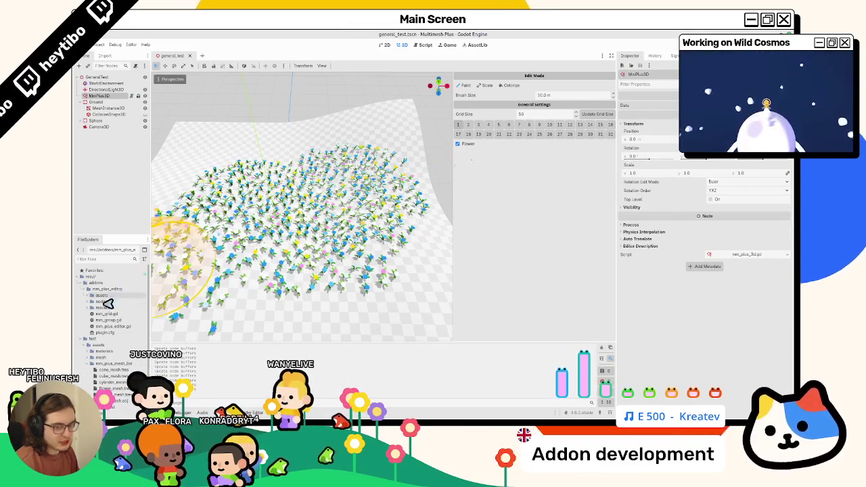
pyautogui.scroll(-1, 98, 324)
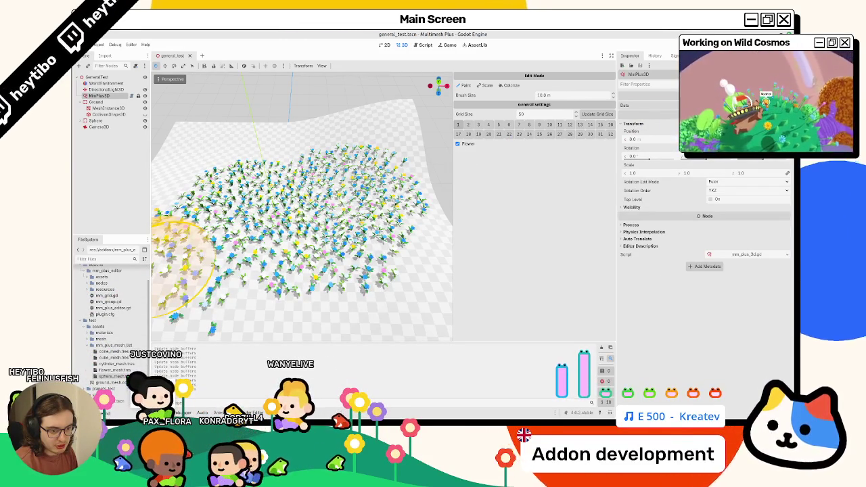
pyautogui.click(120, 377)
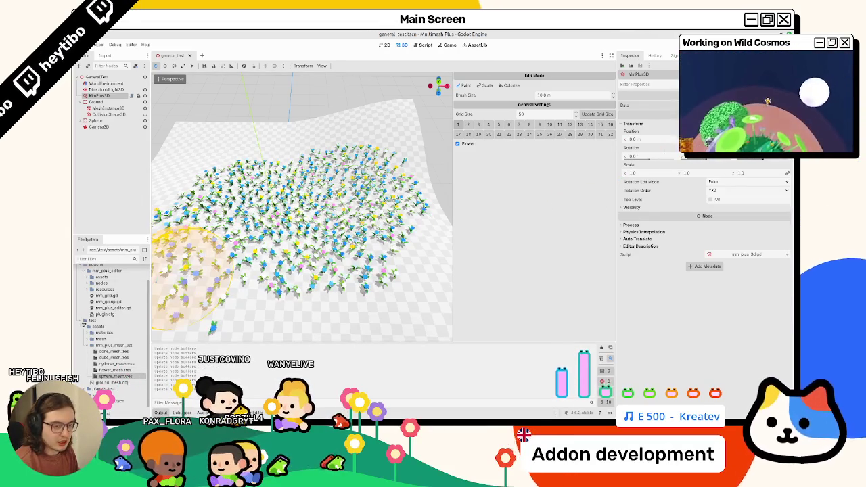
pyautogui.moveTo(111, 376)
pyautogui.mouseDown()
pyautogui.moveTo(549, 229)
pyautogui.moveTo(535, 166)
pyautogui.mouseUp()
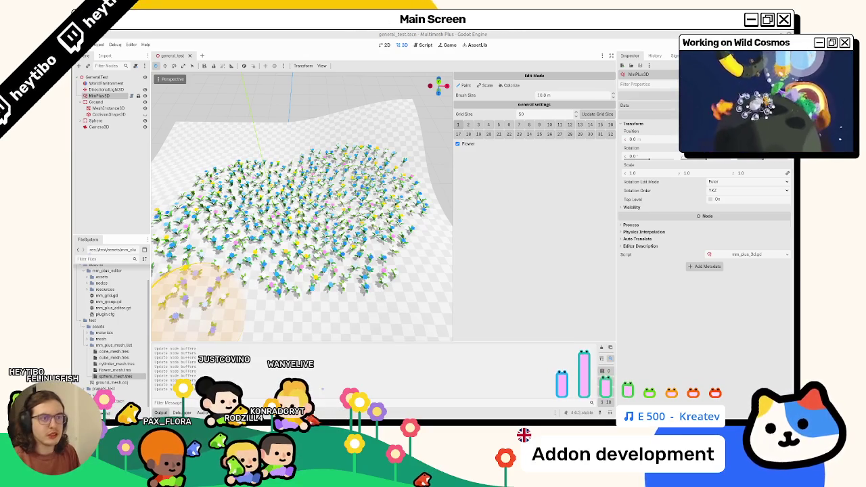
# Show mm_plus_editor.gd in the Script editor from its first line
pyautogui.click(422, 45)
pyautogui.scroll(20, 436, 101)
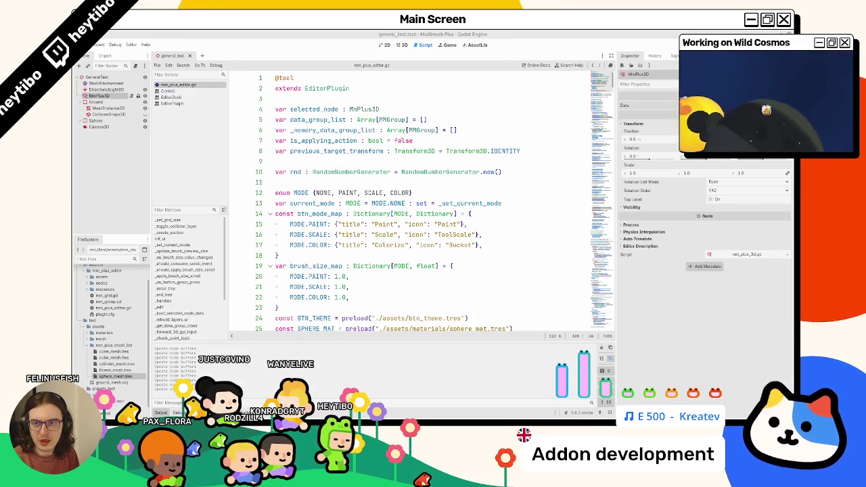
pyautogui.hotkey('alt', 'Tab')
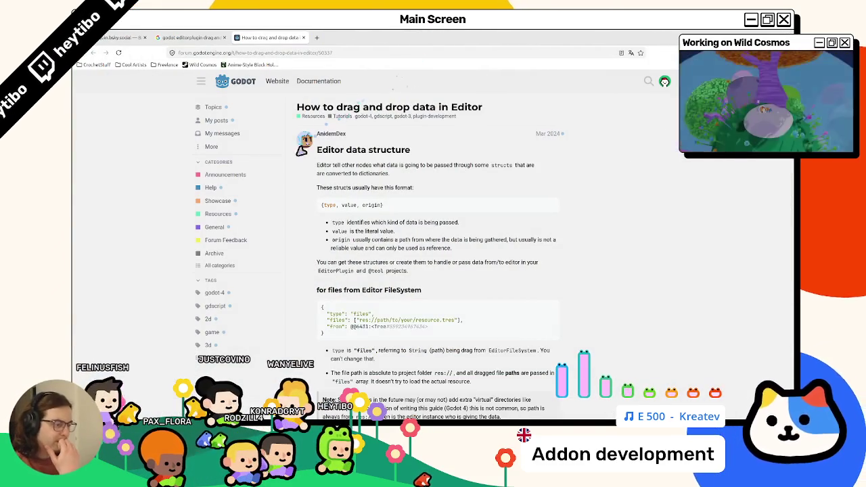
# Skim the forum post, then open the Rat Shack drag-and-drop tutorial in a new tab
pyautogui.scroll(-10, 290, 167)
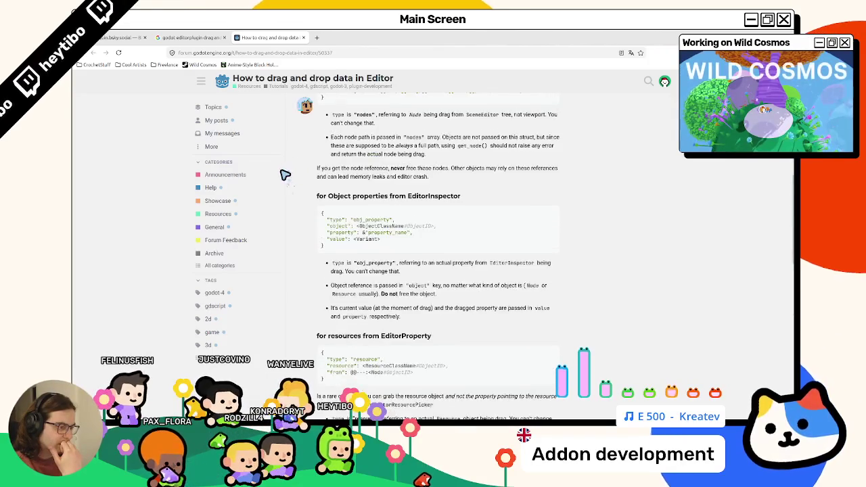
pyautogui.scroll(-5, 294, 191)
pyautogui.scroll(-1, 294, 192)
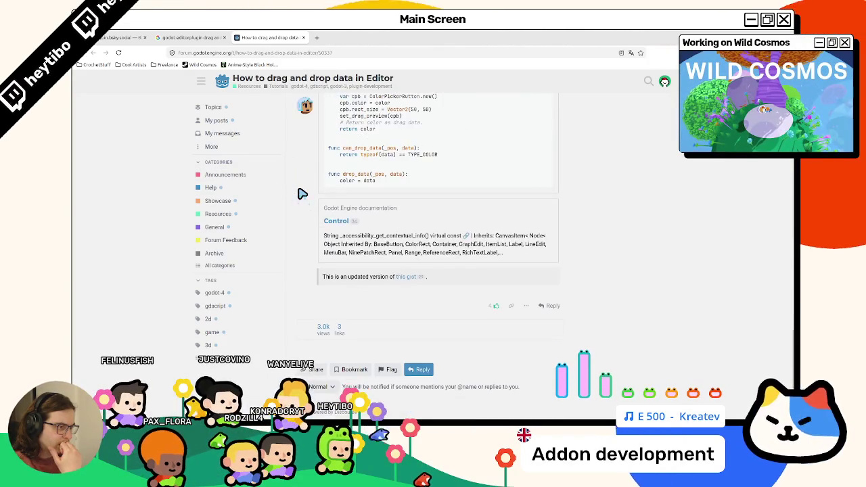
pyautogui.scroll(2, 302, 194)
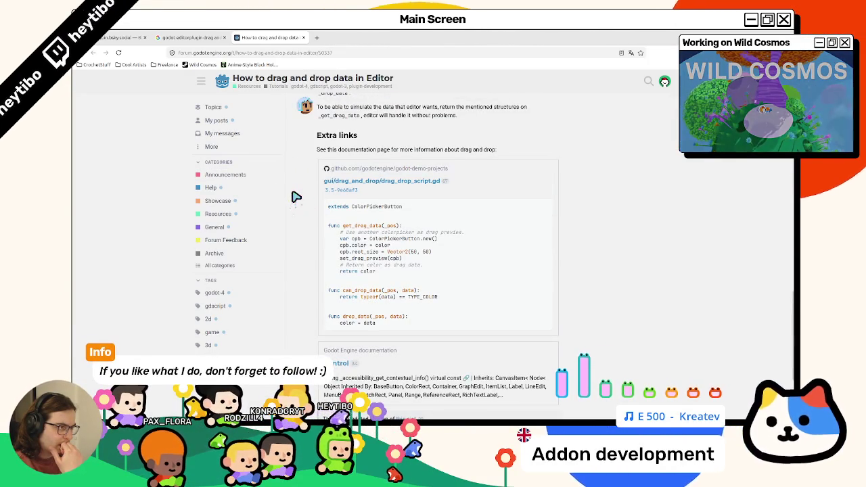
pyautogui.click(182, 36)
pyautogui.scroll(-5, 252, 156)
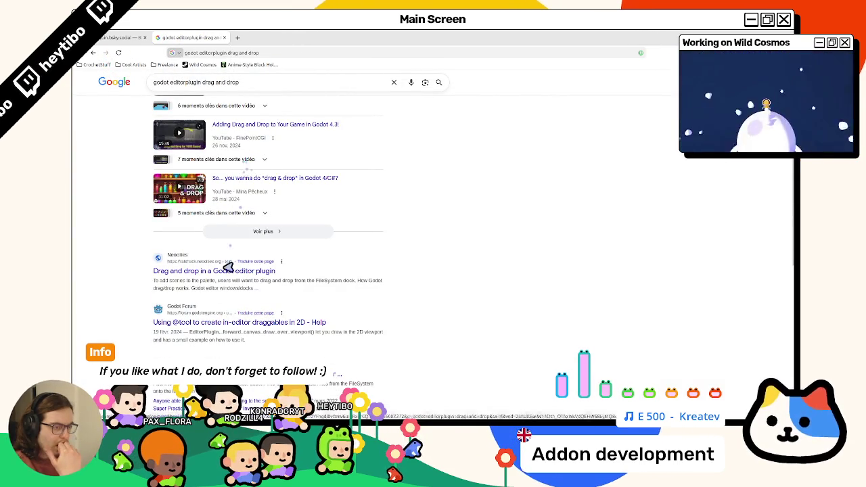
pyautogui.middleClick(225, 270)
pyautogui.click(302, 37)
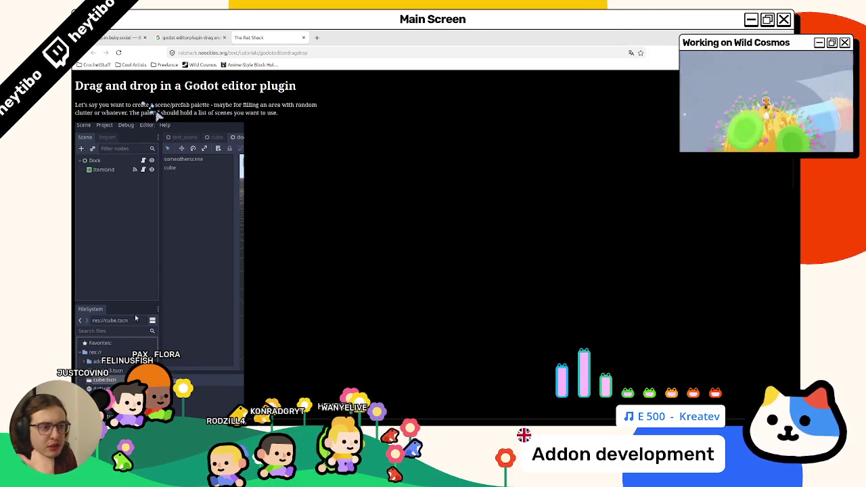
# Read the tutorial's paragraphs on dragging from FileSystem and get_drag_data
pyautogui.scroll(-5, 183, 186)
pyautogui.scroll(1, 181, 188)
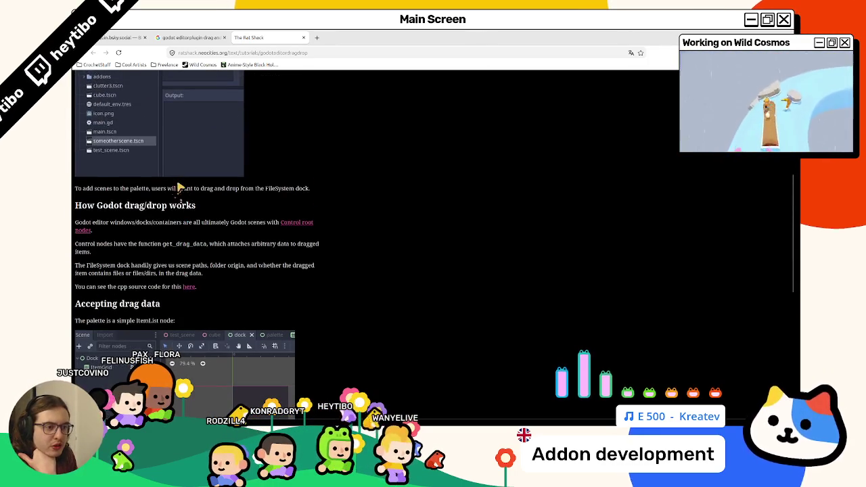
pyautogui.tripleClick(126, 190)
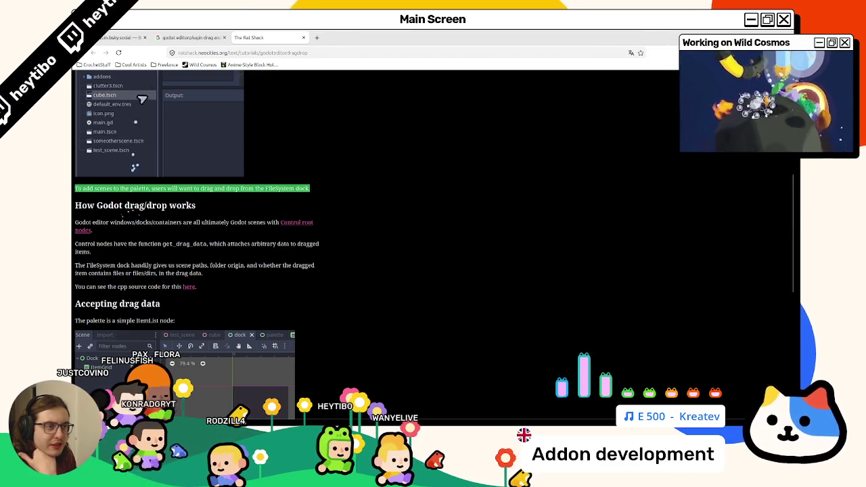
pyautogui.click(102, 225)
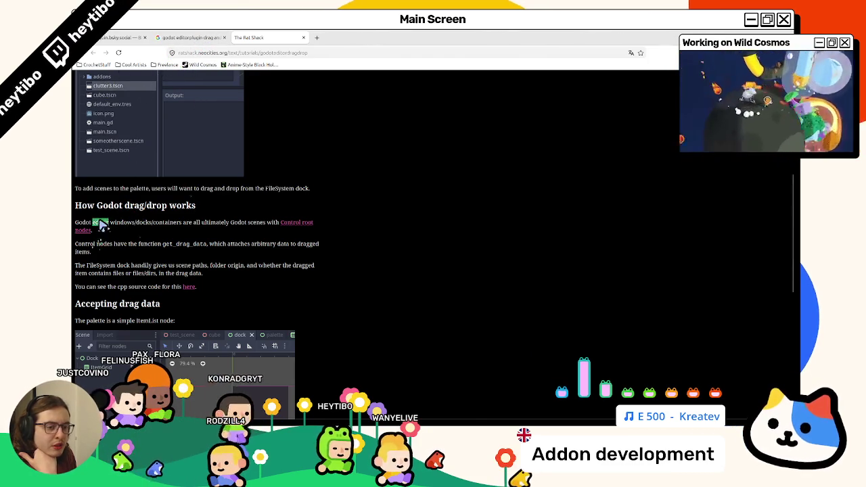
pyautogui.tripleClick(102, 225)
pyautogui.moveTo(95, 224)
pyautogui.mouseDown()
pyautogui.moveTo(162, 223)
pyautogui.moveTo(166, 231)
pyautogui.mouseUp()
pyautogui.click(165, 233)
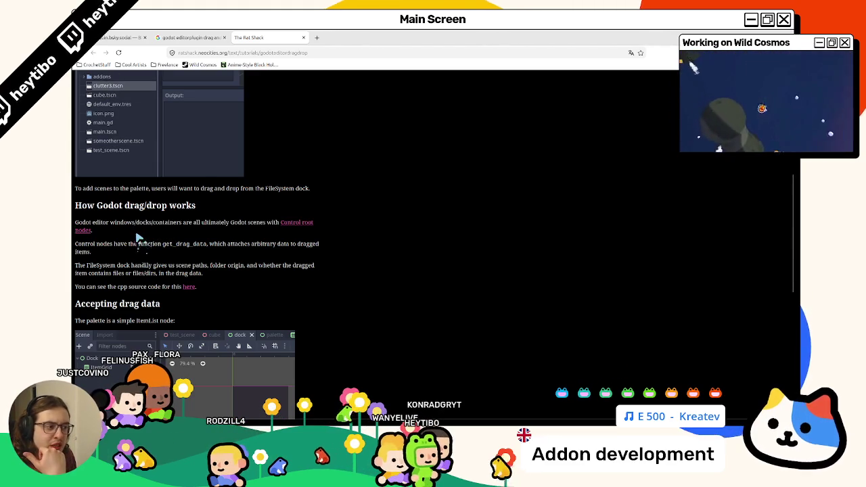
pyautogui.tripleClick(98, 252)
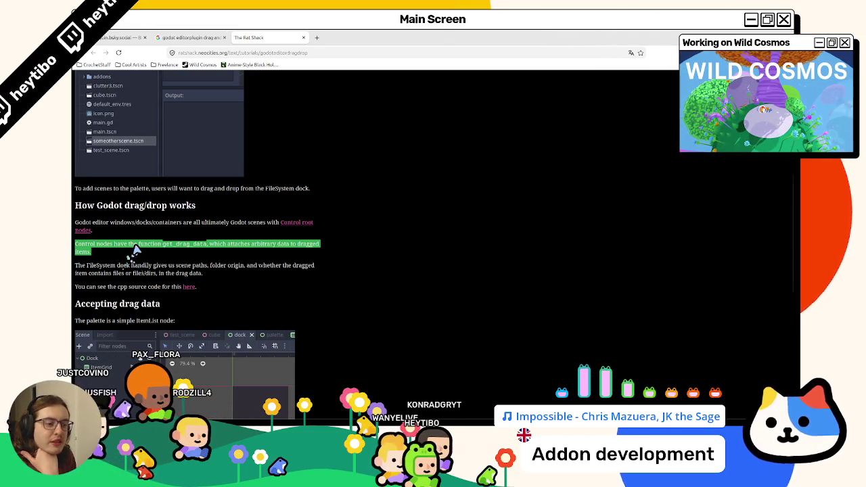
pyautogui.click(139, 247)
pyautogui.doubleClick(170, 244)
pyautogui.rightClick(166, 243)
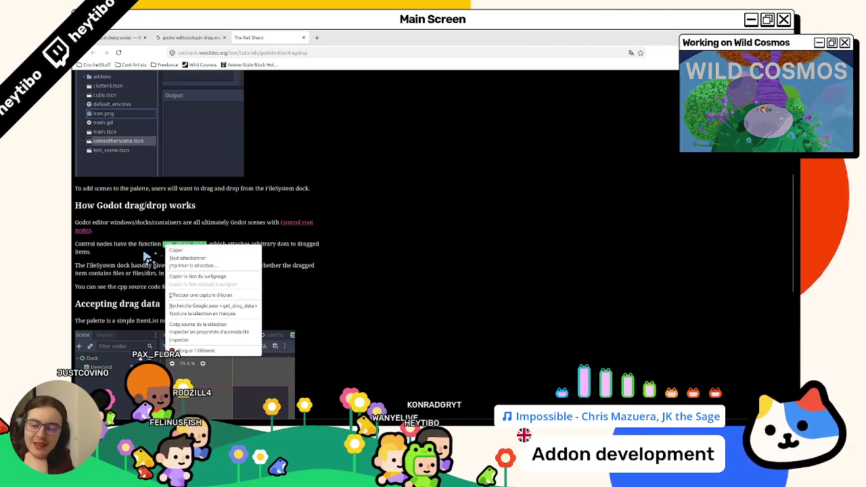
pyautogui.click(145, 254)
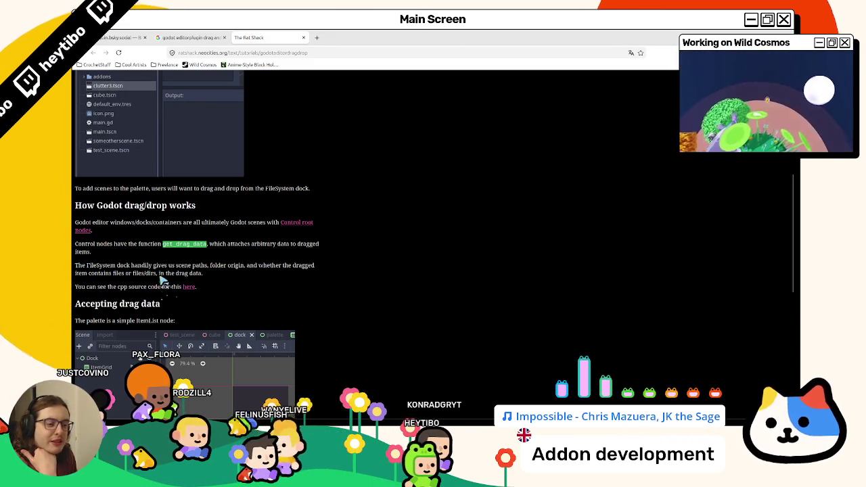
# Mark the line pointing to the cpp source and scroll further down the tutorial
pyautogui.tripleClick(108, 287)
pyautogui.scroll(-1, 110, 292)
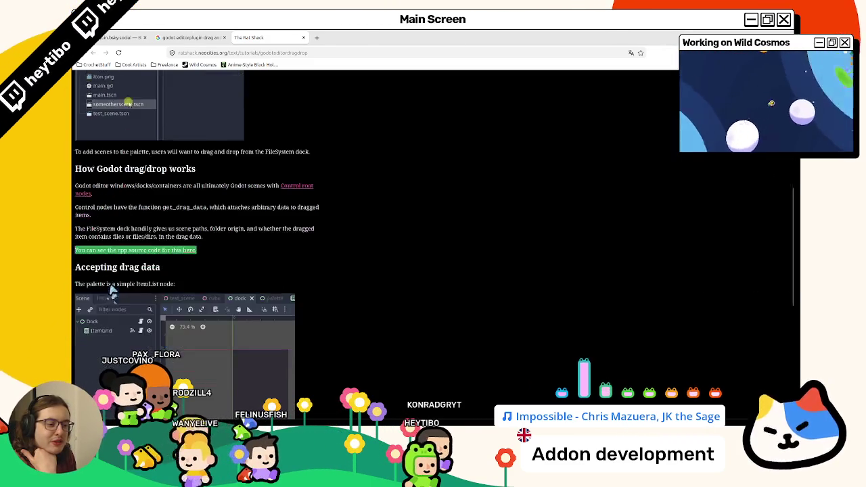
pyautogui.scroll(-2, 154, 245)
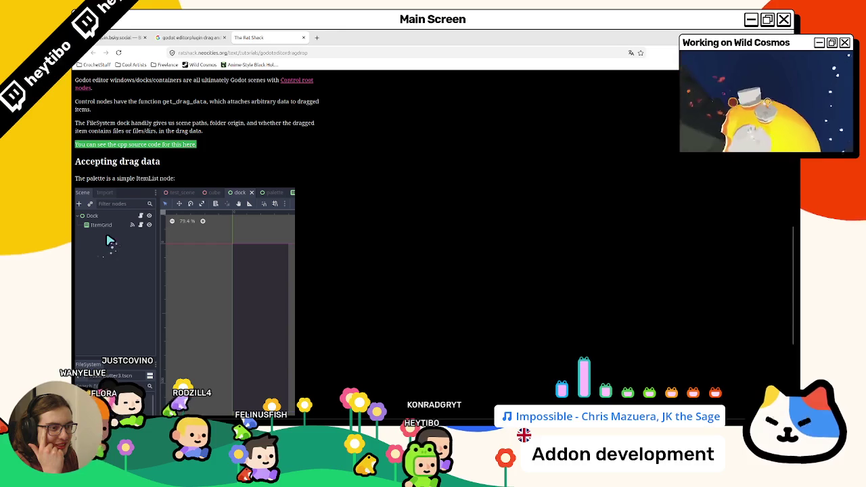
pyautogui.scroll(-2, 375, 223)
pyautogui.scroll(-3, 122, 238)
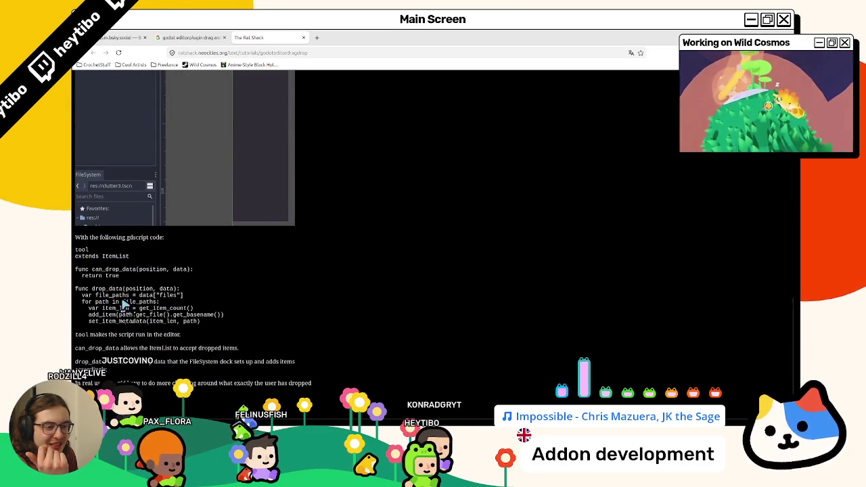
# Read the tutorial's can_drop_data code, then return to the Godot script editor
pyautogui.tripleClick(129, 273)
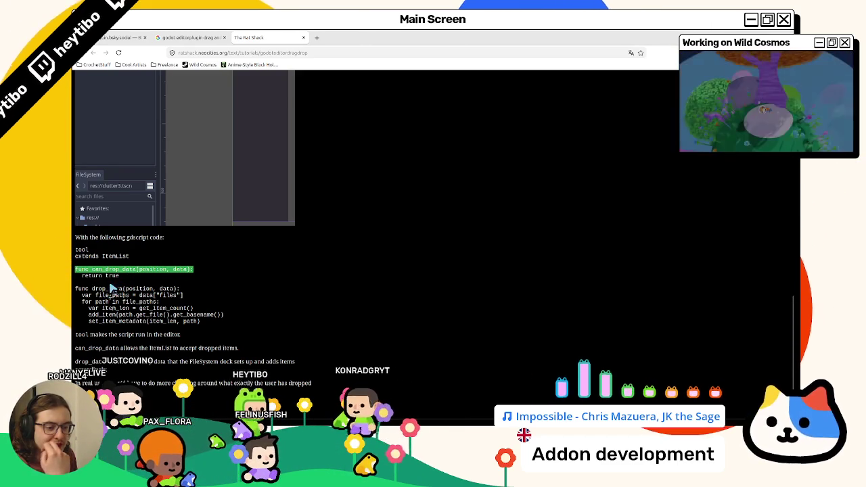
pyautogui.scroll(-1, 100, 297)
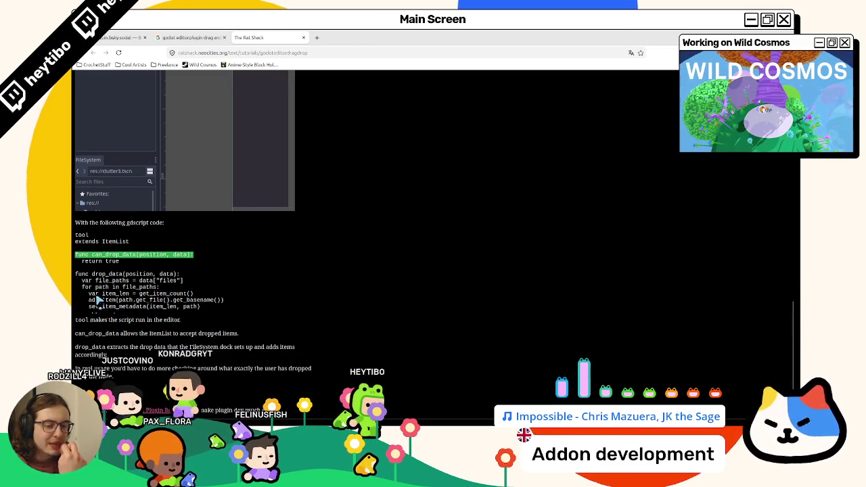
pyautogui.hotkey('alt', 'Tab')
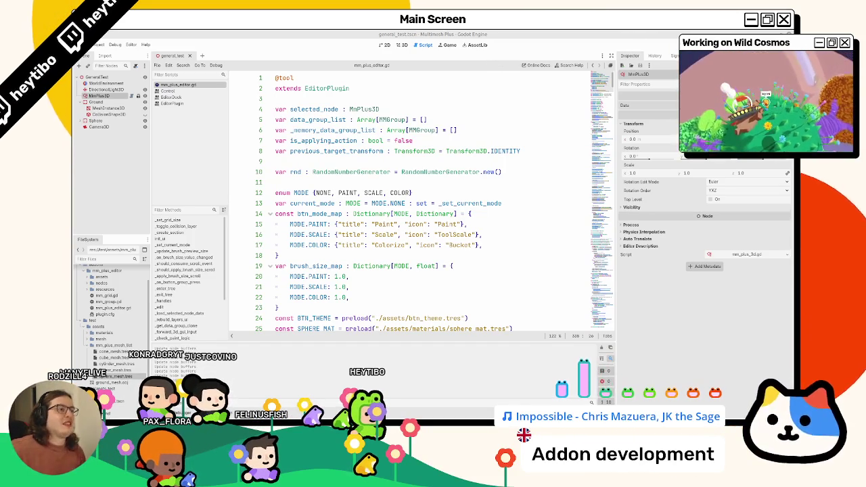
# Return to the 3D flower scene and view the MMPlus Tool design mockup full-screen
pyautogui.click(400, 45)
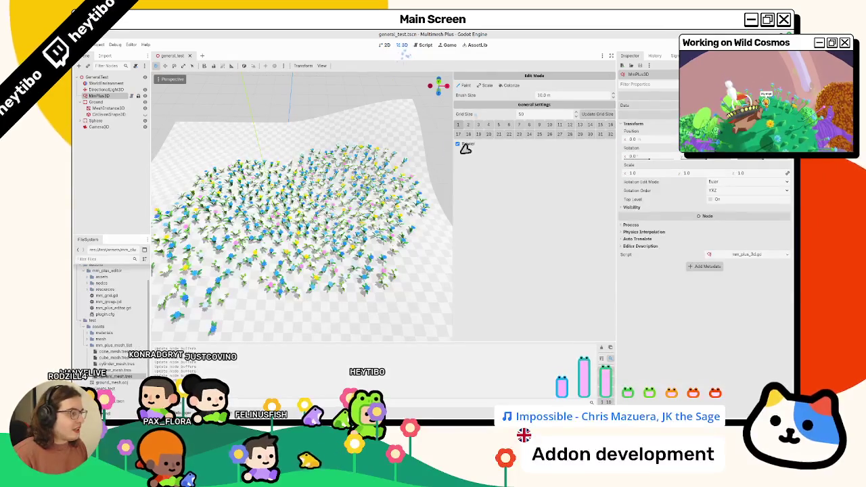
pyautogui.click(404, 398)
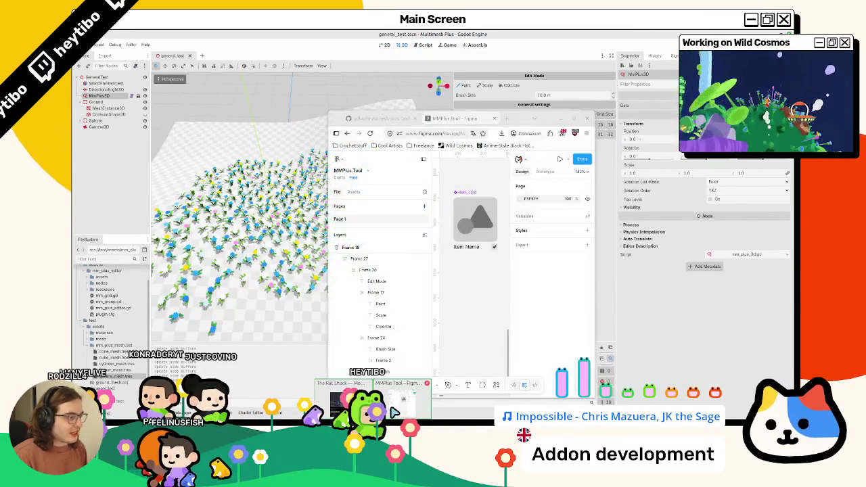
pyautogui.click(573, 120)
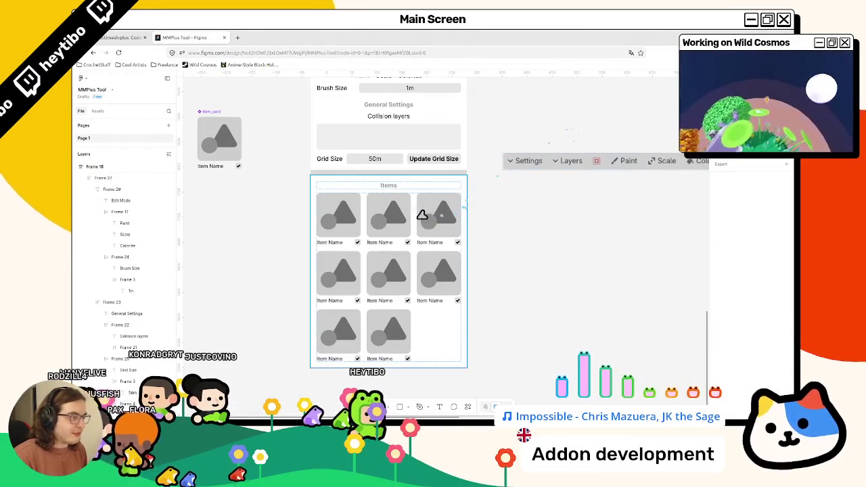
pyautogui.press('super+Down')
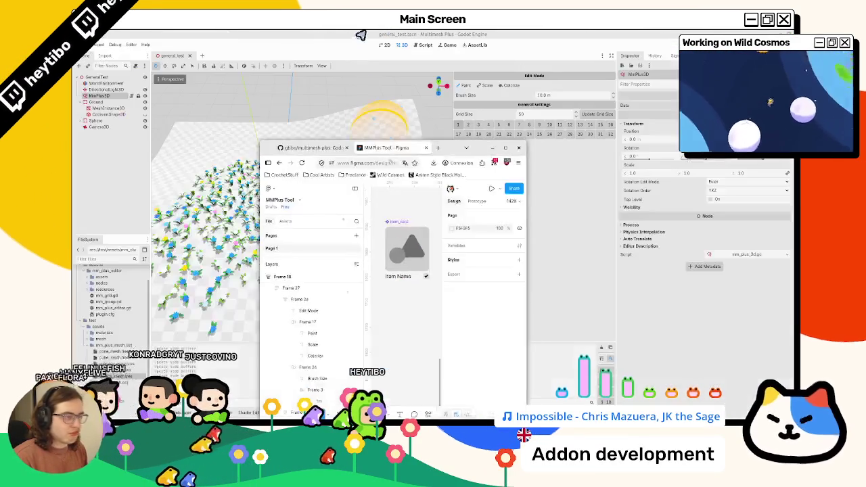
# Widen the side panels and expand the addon's nodes and resources folders
pyautogui.click(88, 301)
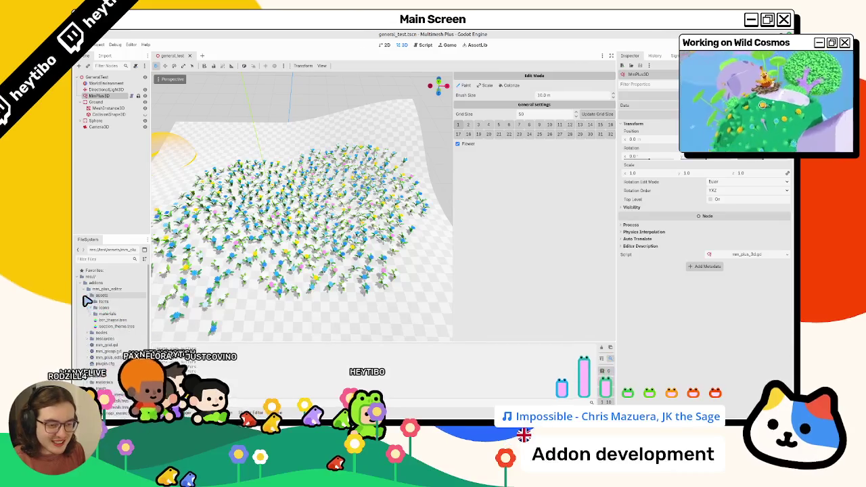
pyautogui.moveTo(153, 304); pyautogui.dragTo(232, 302)
pyautogui.click(88, 314)
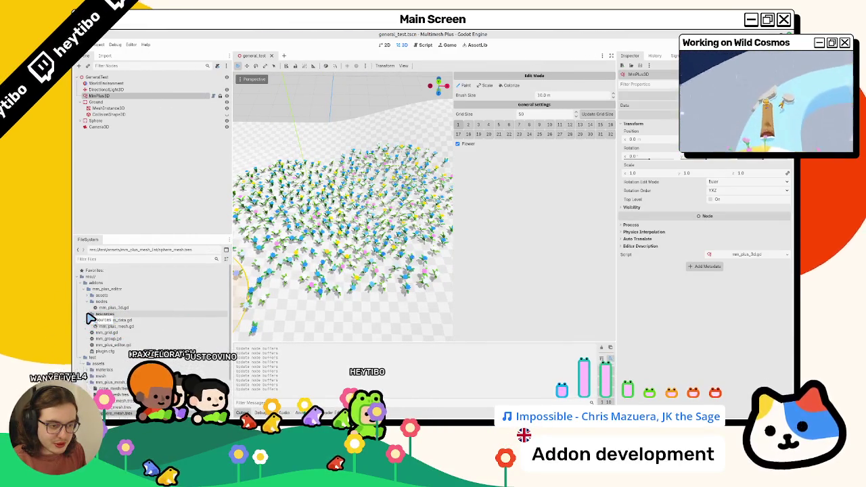
pyautogui.click(91, 315)
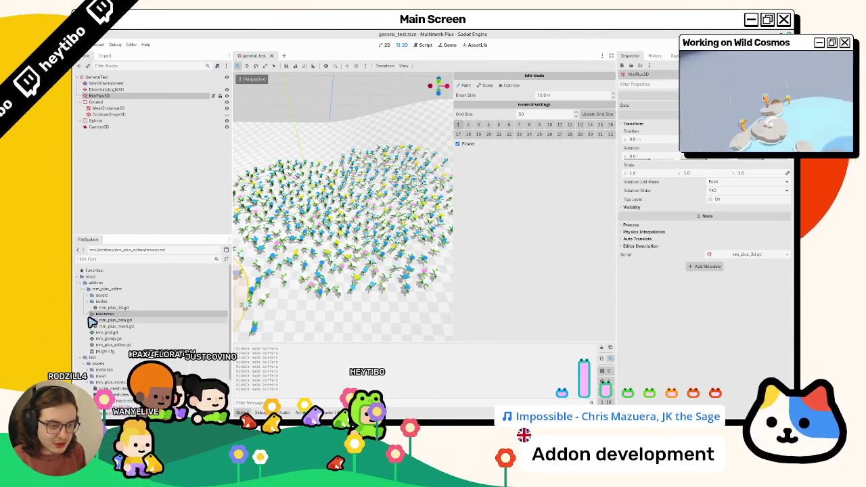
pyautogui.click(89, 314)
# Create a new folder 'items_list' inside the addon's nodes folder
pyautogui.rightClick(134, 303)
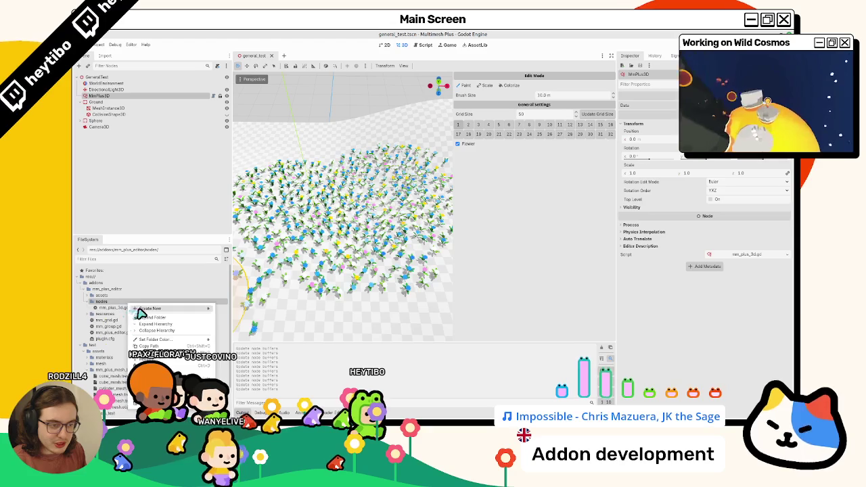
pyautogui.moveTo(139, 311)
pyautogui.click(251, 311)
pyautogui.write('items_list')
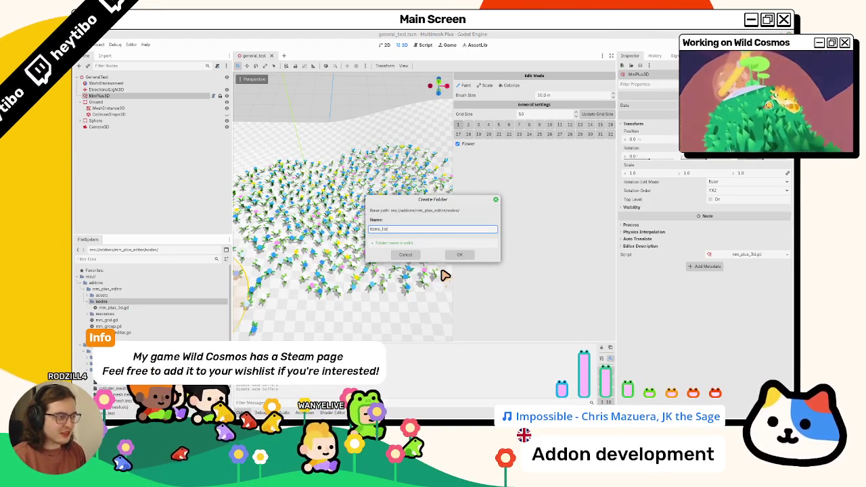
pyautogui.press('Return')
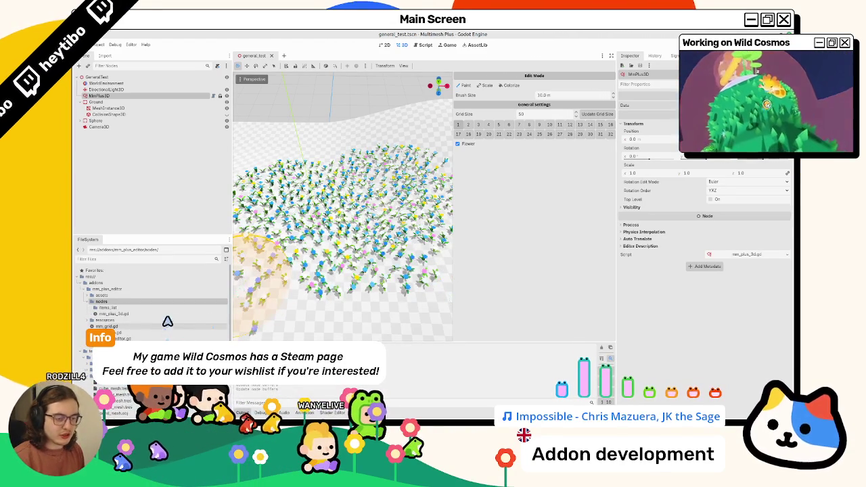
# Create an items_list scene in that folder with a User Interface root node
pyautogui.rightClick(173, 308)
pyautogui.click(280, 317)
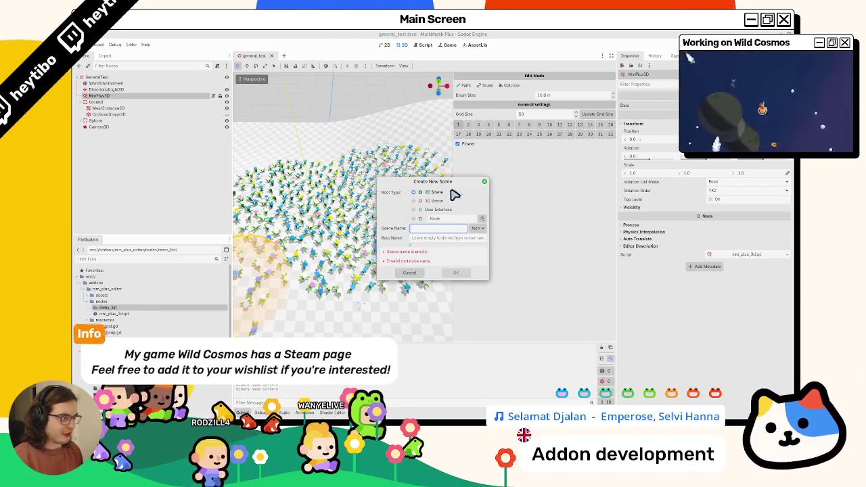
pyautogui.click(429, 209)
pyautogui.write('items_list')
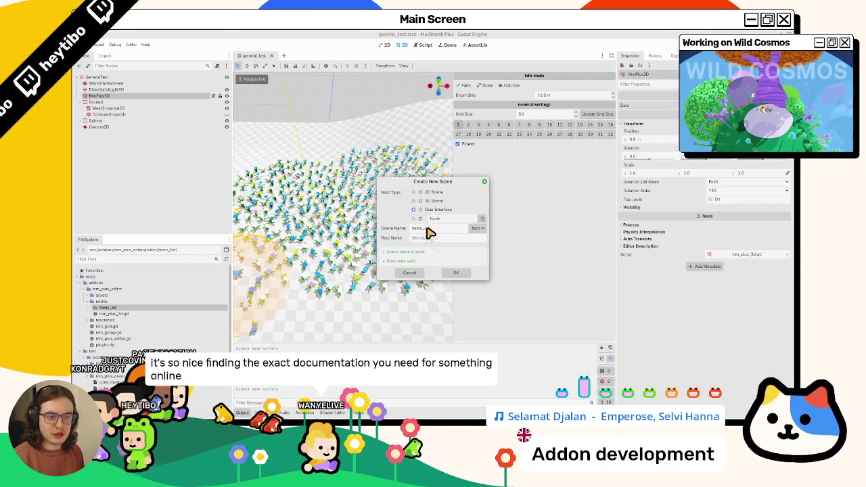
pyautogui.click(457, 273)
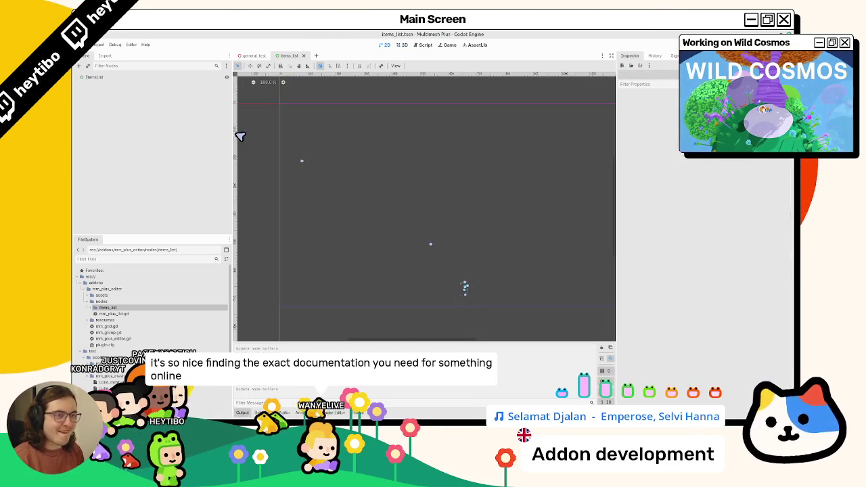
# Change the ItemsList root node's type to GridContainer and begin attaching a script
pyautogui.click(119, 79)
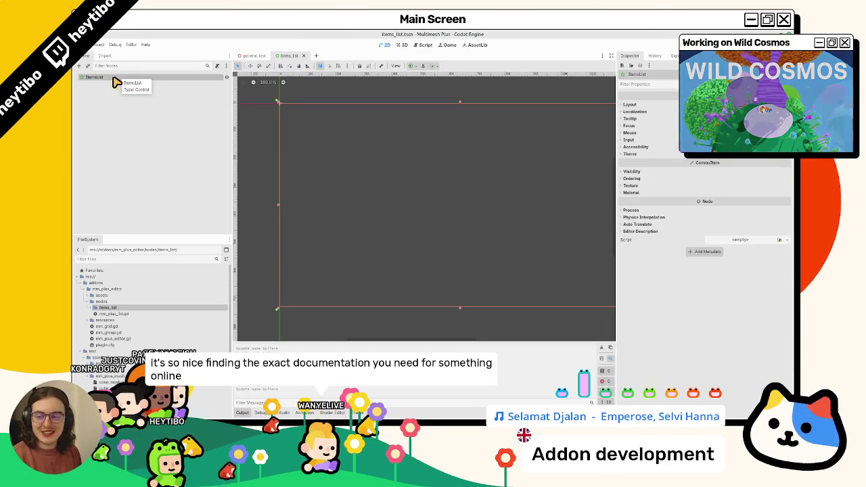
pyautogui.rightClick(117, 82)
pyautogui.click(135, 137)
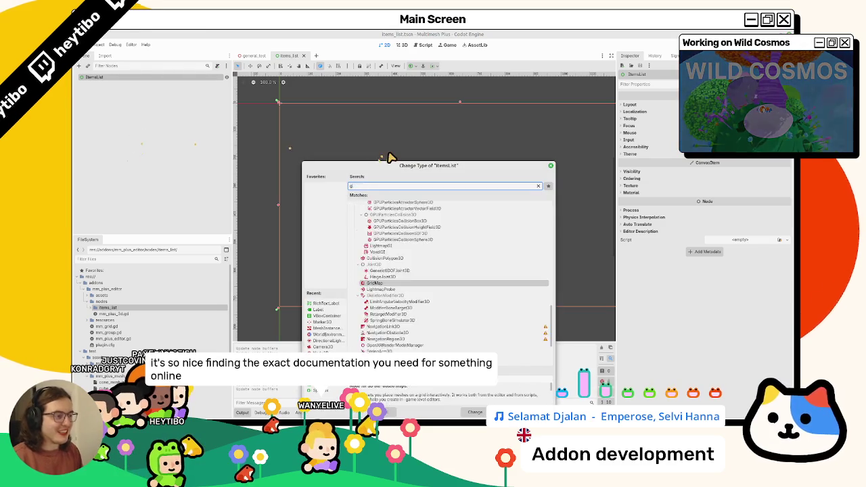
pyautogui.write('gridf')
pyautogui.press('BackSpace')
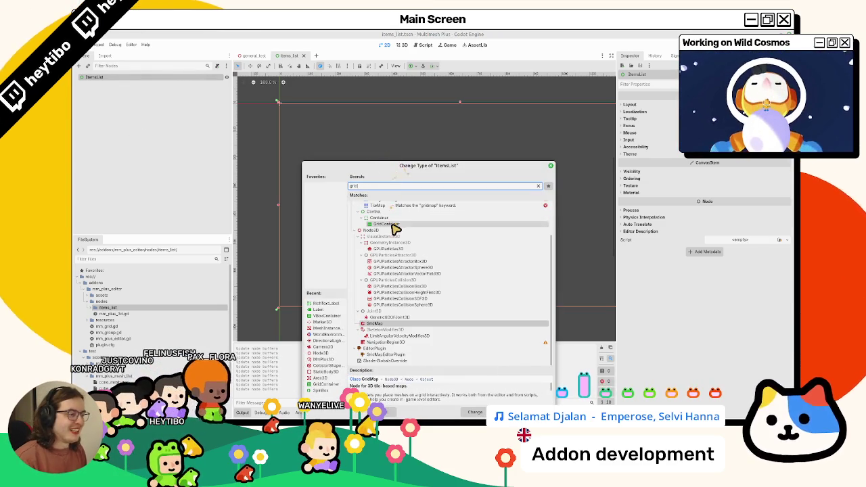
pyautogui.doubleClick(395, 224)
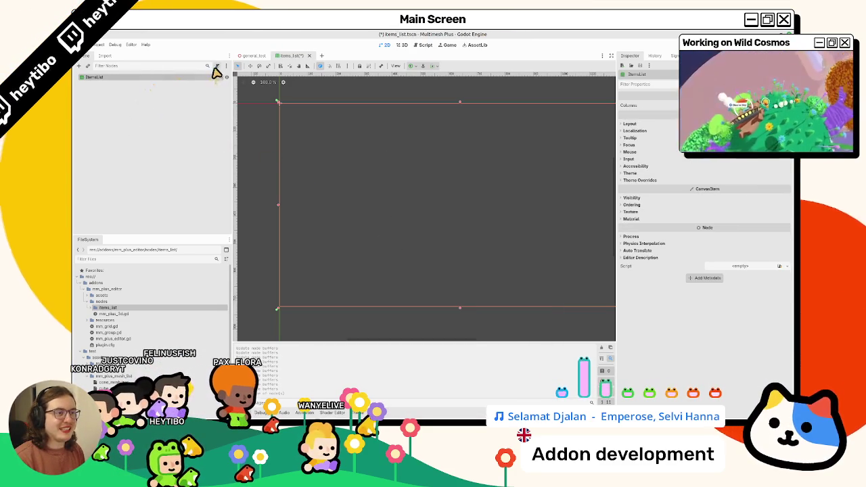
pyautogui.click(216, 65)
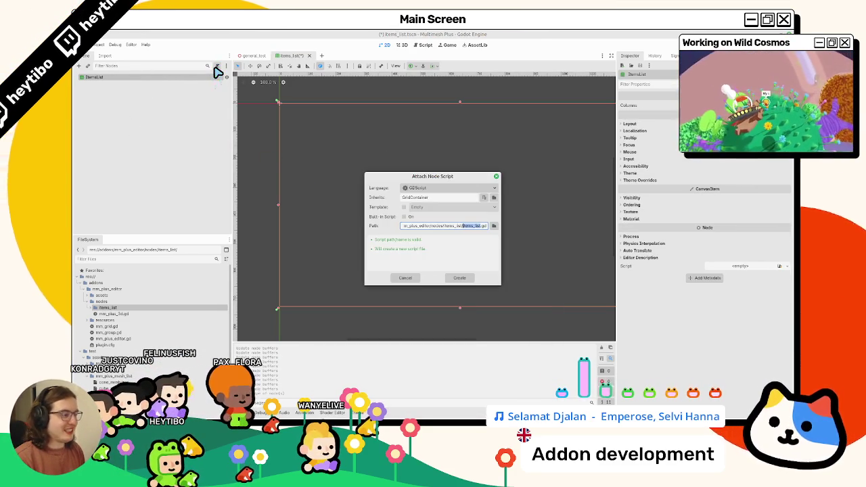
# Create the items_list.gd script, glancing at the Figma design for reference
pyautogui.click(465, 278)
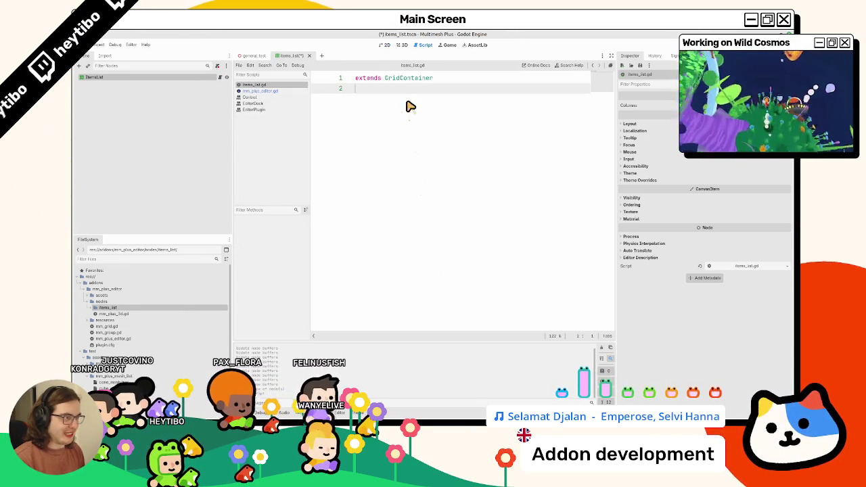
pyautogui.hotkey('alt', 'Tab')
pyautogui.hotkey('ctrl', 'Tab')
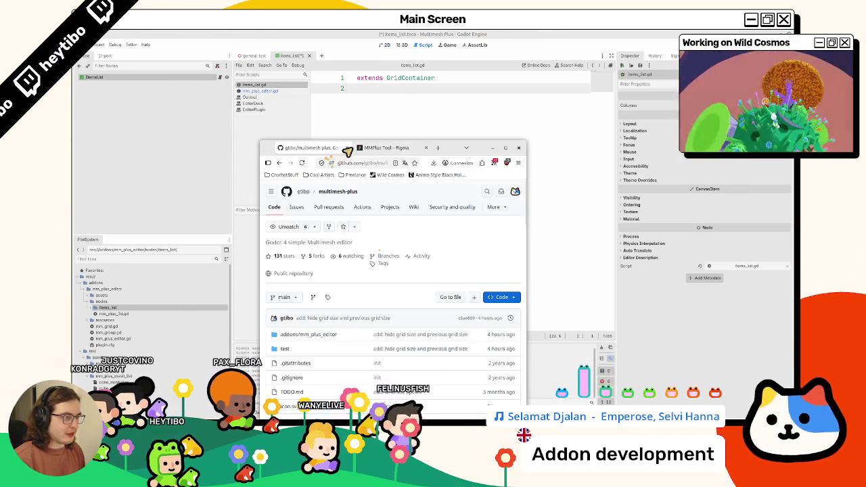
pyautogui.hotkey('ctrl', 'Tab')
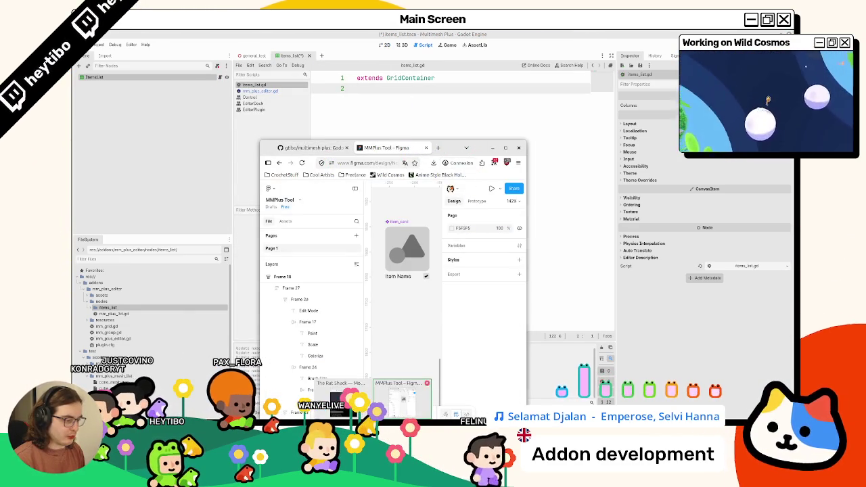
pyautogui.click(76, 299)
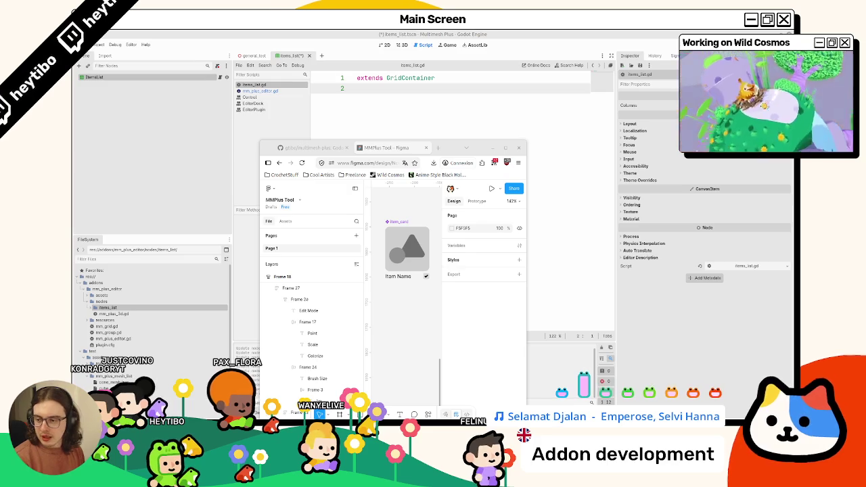
# Add a _can_drop_data function to items_list.gd that returns true
pyautogui.press('Return')
pyautogui.write('func _can_drop_data(at_position: Vector2, data: Variant) -> bool:')
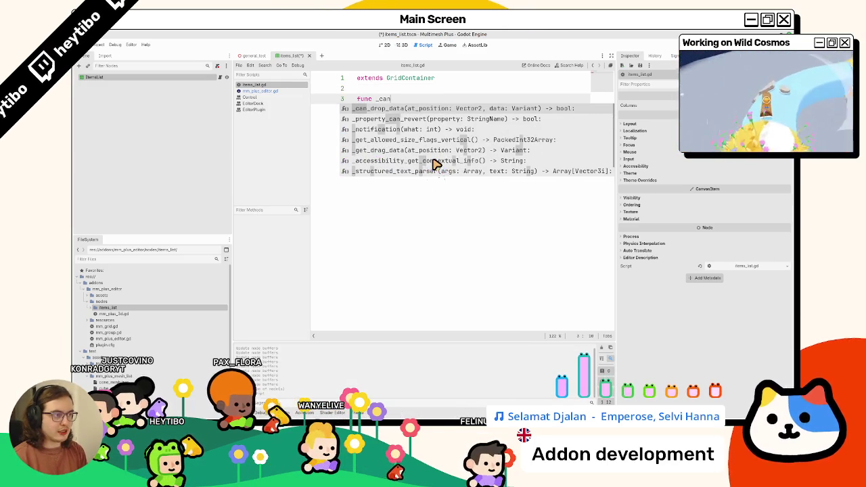
pyautogui.press('Return')
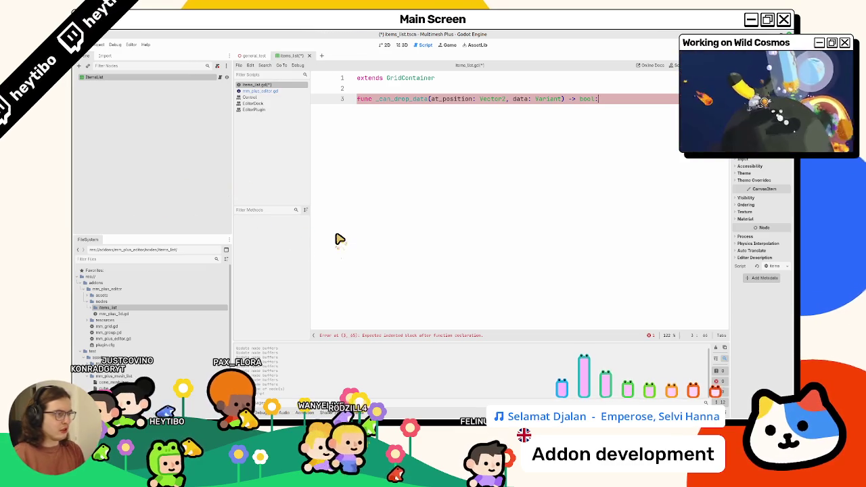
pyautogui.press('Return')
pyautogui.write('return')
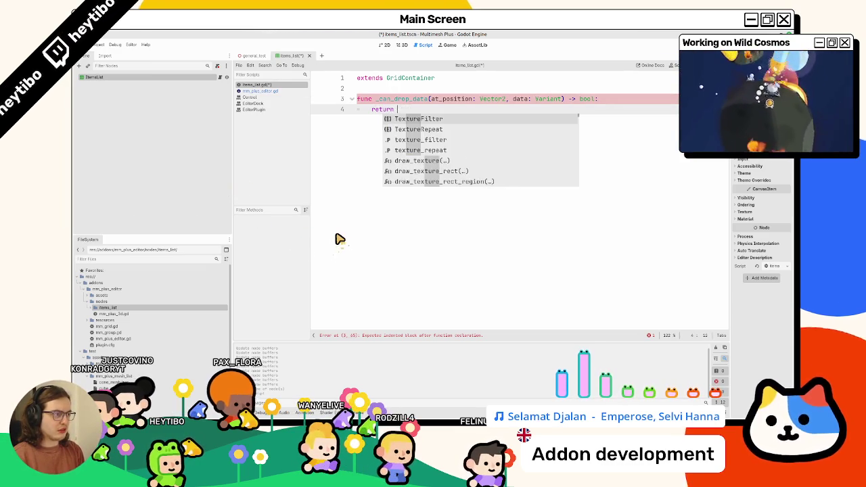
pyautogui.press('BackSpace')
pyautogui.press('BackSpace')
pyautogui.write('rue')
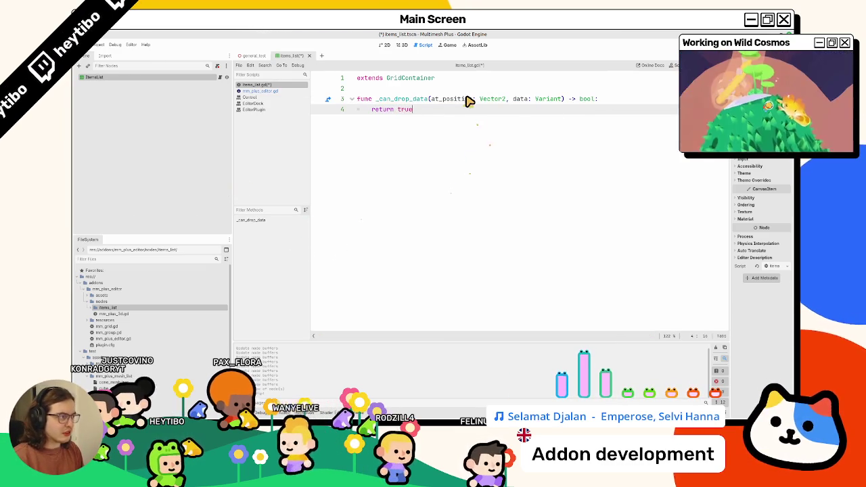
# Inspect the data and at_position parameters, then open the _can_drop_data documentation
pyautogui.doubleClick(518, 100)
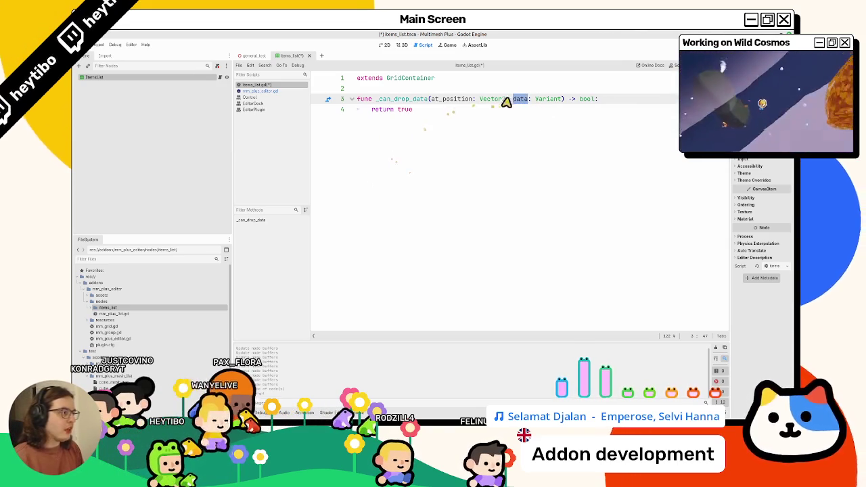
pyautogui.doubleClick(452, 99)
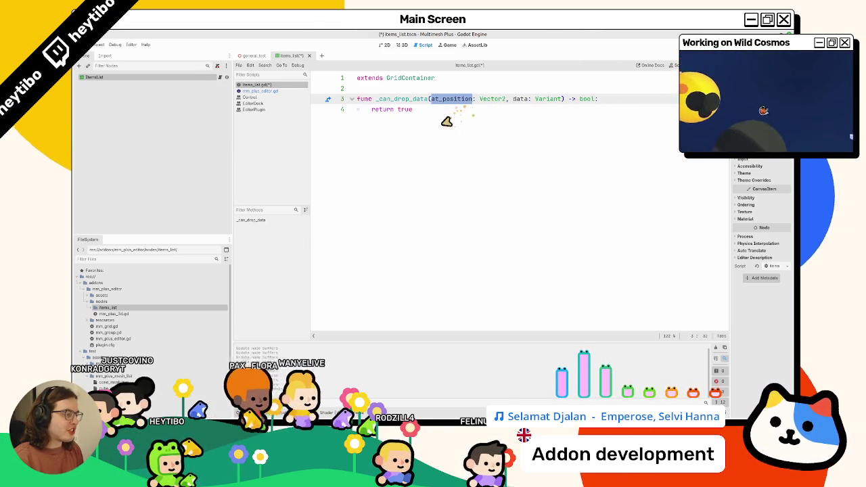
pyautogui.click(429, 122)
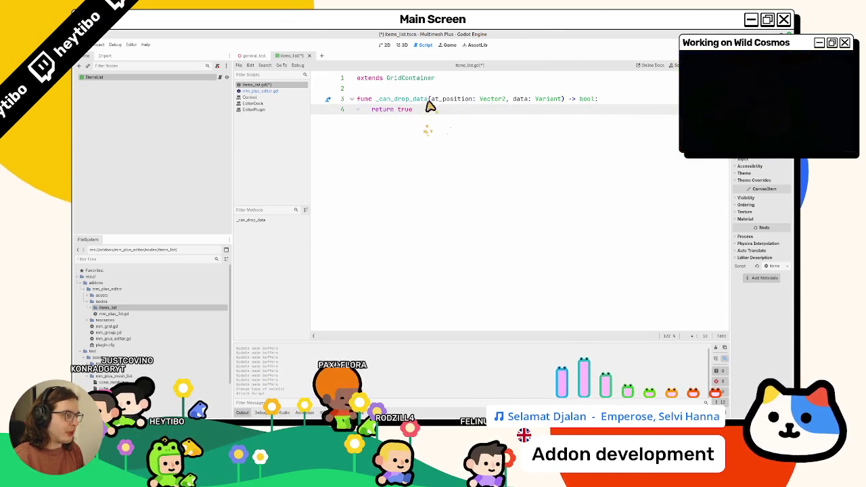
pyautogui.keyDown('ctrl'); pyautogui.click(419, 101); pyautogui.keyUp('ctrl')
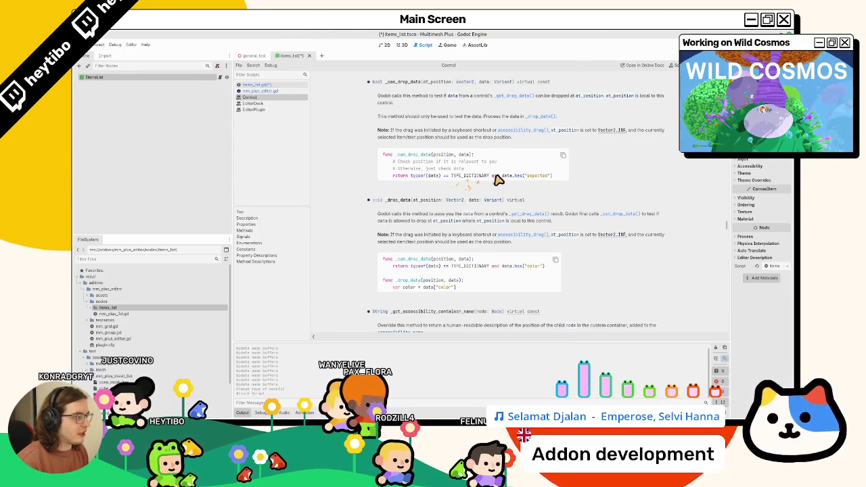
pyautogui.moveTo(394, 103)
pyautogui.mouseDown()
pyautogui.moveTo(421, 99)
pyautogui.moveTo(379, 95)
pyautogui.moveTo(615, 100)
pyautogui.mouseUp()
pyautogui.moveTo(460, 108)
pyautogui.mouseDown()
pyautogui.moveTo(452, 96)
pyautogui.moveTo(629, 99)
pyautogui.moveTo(377, 97)
pyautogui.moveTo(636, 96)
pyautogui.mouseUp()
pyautogui.click(636, 104)
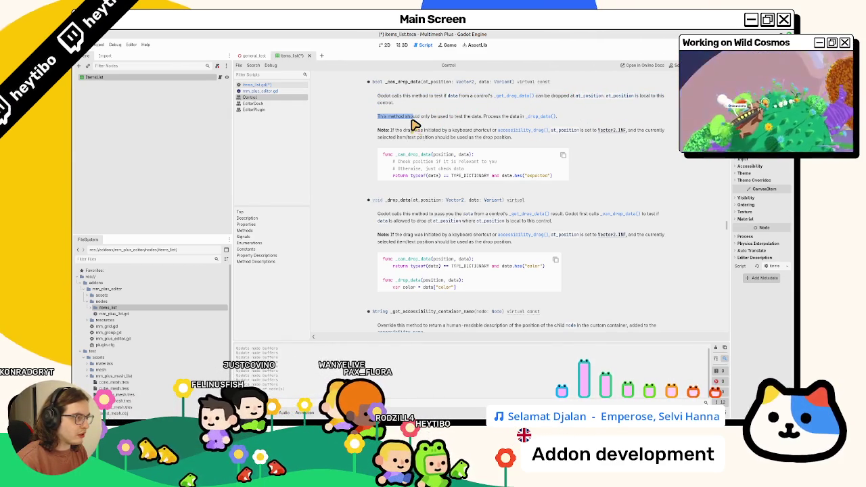
pyautogui.moveTo(414, 125)
pyautogui.mouseDown()
pyautogui.moveTo(418, 137)
pyautogui.moveTo(407, 132)
pyautogui.moveTo(430, 139)
pyautogui.mouseUp()
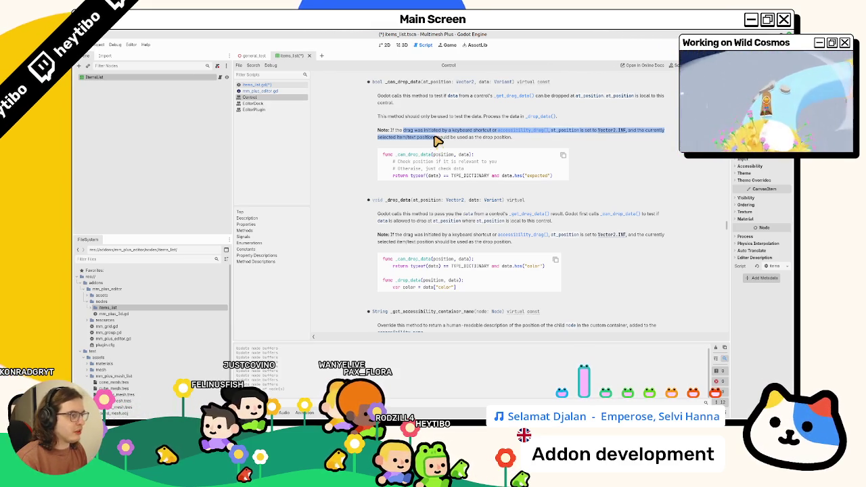
pyautogui.doubleClick(437, 138)
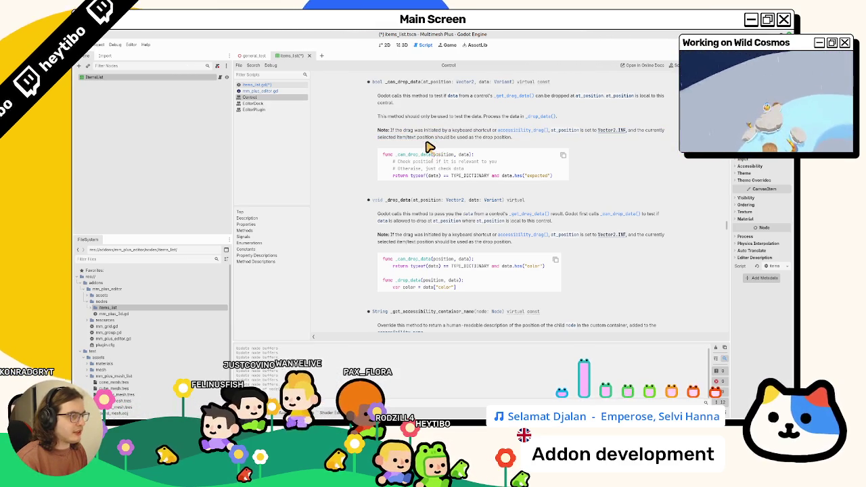
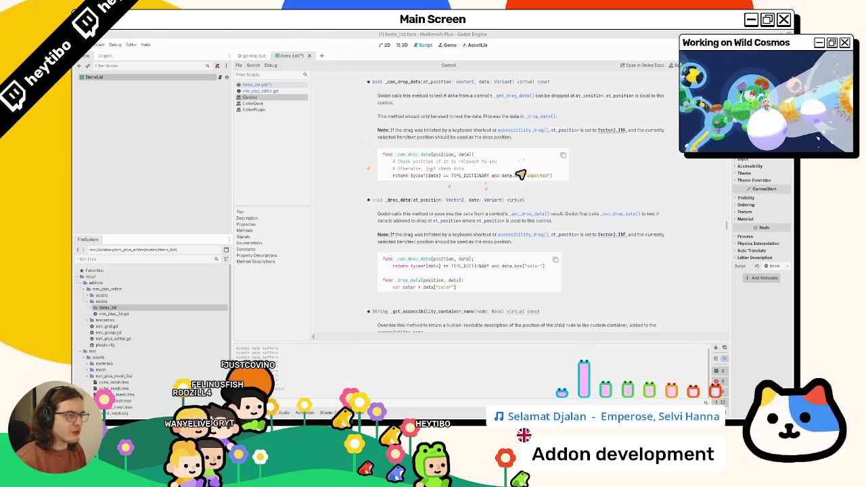
# In items_list.gd, make _can_drop_data return 'data is MMPlusMesh' and save
pyautogui.click(291, 85)
pyautogui.click(432, 110)
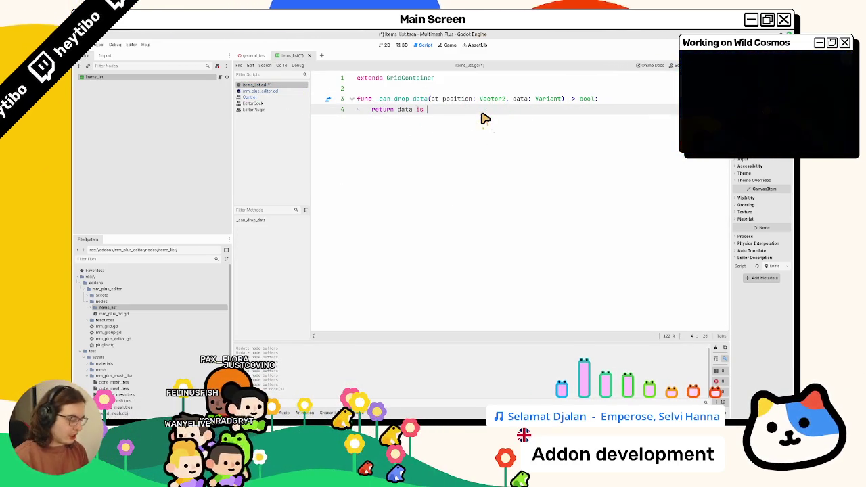
pyautogui.write('MMPlus')
pyautogui.press('Return')
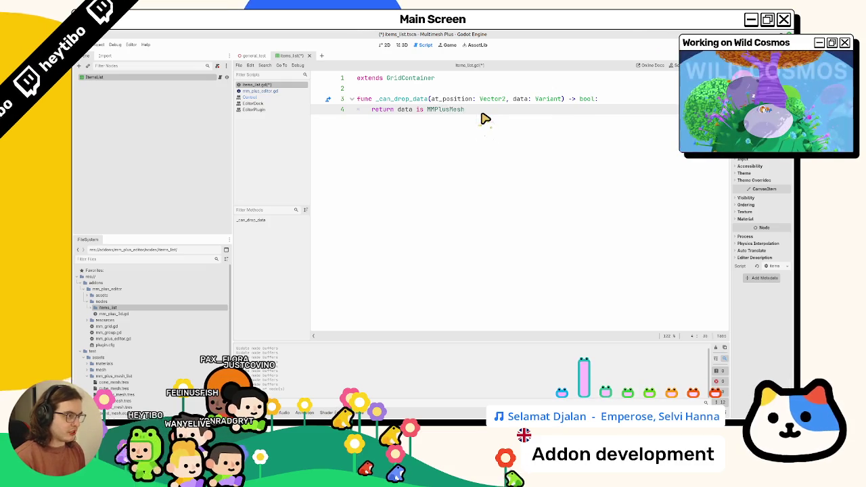
pyautogui.hotkey('ctrl', 's')
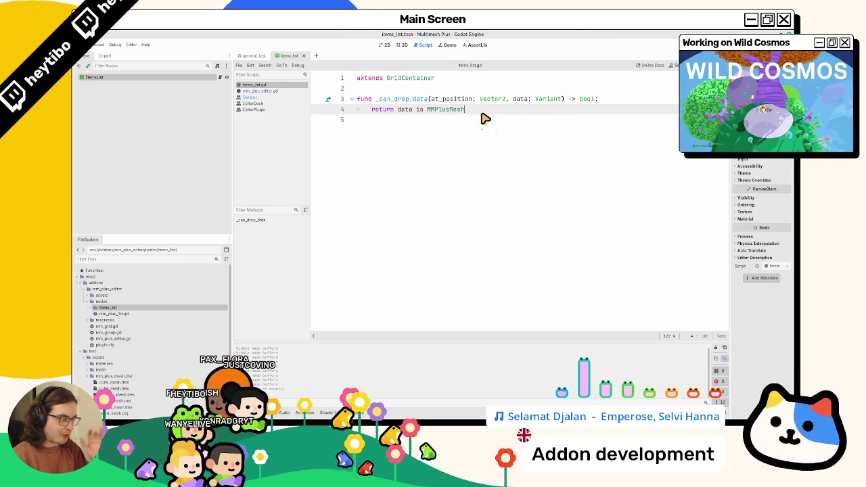
# Add a _drop_data function via autocomplete with a placeholder 'pass' body
pyautogui.press('Return')
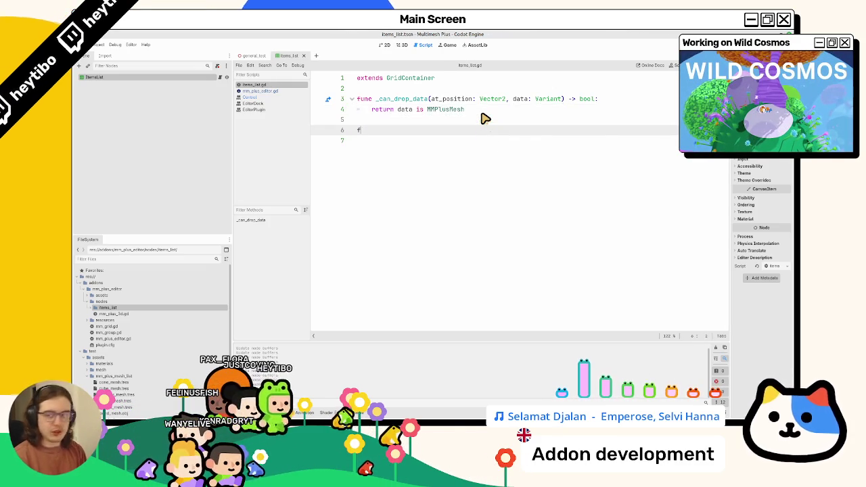
pyautogui.write('fucnc dro')
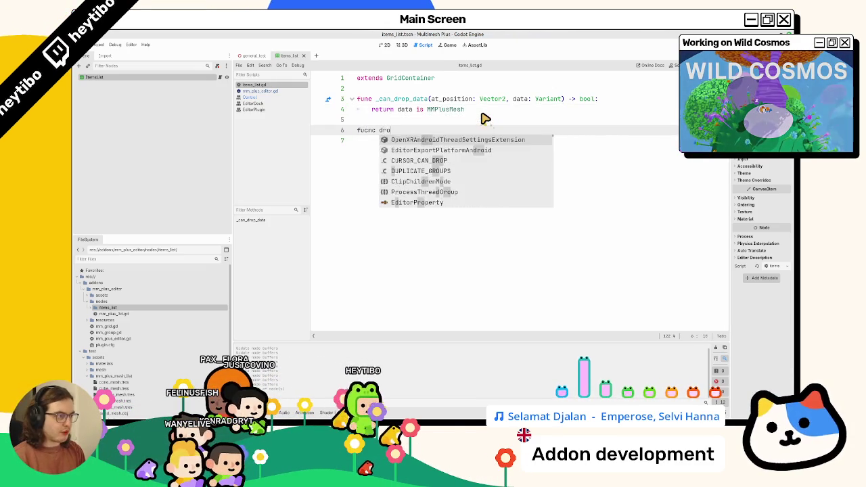
pyautogui.press('Escape')
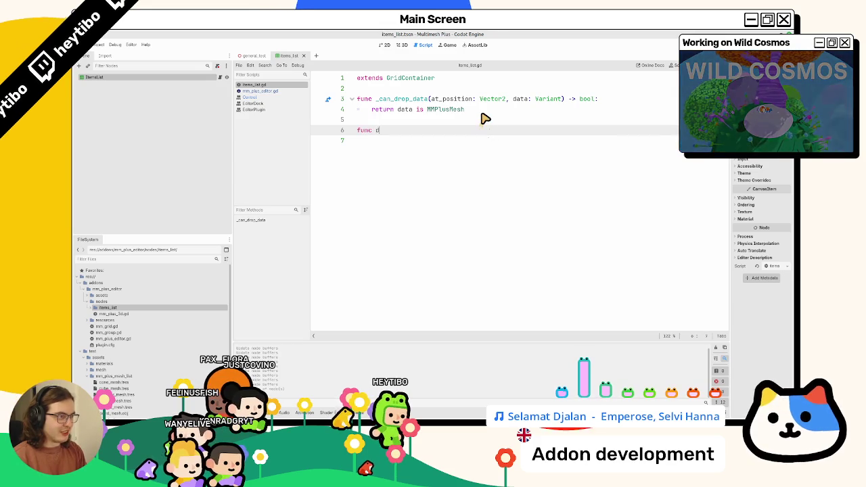
pyautogui.write('rop')
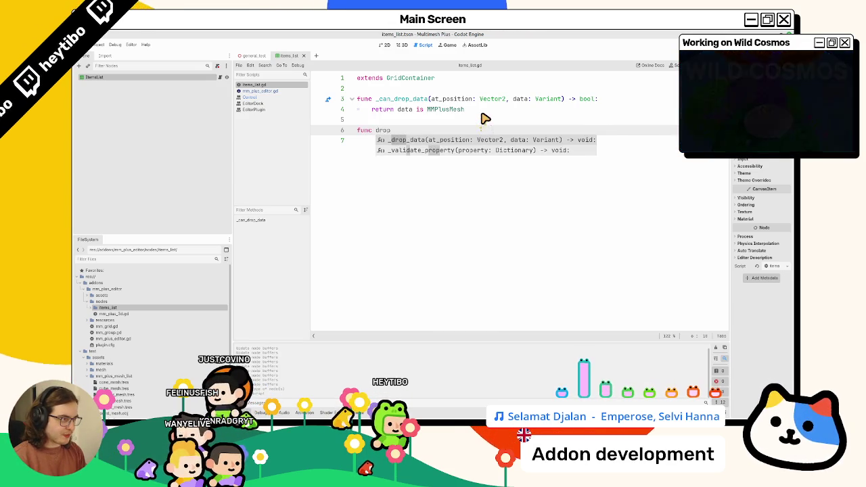
pyautogui.press('Return')
pyautogui.press('Return')
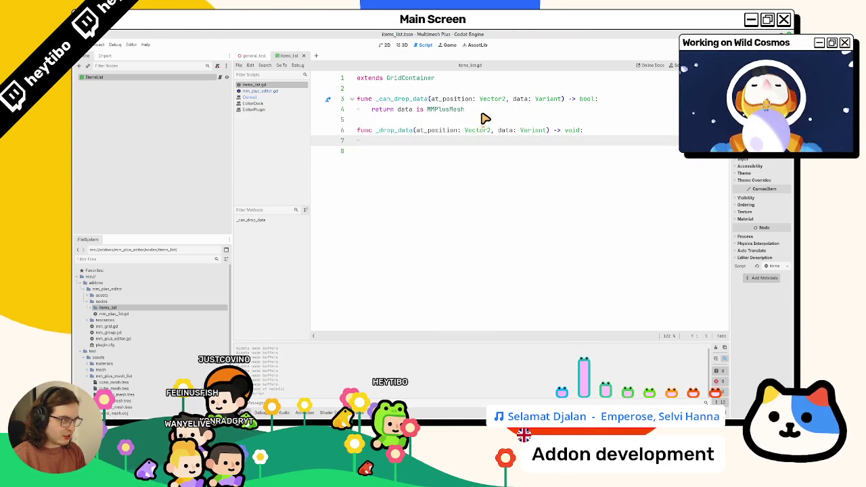
pyautogui.write('pass')
pyautogui.press('Escape')
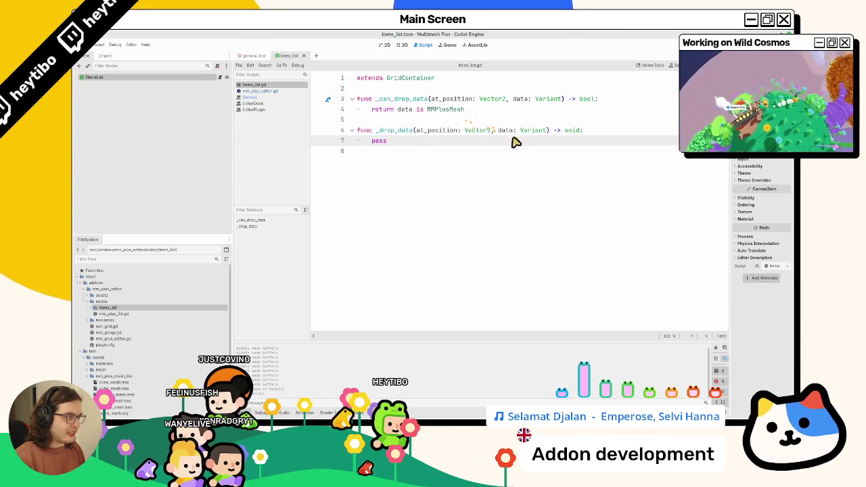
# Check the _drop_data docs, then make its body print(data), keeping the data parameter as Variant
pyautogui.keyDown('ctrl'); pyautogui.click(392, 133); pyautogui.keyUp('ctrl')
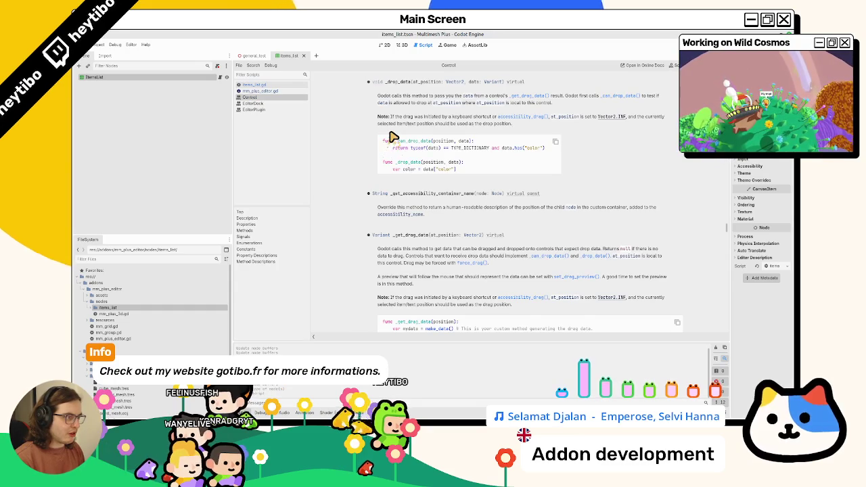
pyautogui.moveTo(404, 170); pyautogui.dragTo(472, 177)
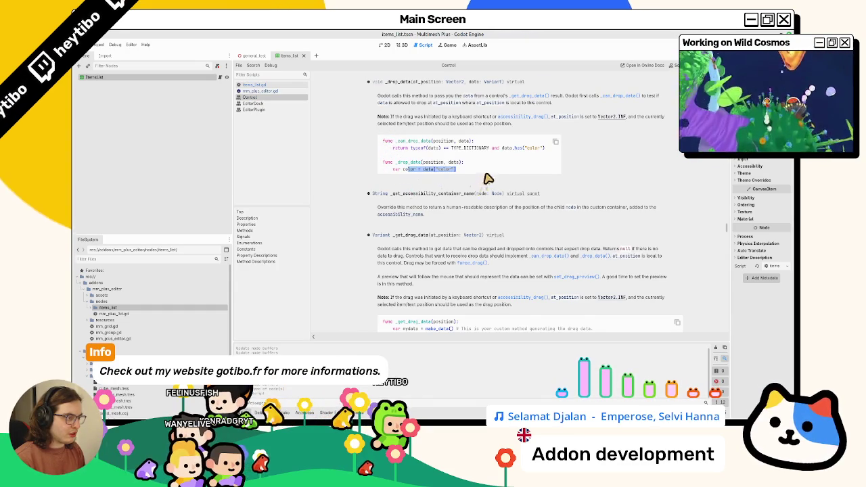
pyautogui.tripleClick(490, 170)
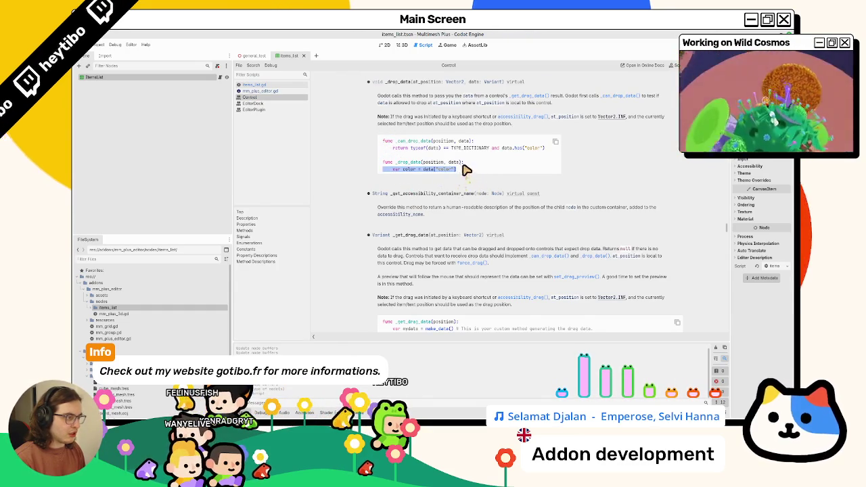
pyautogui.click(276, 86)
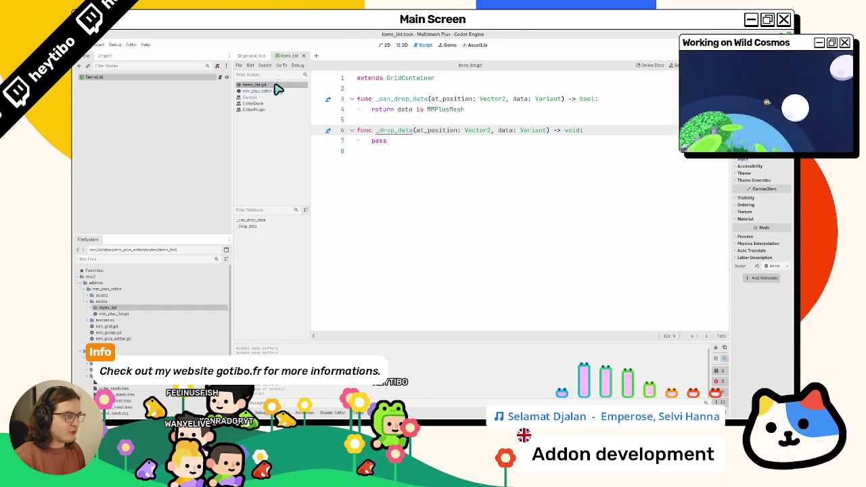
pyautogui.click(508, 133)
pyautogui.click(528, 141)
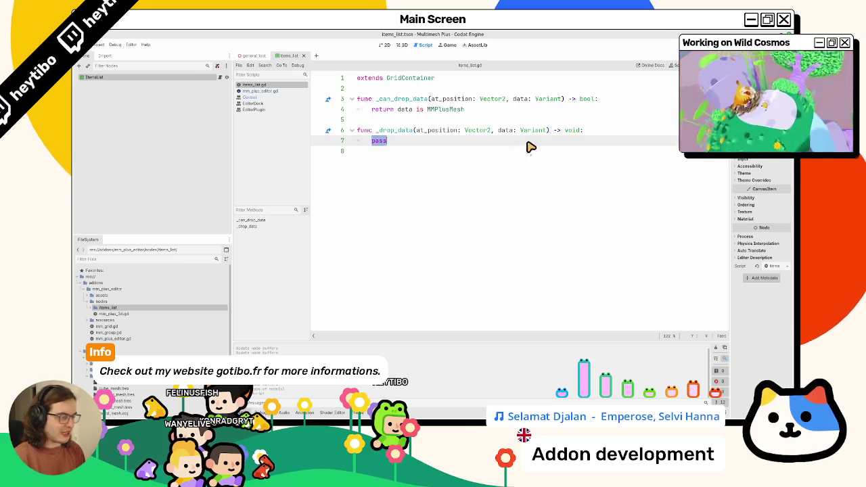
pyautogui.write('print(data')
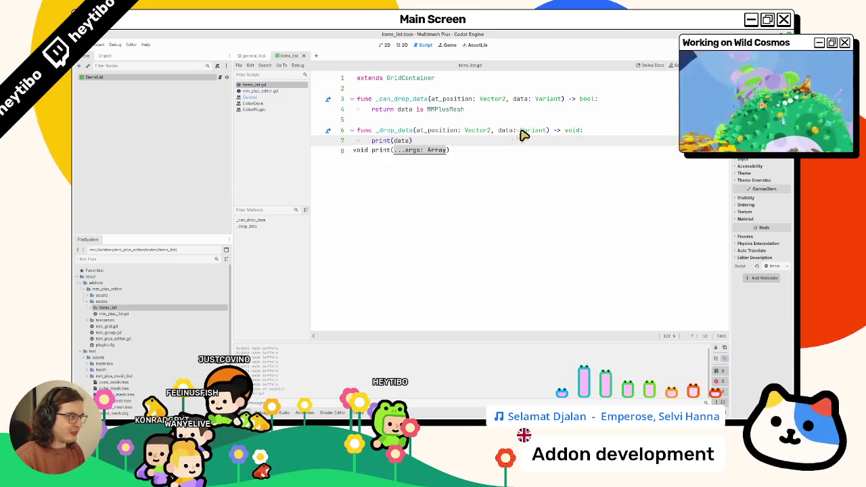
pyautogui.doubleClick(525, 130)
pyautogui.click(527, 132)
pyautogui.write('MMPlusMesh')
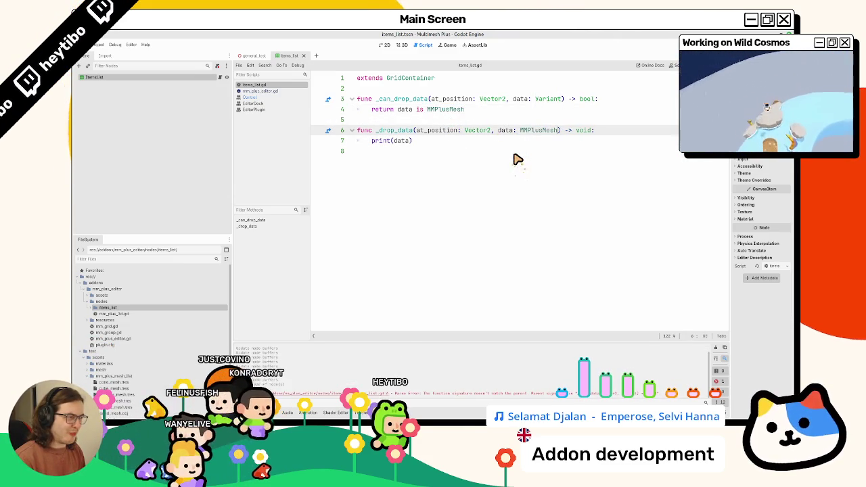
pyautogui.hotkey('ctrl', 'z')
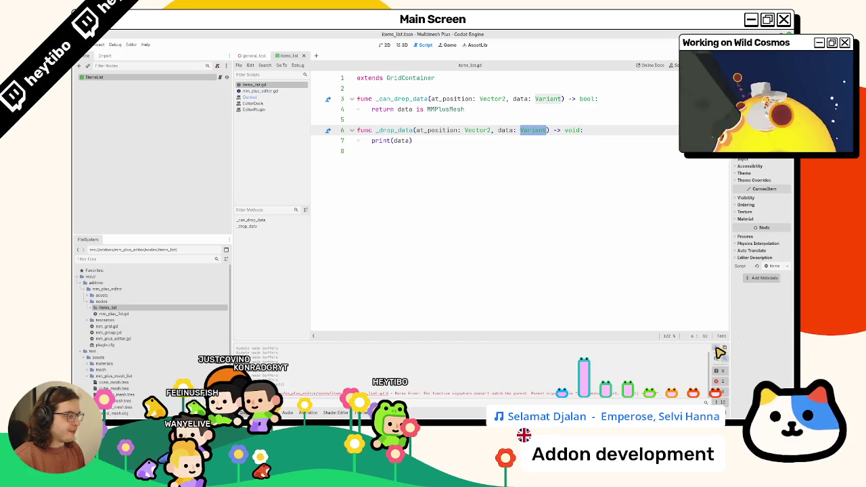
# Switch to the items_list scene in the 2D view
pyautogui.doubleClick(380, 131)
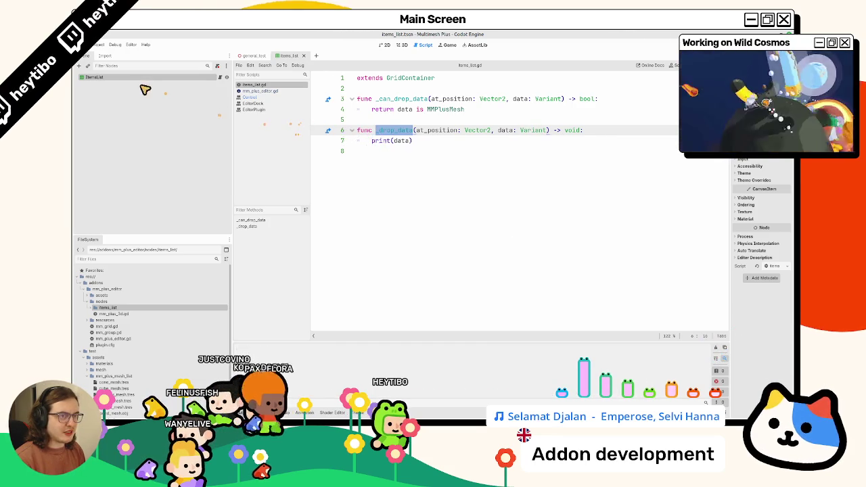
pyautogui.click(399, 46)
pyautogui.click(383, 46)
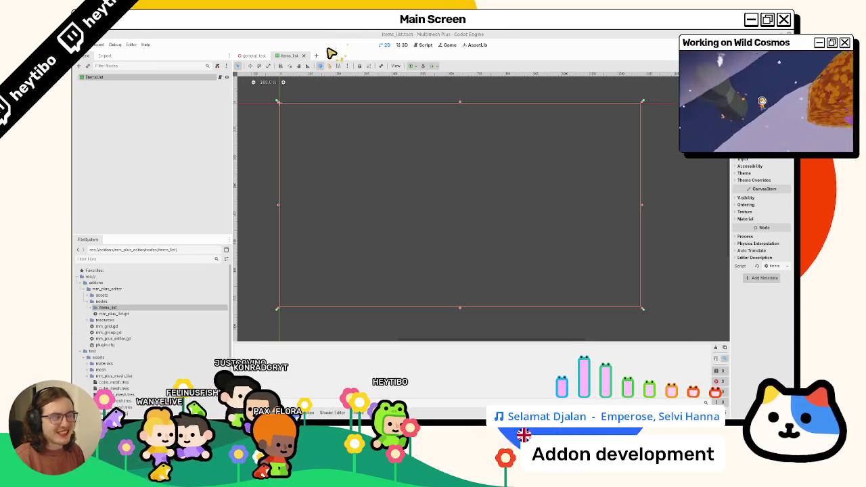
# Open the general_test scene and the MmPlus3D node's script
pyautogui.click(253, 56)
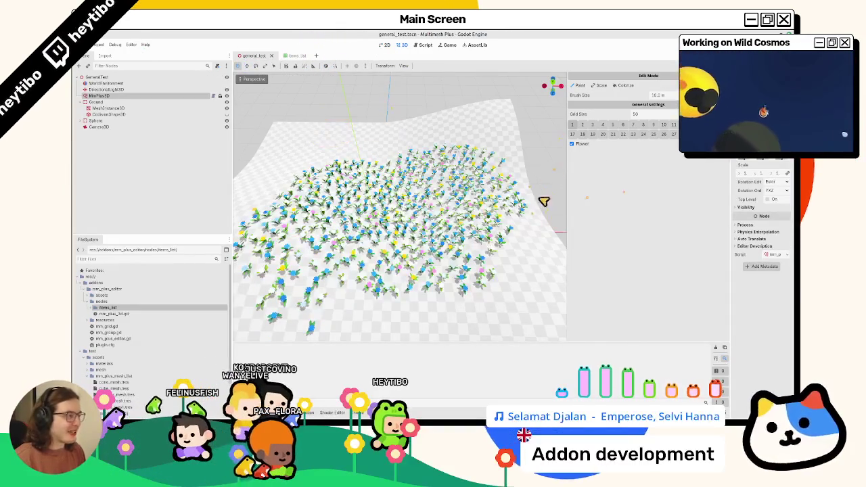
pyautogui.click(213, 96)
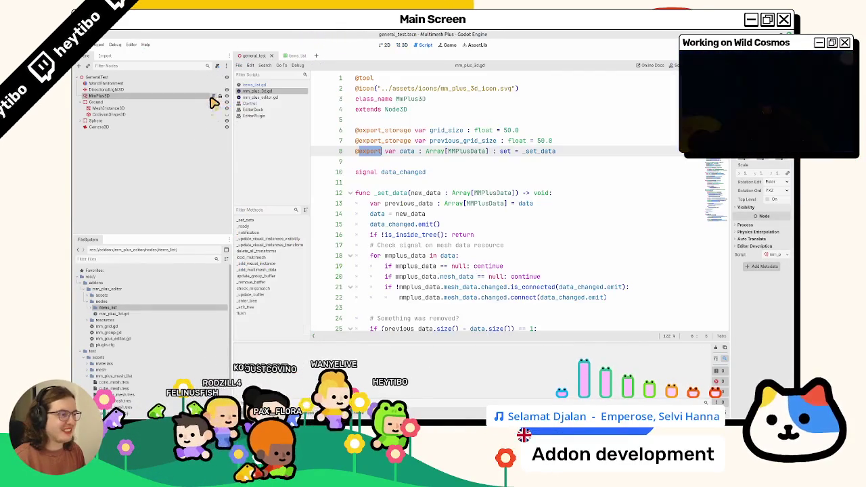
pyautogui.scroll(-20, 439, 243)
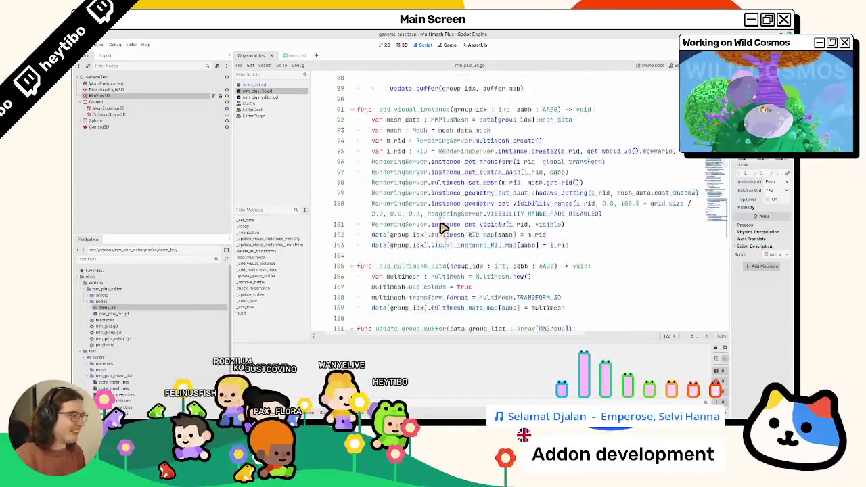
pyautogui.scroll(-10, 443, 227)
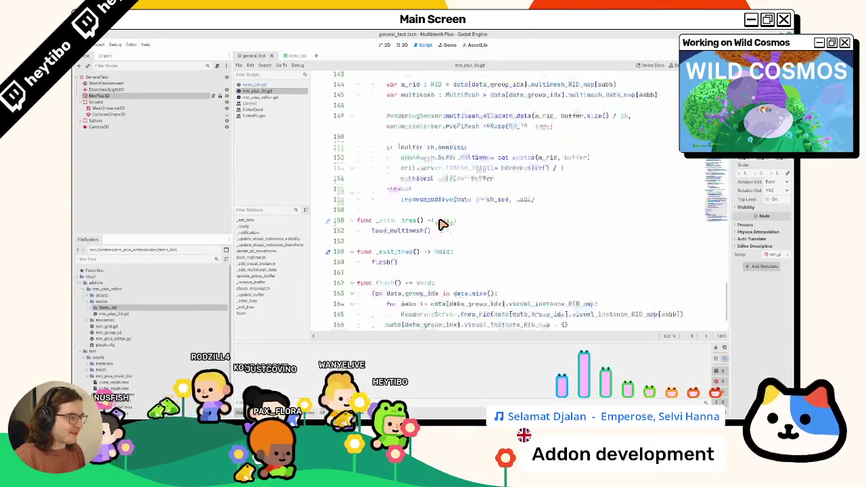
pyautogui.scroll(10, 440, 225)
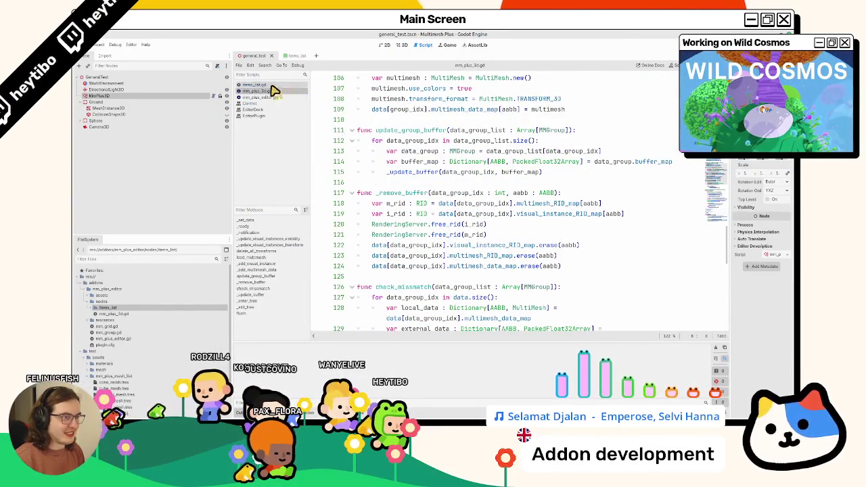
# Close the other scripts, leaving mm_plus_editor.gd, and place the caret on blank line 185
pyautogui.middleClick(274, 91)
pyautogui.middleClick(269, 91)
pyautogui.middleClick(265, 93)
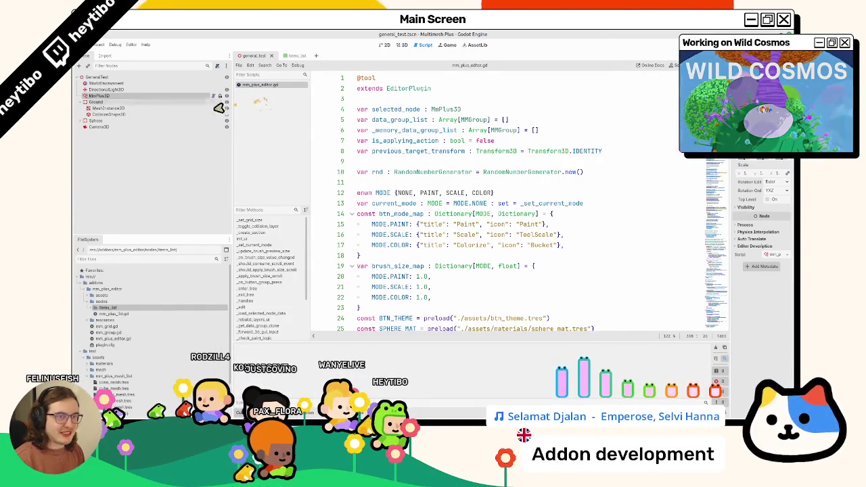
pyautogui.scroll(-20, 446, 188)
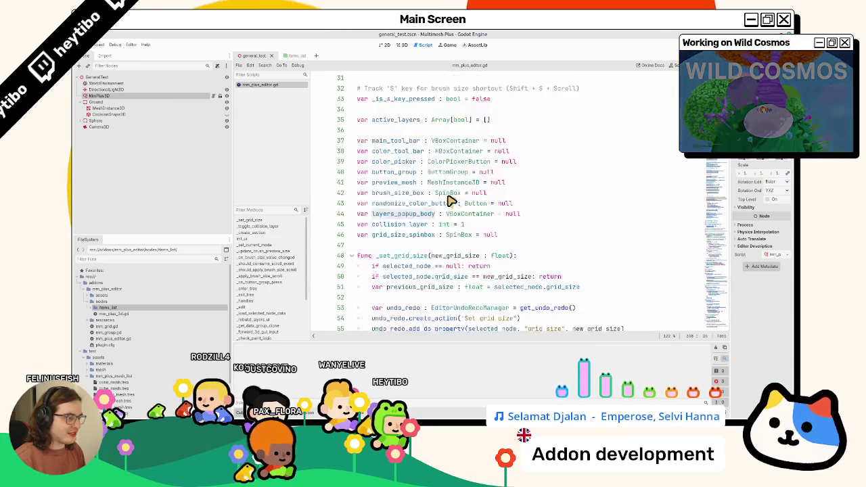
pyautogui.scroll(-10, 500, 209)
pyautogui.scroll(12, 498, 212)
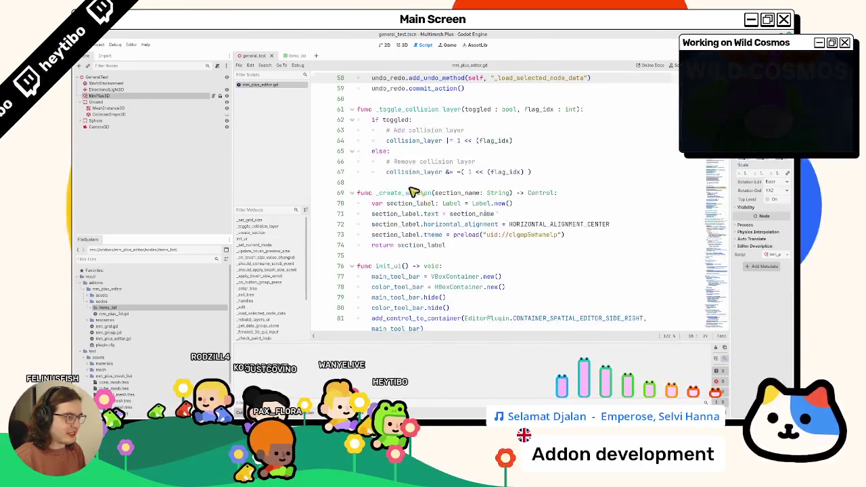
pyautogui.doubleClick(389, 266)
pyautogui.scroll(-20, 414, 265)
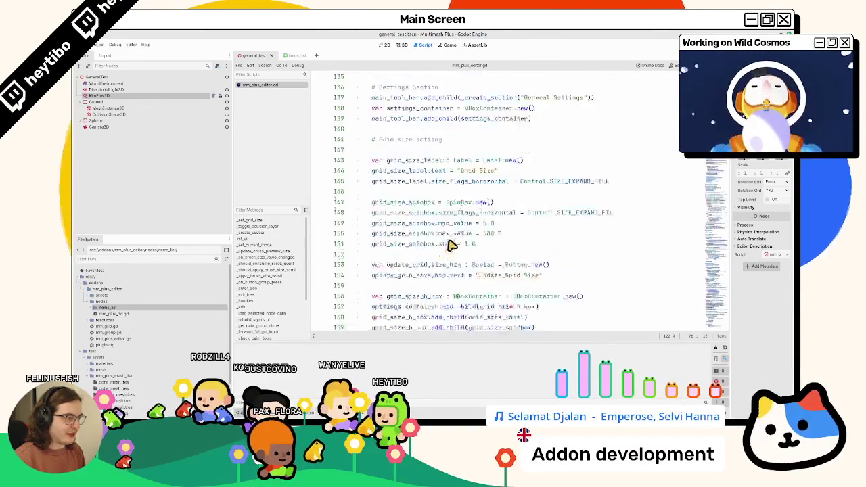
pyautogui.scroll(-5, 454, 242)
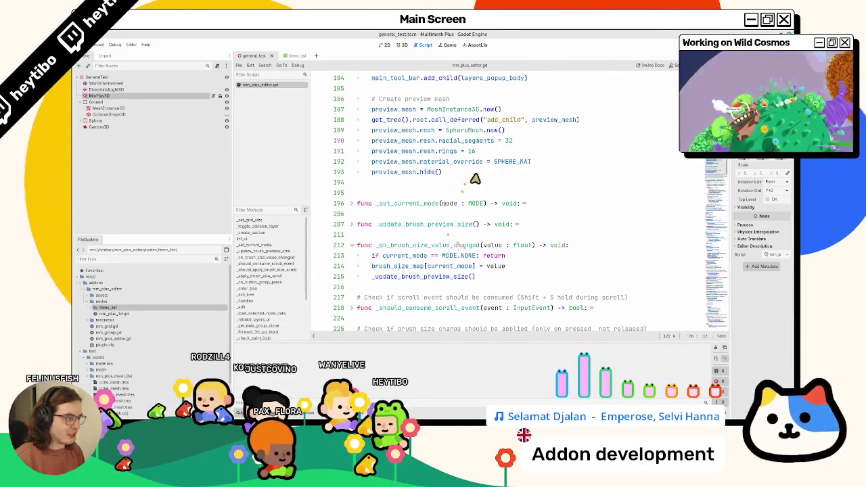
pyautogui.scroll(3, 406, 237)
pyautogui.click(424, 184)
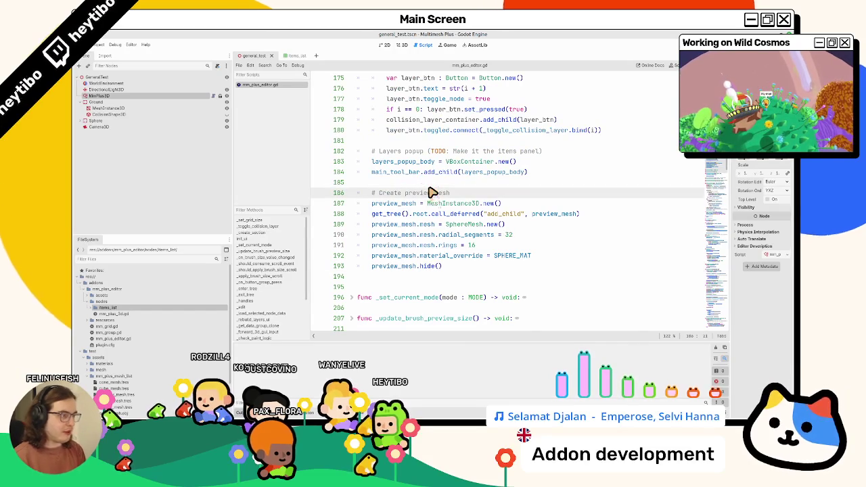
# Declare items_list as a Control from preloaded items_list.tscn with .instantiate()
pyautogui.press('Return')
pyautogui.press('Return')
pyautogui.press('Up')
pyautogui.write('add_ch')
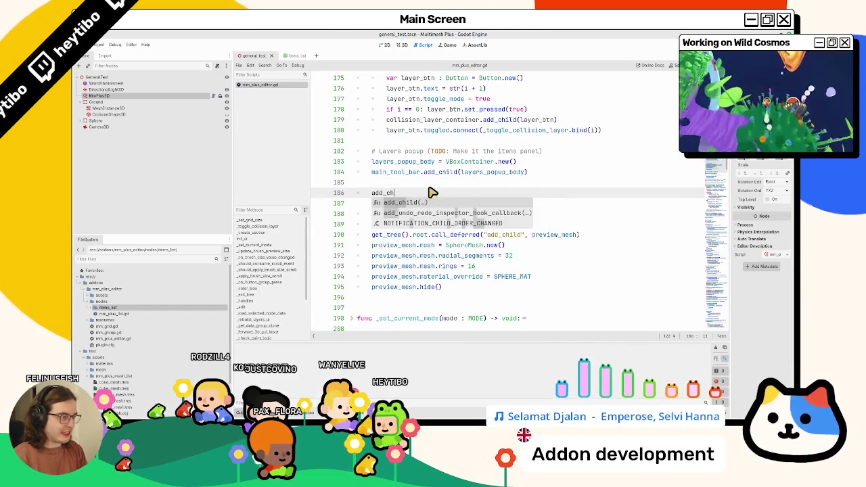
pyautogui.press('Return')
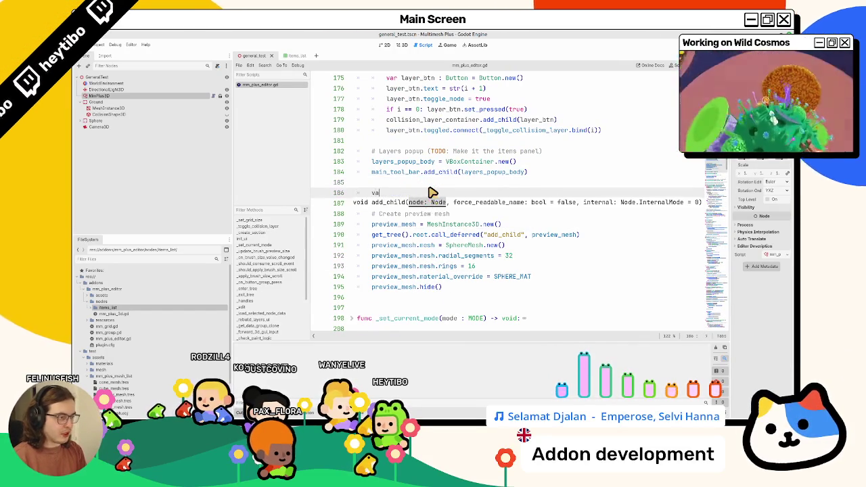
pyautogui.write('r items_list:')
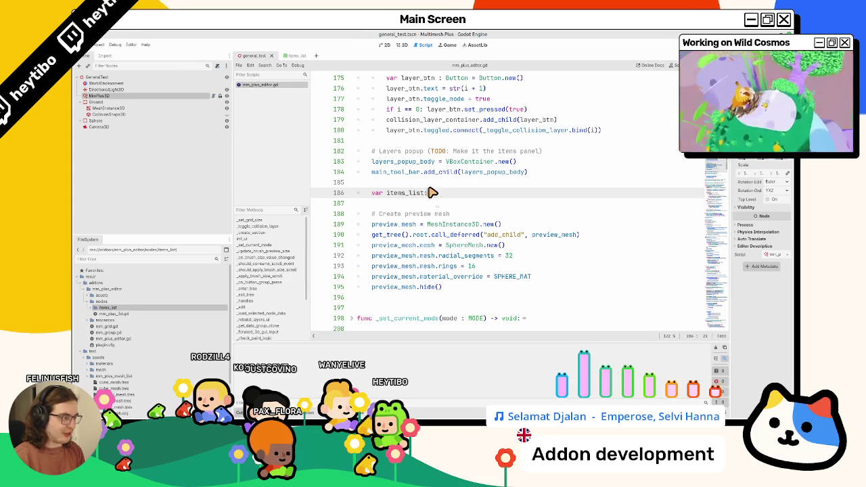
pyautogui.write(' Control')
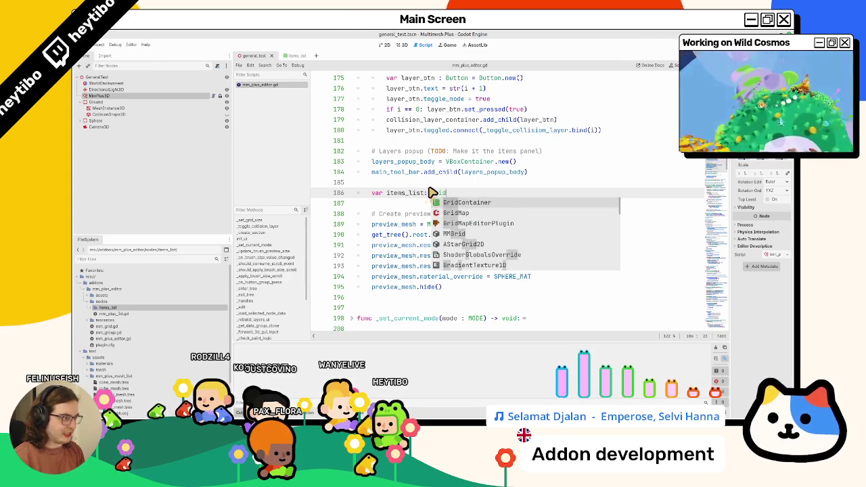
pyautogui.write(' =')
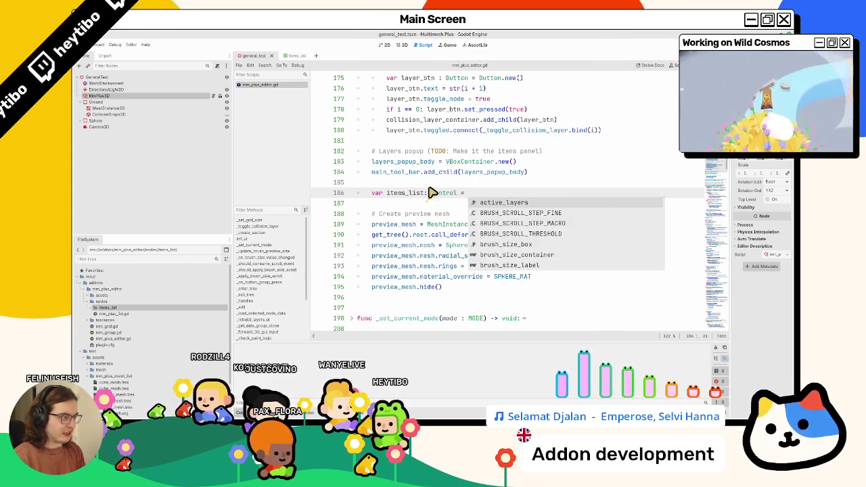
pyautogui.press('Escape')
pyautogui.doubleClick(122, 306)
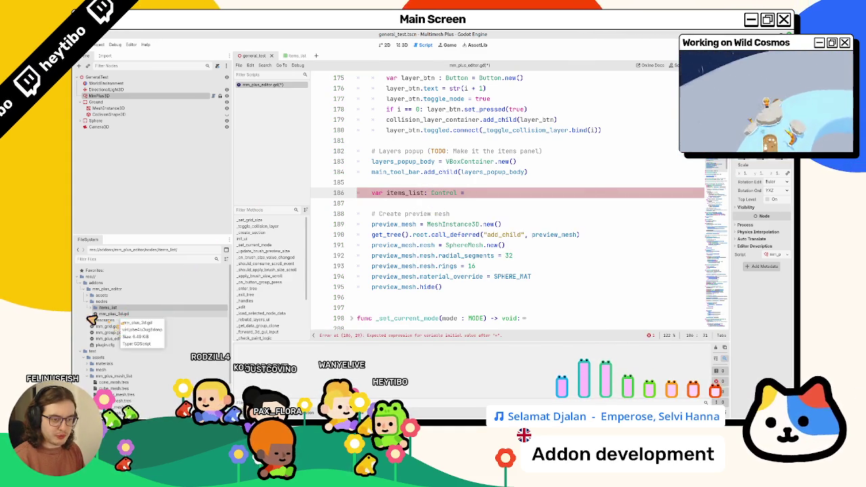
pyautogui.moveTo(112, 319)
pyautogui.mouseDown()
pyautogui.moveTo(562, 189)
pyautogui.moveTo(546, 195)
pyautogui.mouseUp()
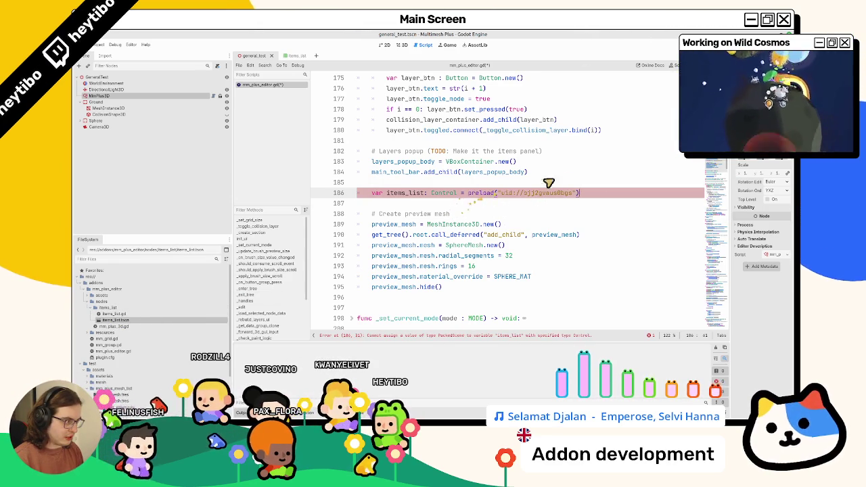
pyautogui.write('.instantiate(')
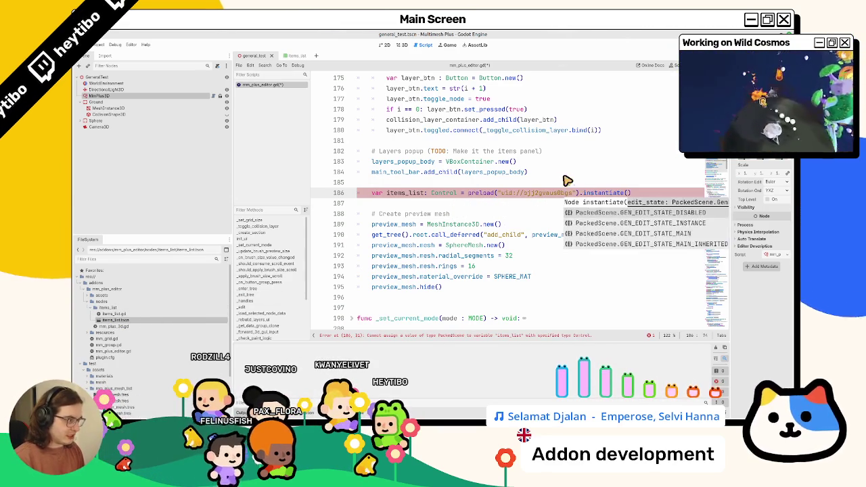
pyautogui.press('Return')
# Add main_tool_bar.add_child(items_list) on the next line
pyautogui.click(403, 203)
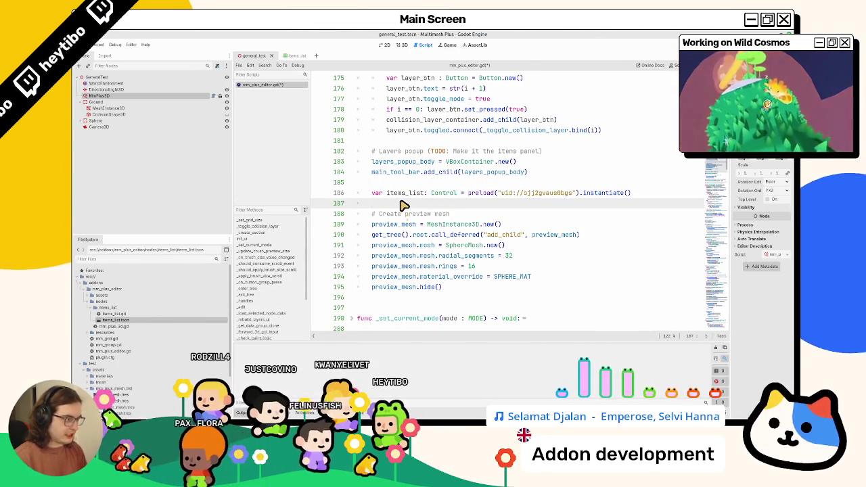
pyautogui.press('Return')
pyautogui.write('main_tool_bar.add_c')
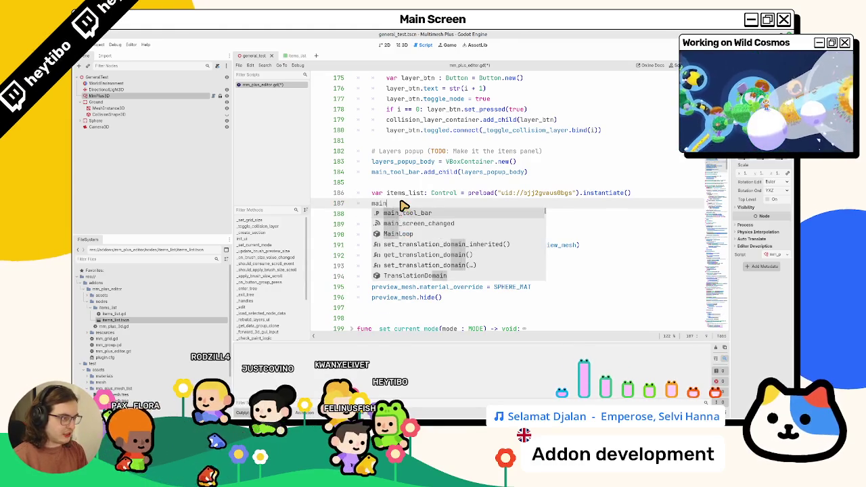
pyautogui.press('Return')
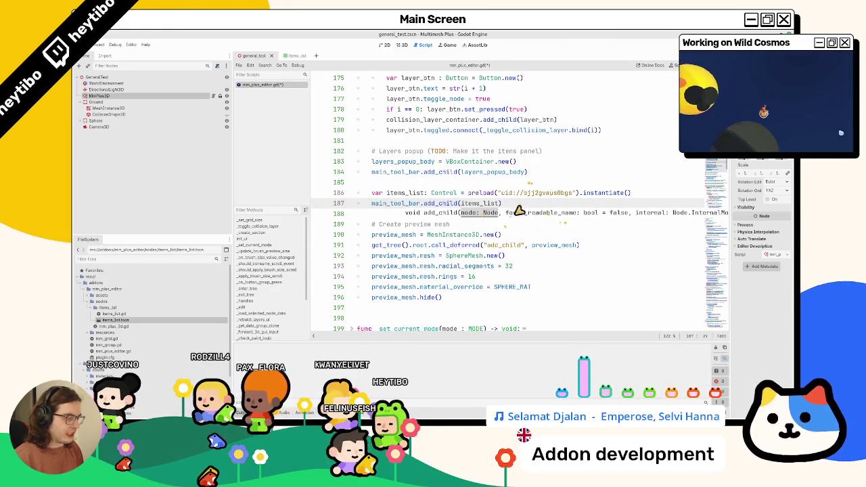
pyautogui.press('Escape')
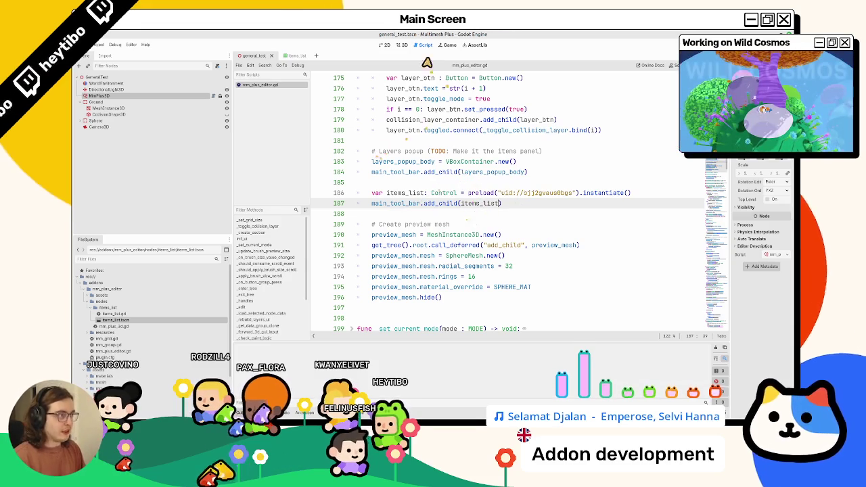
pyautogui.click(400, 45)
# Reselect MmPlus3D, clear the Output, try dropping sphere_mesh.tres on the panel, then open items_list.tscn
pyautogui.click(110, 48)
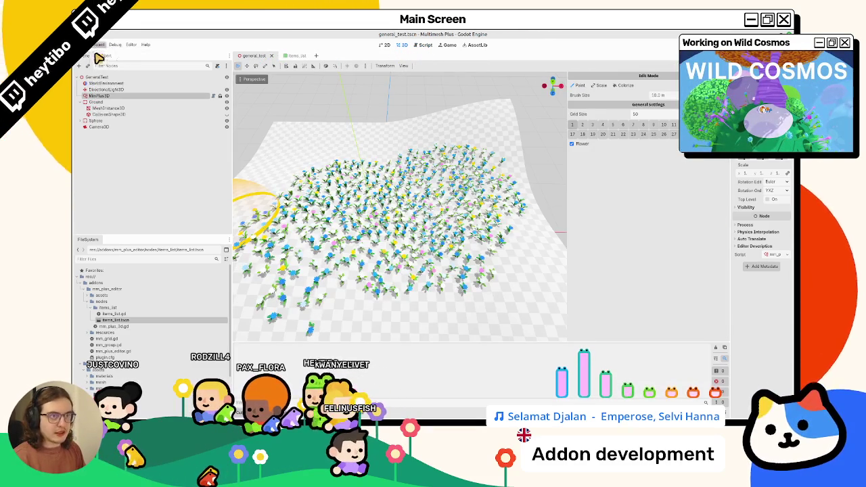
pyautogui.press('Escape')
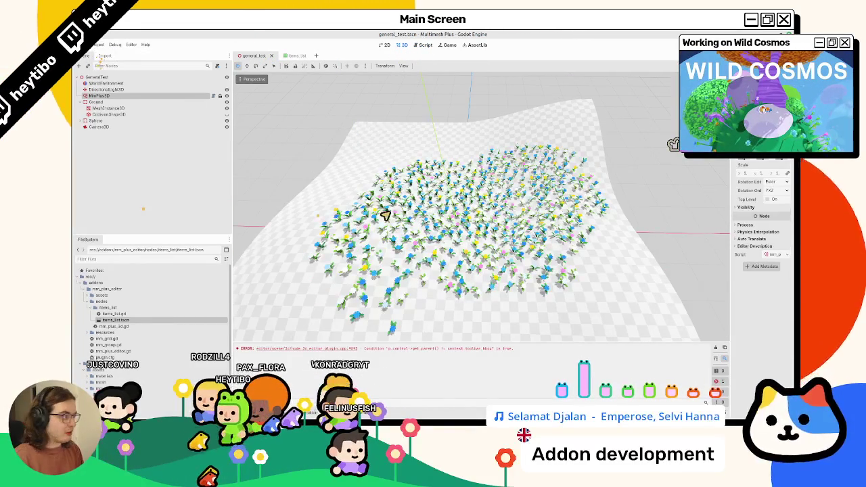
pyautogui.click(174, 96)
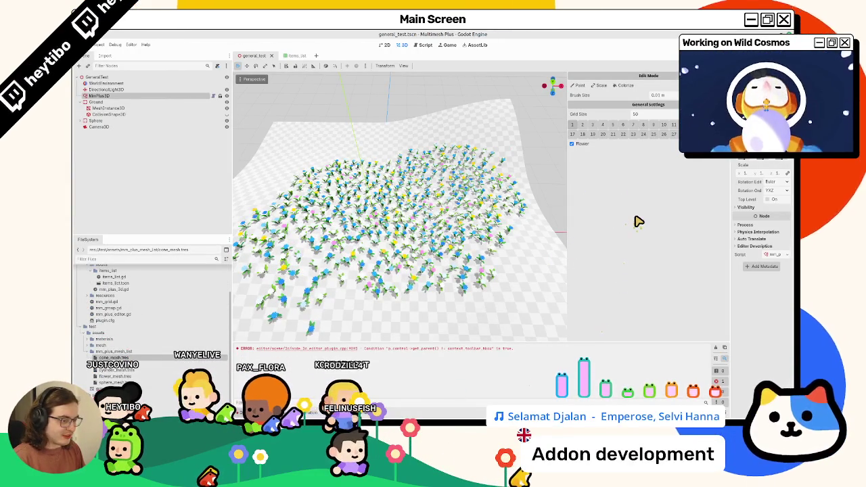
pyautogui.click(715, 348)
pyautogui.click(112, 383)
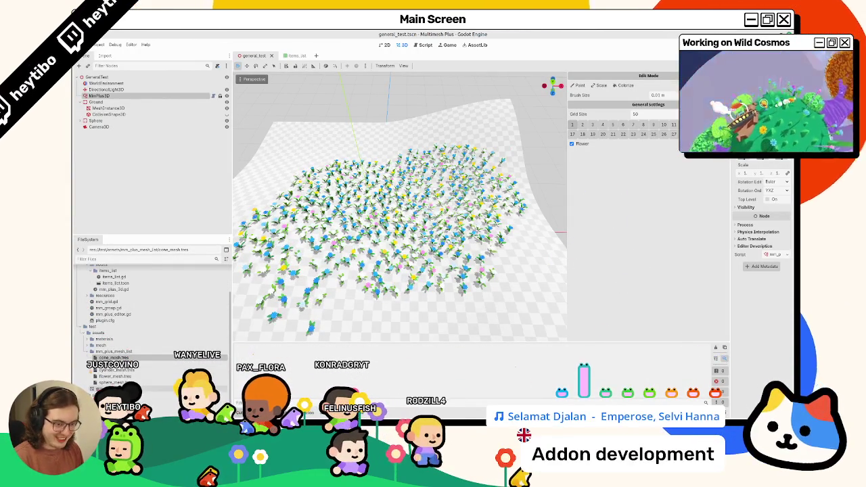
pyautogui.moveTo(606, 239); pyautogui.dragTo(88, 371)
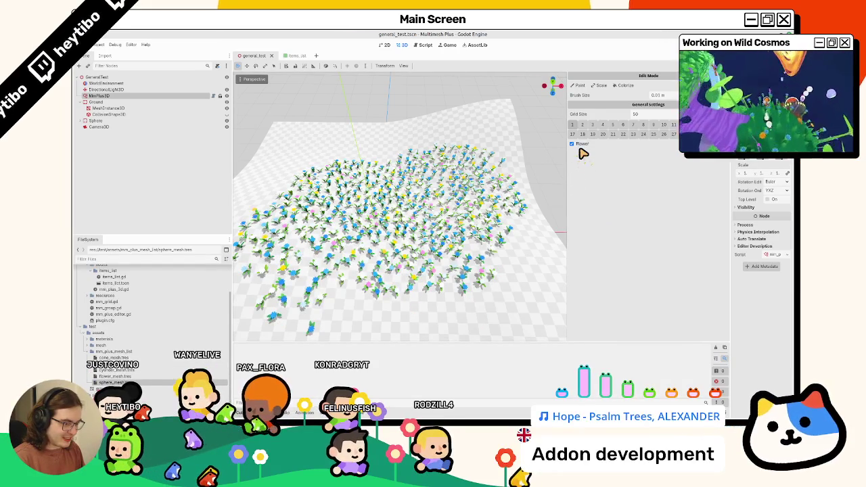
pyautogui.click(285, 56)
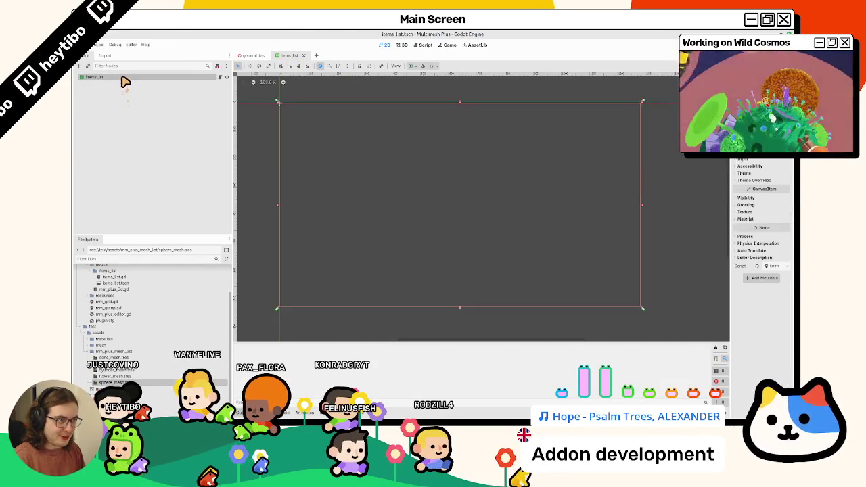
# Inspect ItemsList's theme override settings and widen the inspector panel
pyautogui.click(756, 180)
pyautogui.click(753, 187)
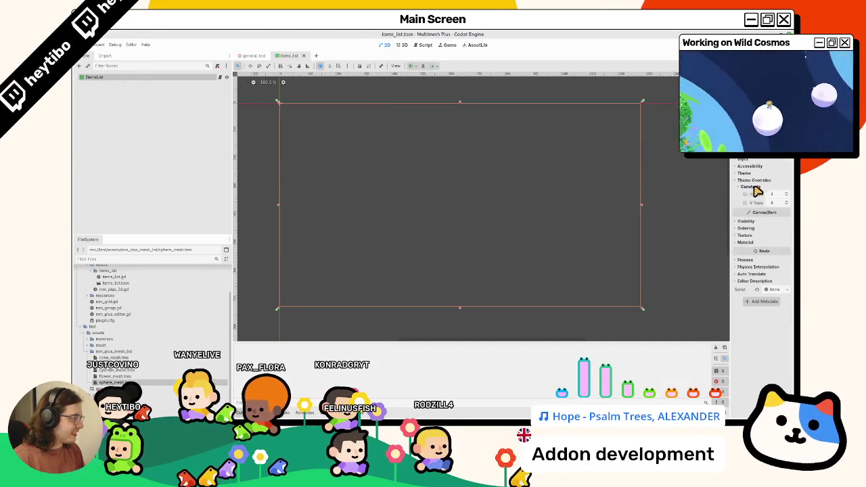
pyautogui.click(751, 180)
pyautogui.click(744, 173)
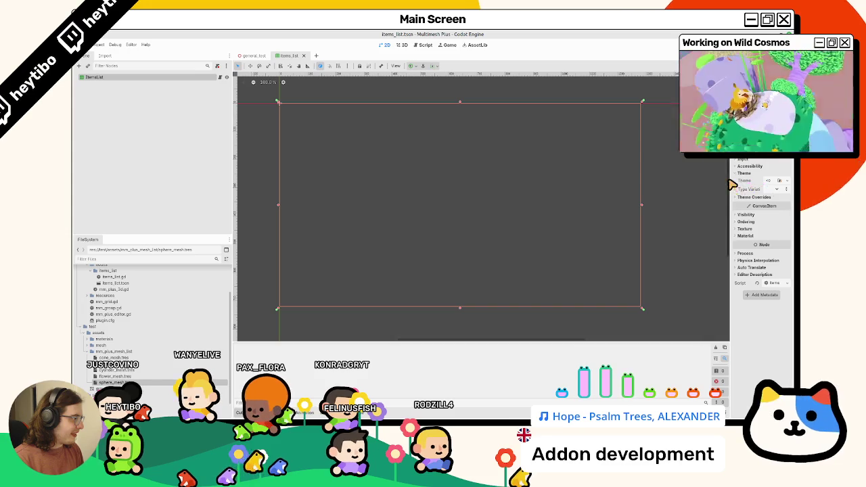
pyautogui.moveTo(732, 184); pyautogui.dragTo(626, 187)
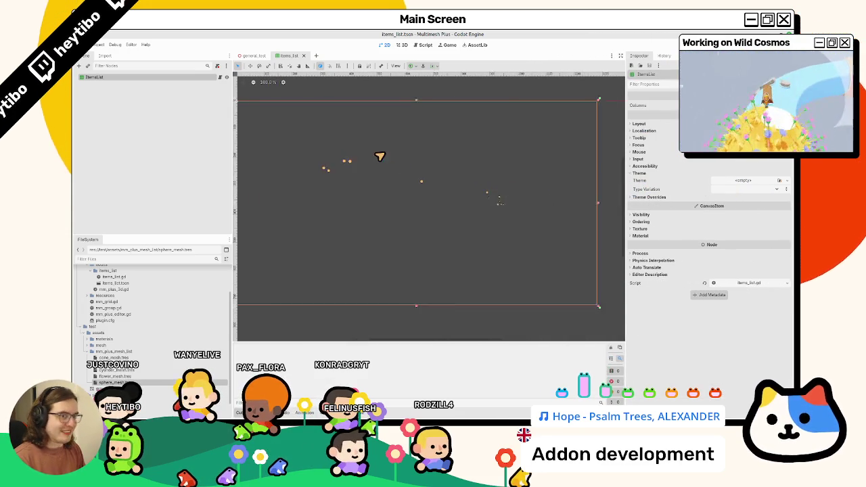
pyautogui.hscroll(-3, 359, 162)
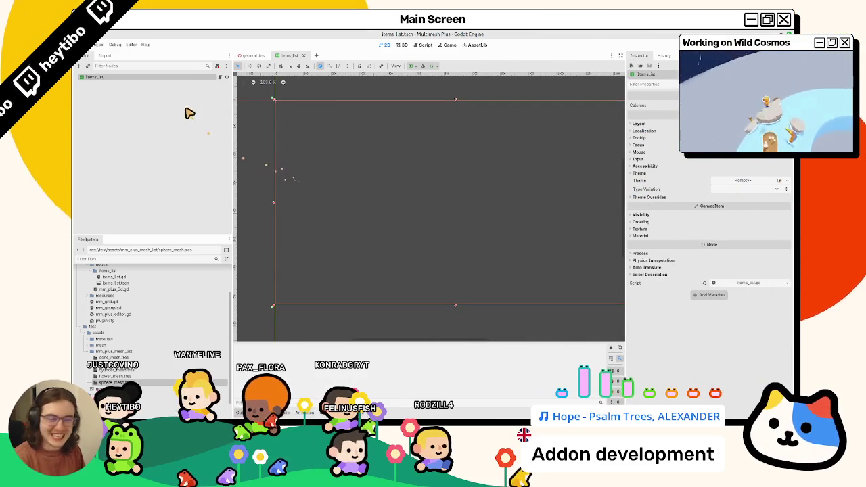
# Try changing ItemsList's type to Control and GridContainer, undoing the change
pyautogui.rightClick(182, 77)
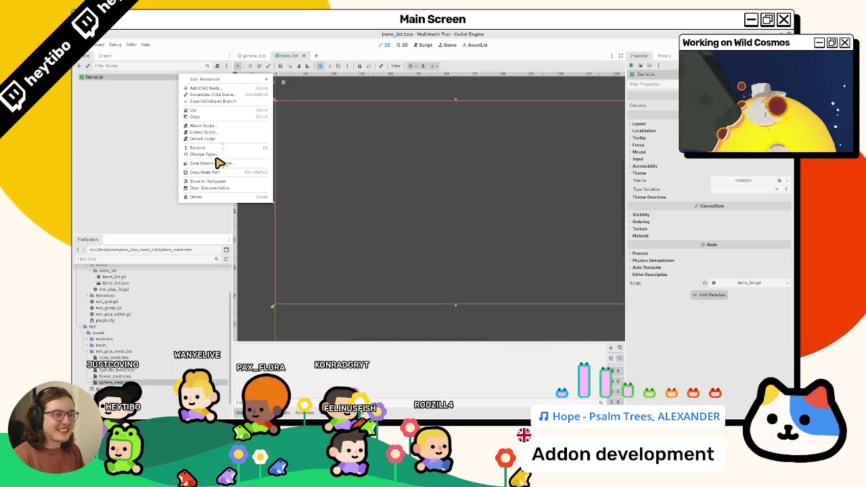
pyautogui.click(206, 154)
pyautogui.click(379, 218)
pyautogui.doubleClick(379, 218)
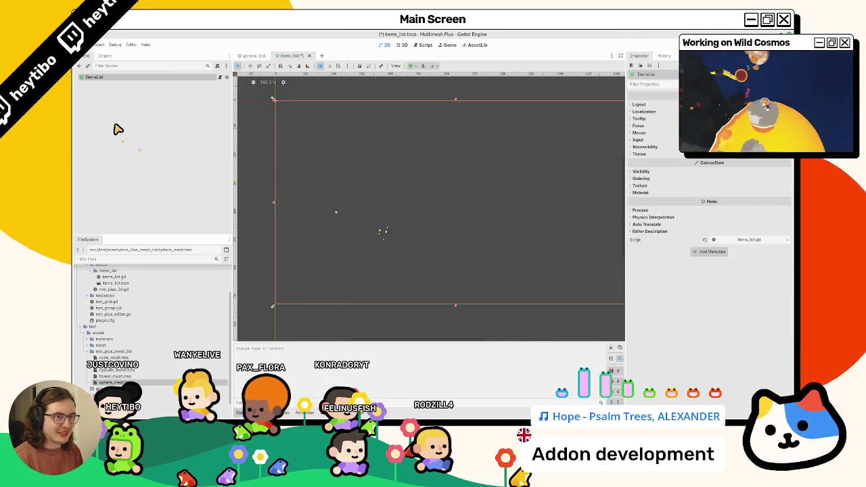
pyautogui.hotkey('ctrl', 'a')
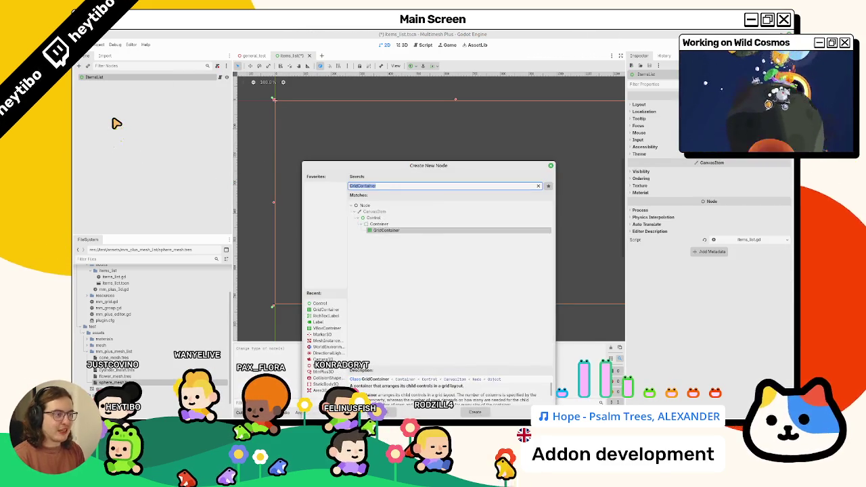
pyautogui.press('Escape')
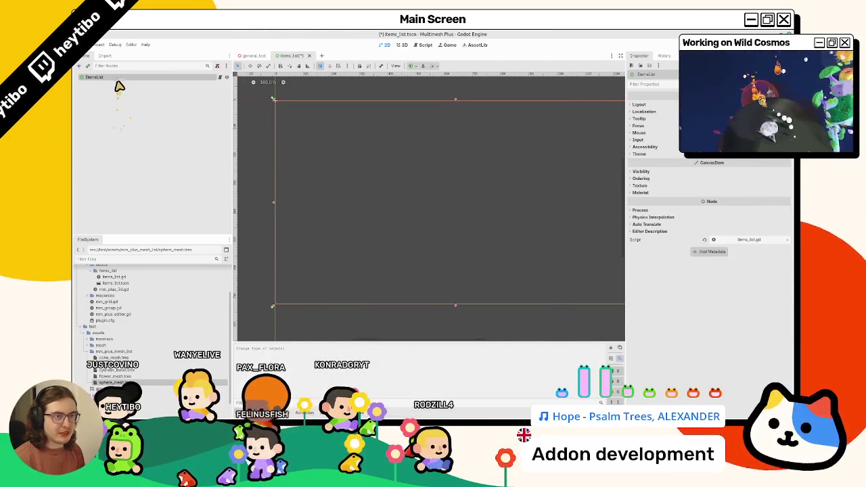
pyautogui.rightClick(118, 79)
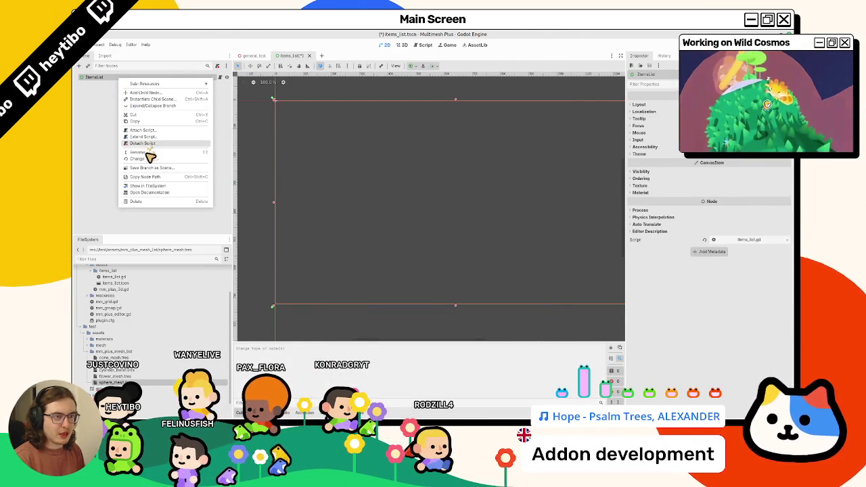
pyautogui.click(144, 159)
pyautogui.write('grid')
pyautogui.press('Return')
pyautogui.hotkey('ctrl', 'z')
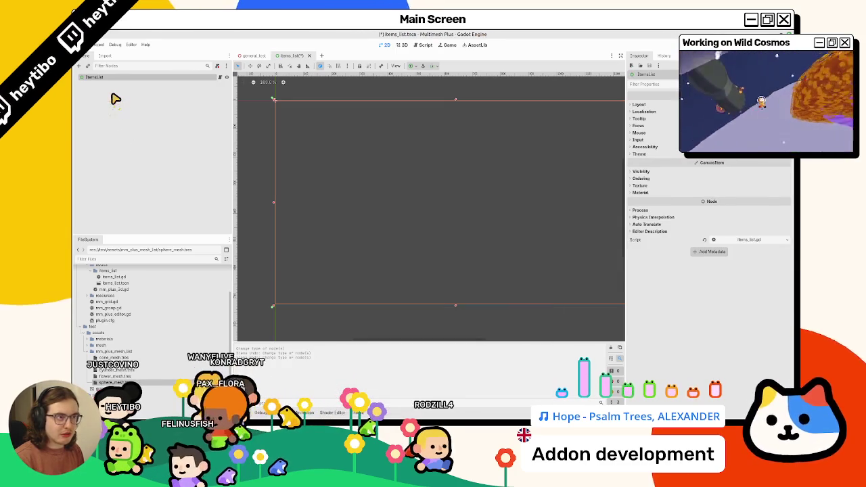
# Make ItemsList a ScrollContainer and dismiss its configuration warning
pyautogui.hotkey('ctrl', 'a')
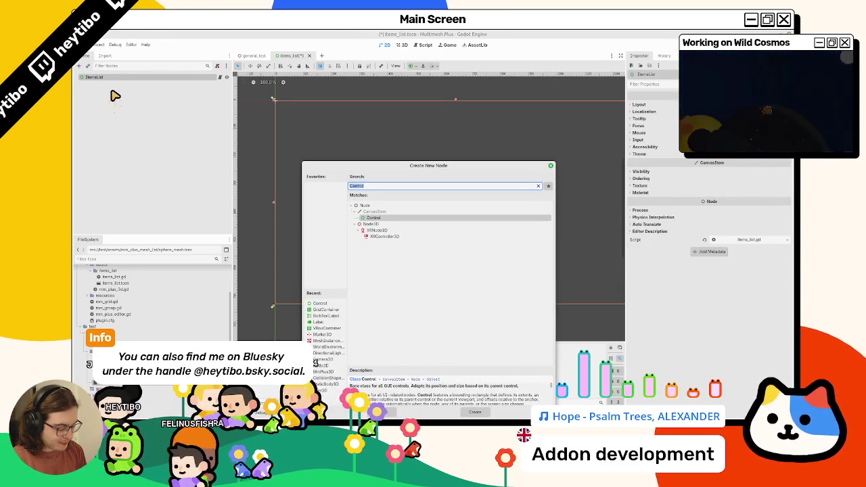
pyautogui.write('scroll')
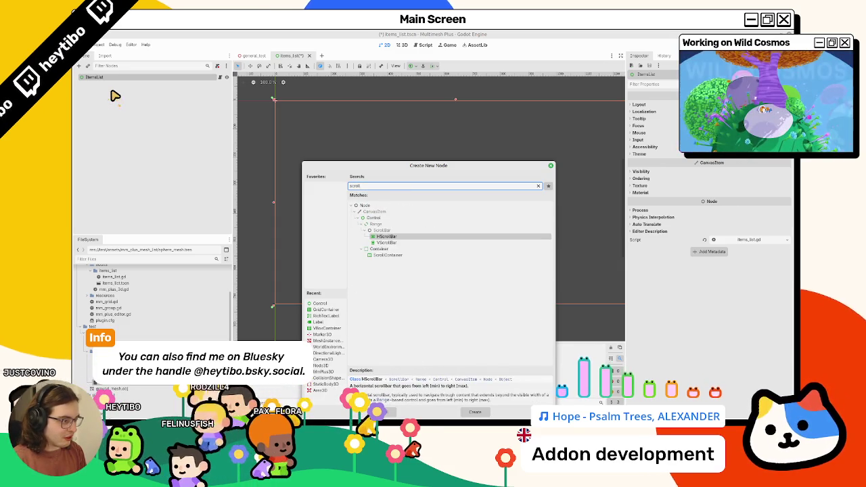
pyautogui.press('Down')
pyautogui.press('Down')
pyautogui.press('Down')
pyautogui.press('Return')
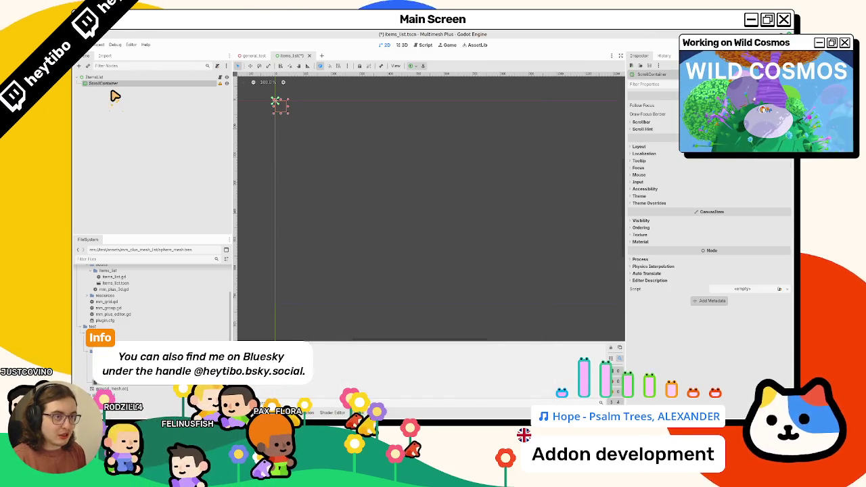
pyautogui.rightClick(101, 77)
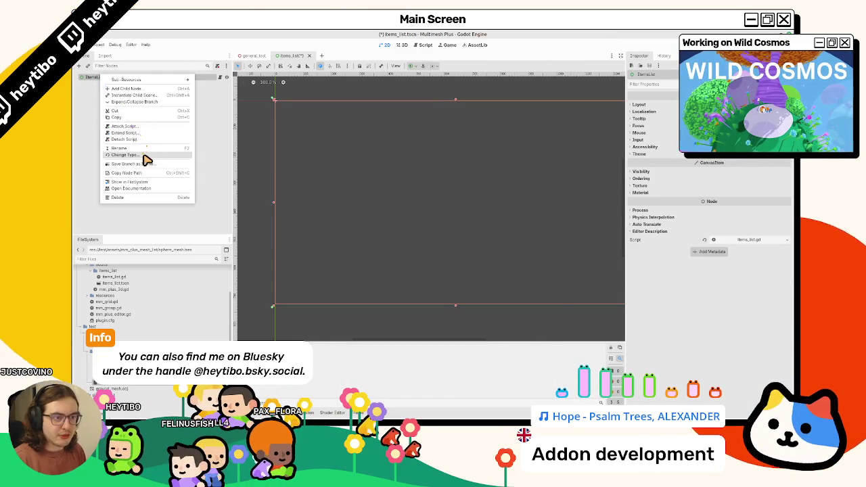
pyautogui.click(146, 159)
pyautogui.write('scrollcontainer')
pyautogui.press('Return')
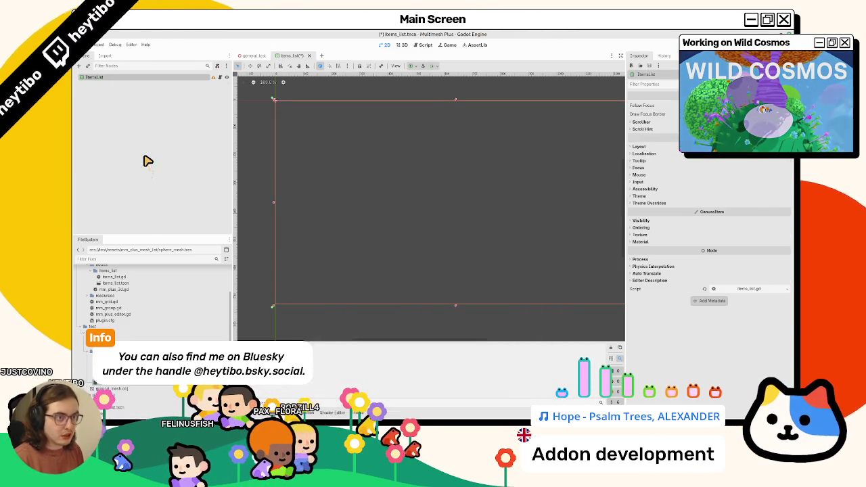
pyautogui.click(213, 77)
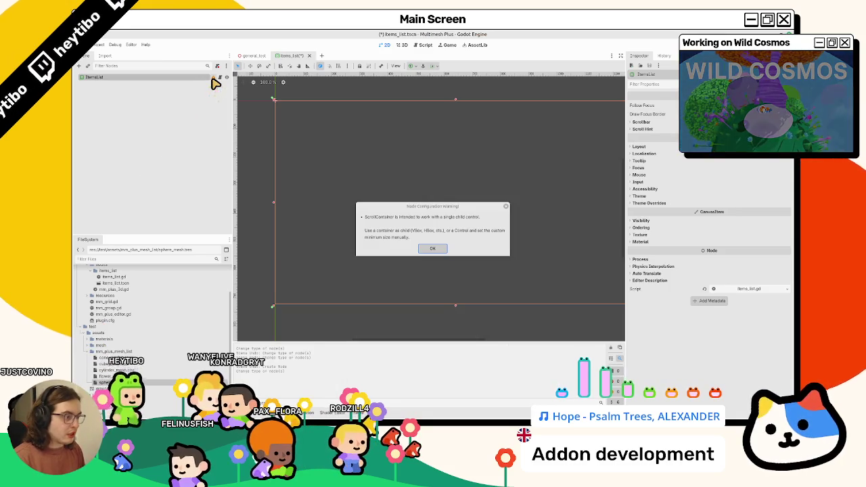
pyautogui.click(433, 249)
# Add a GridContainer child node under ItemsList
pyautogui.hotkey('ctrl', 'a')
pyautogui.write('gridf')
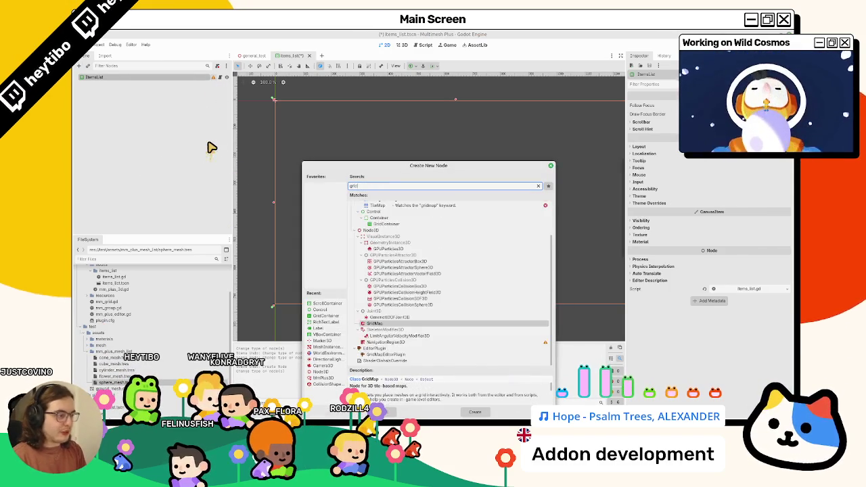
pyautogui.press('BackSpace')
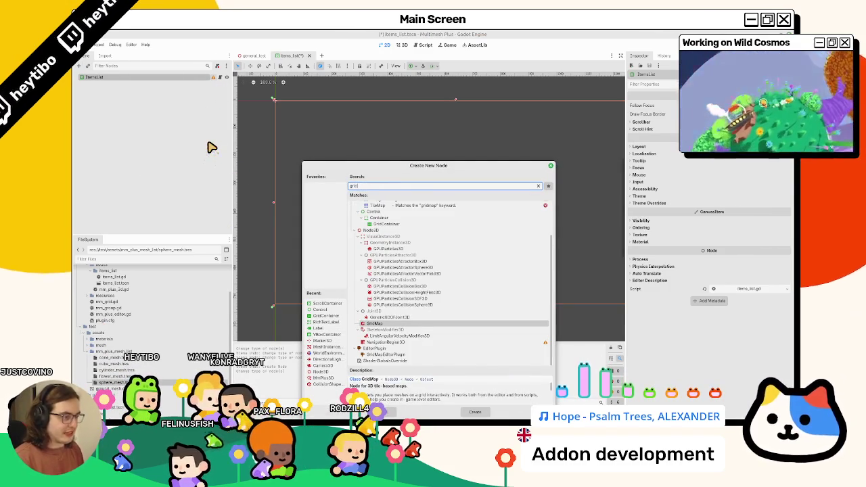
pyautogui.click(401, 232)
pyautogui.doubleClick(401, 224)
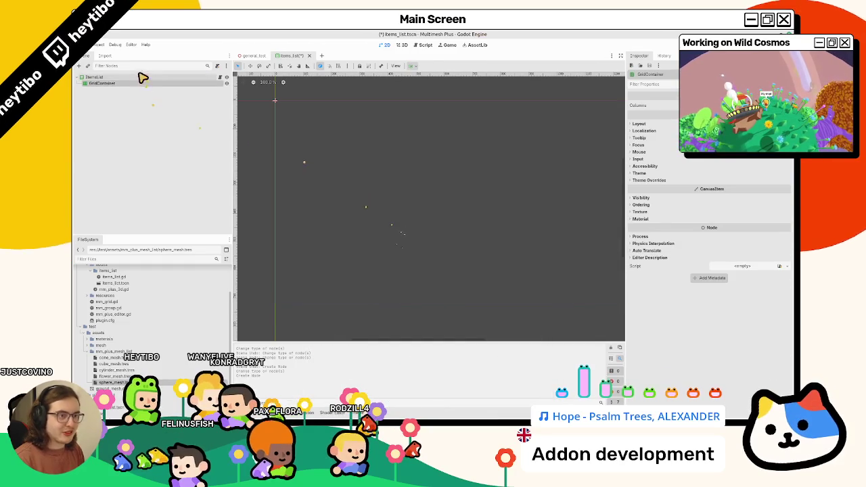
# Set the GridContainer to Expand horizontally and vertically, then save the scene
pyautogui.click(162, 77)
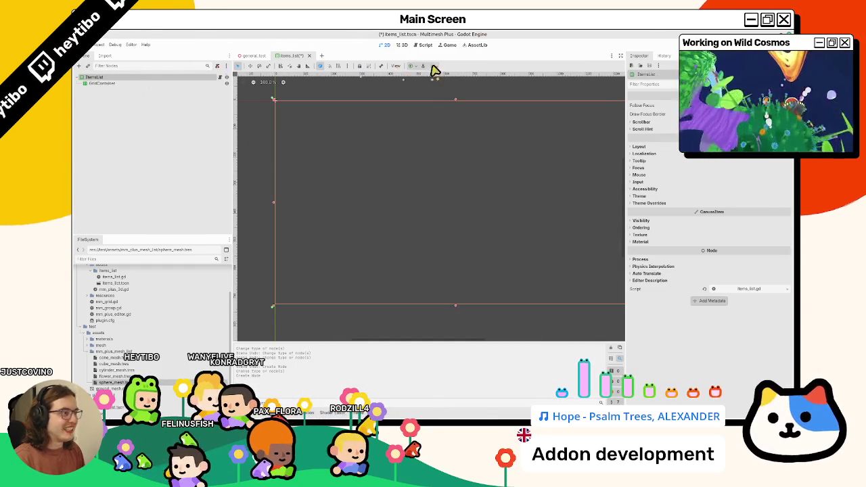
pyautogui.click(433, 66)
pyautogui.click(466, 98)
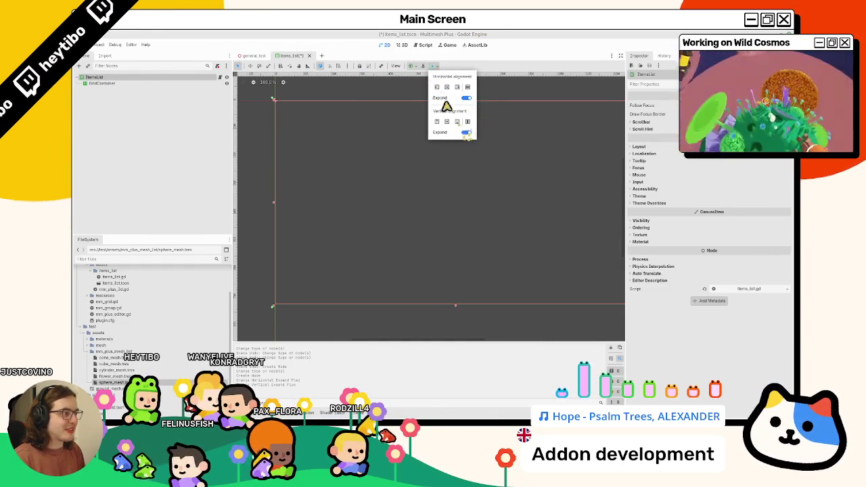
pyautogui.click(410, 67)
pyautogui.click(410, 67)
pyautogui.click(116, 84)
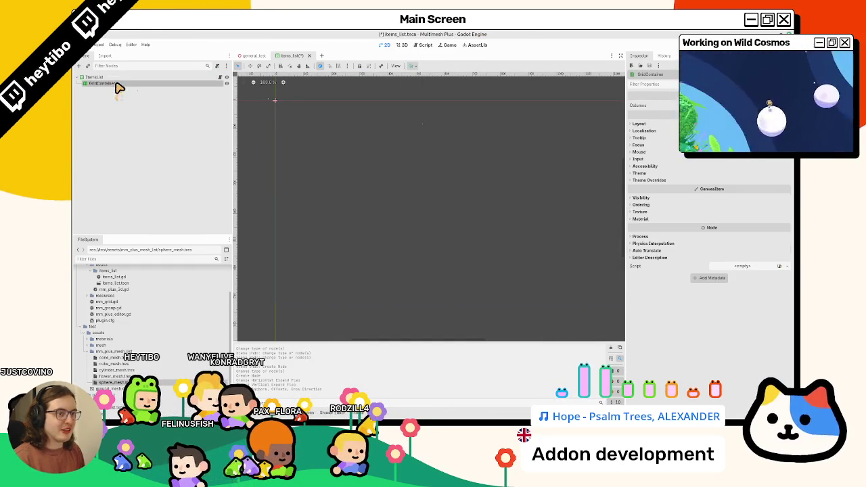
pyautogui.click(415, 67)
pyautogui.click(444, 98)
pyautogui.click(444, 132)
pyautogui.click(322, 123)
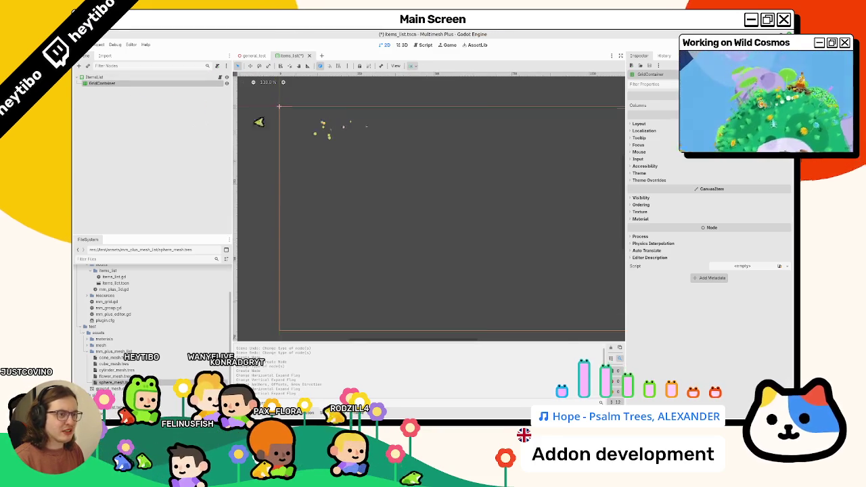
pyautogui.hotkey('ctrl', 's')
# Give ItemsList a New StyleBoxFlat Panel style override with a grey background
pyautogui.click(111, 78)
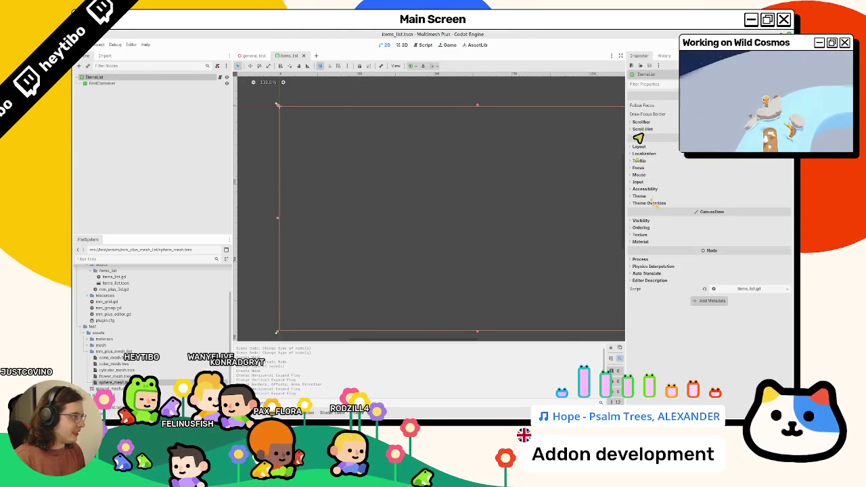
pyautogui.click(656, 204)
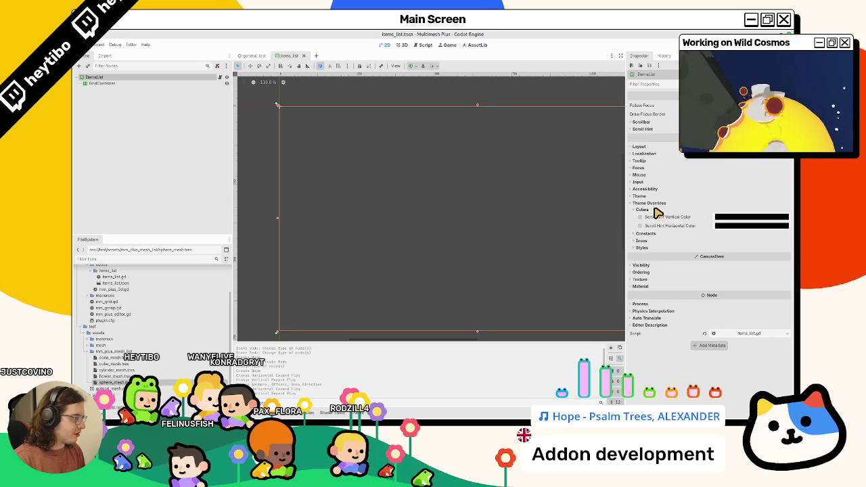
pyautogui.click(655, 231)
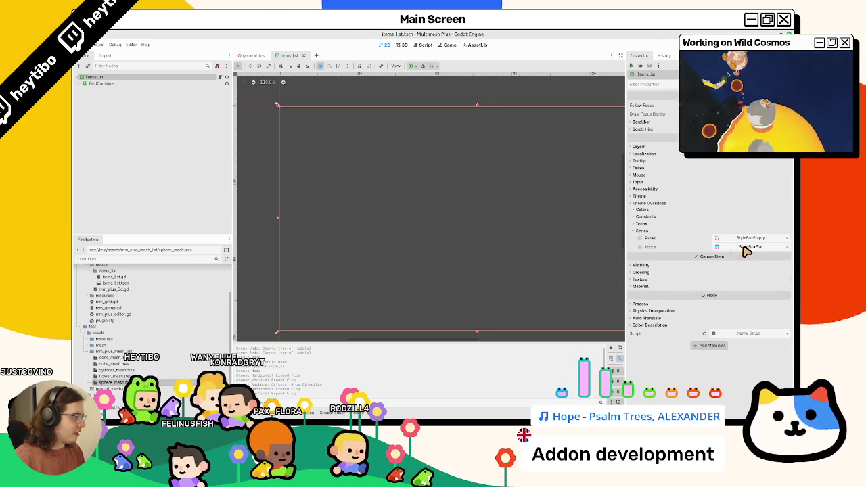
pyautogui.click(749, 239)
pyautogui.click(787, 240)
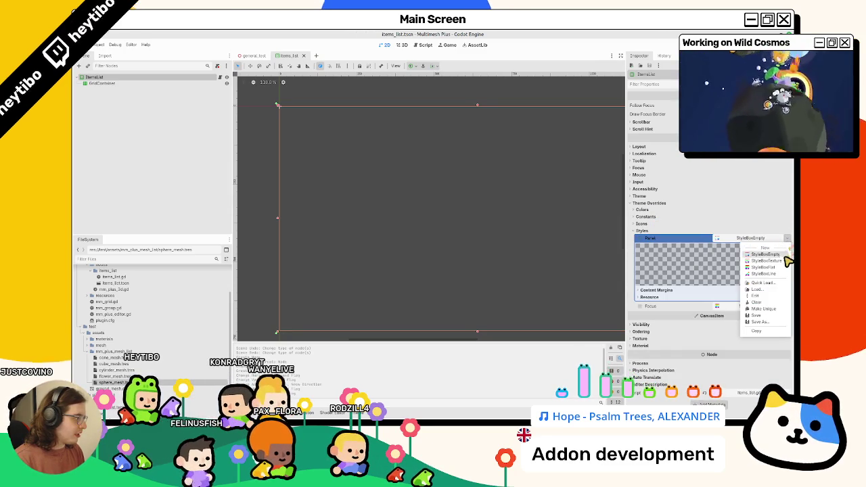
pyautogui.click(764, 268)
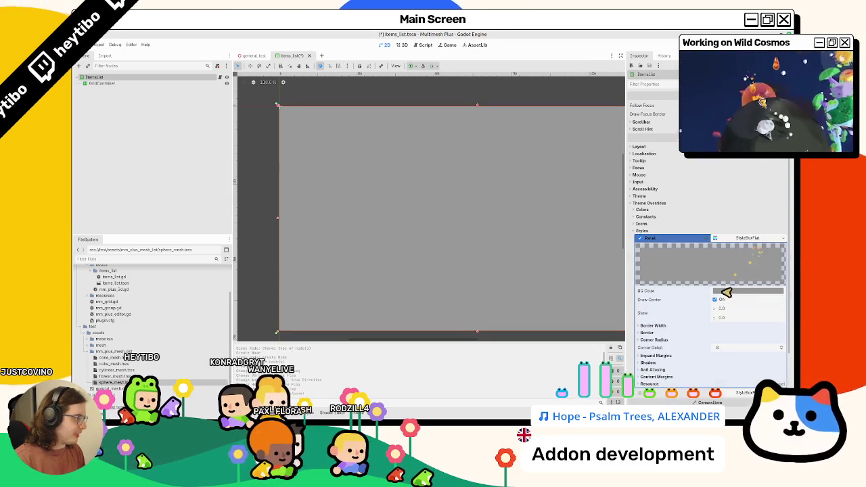
pyautogui.click(733, 290)
pyautogui.click(740, 247)
pyautogui.click(744, 239)
pyautogui.click(742, 239)
pyautogui.click(741, 238)
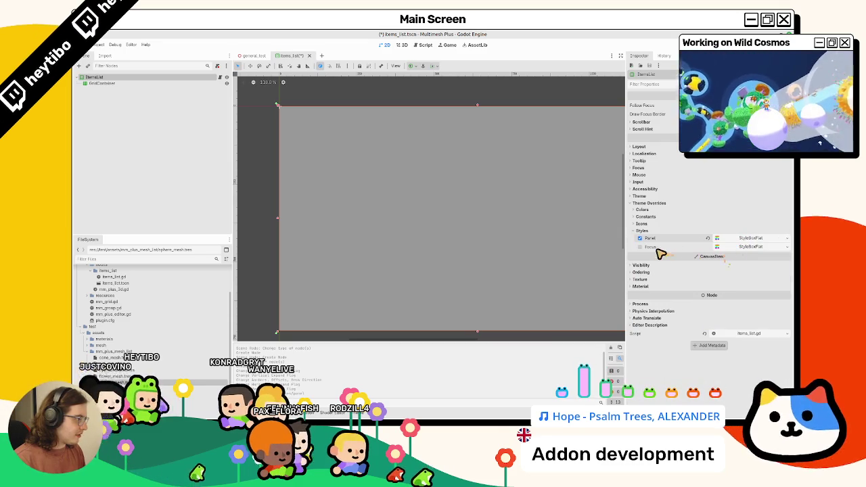
pyautogui.click(220, 77)
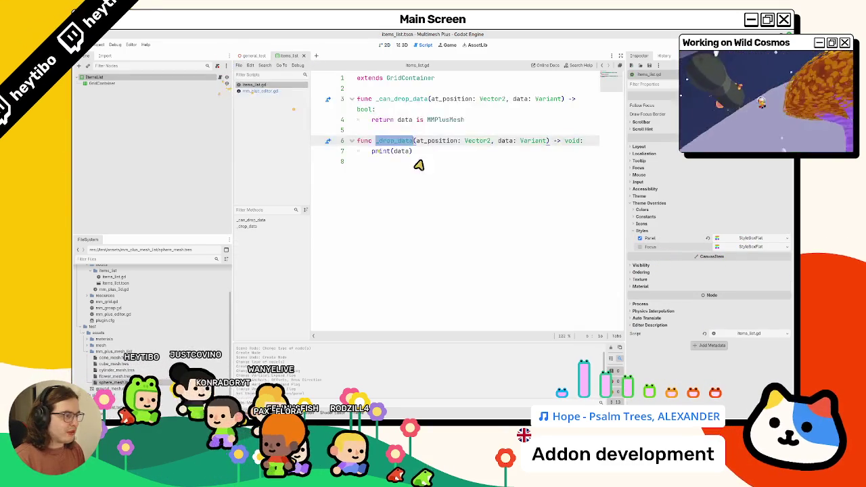
# Start a 'func _drag' line after _drop_data, then delete it
pyautogui.click(409, 196)
pyautogui.press('Return')
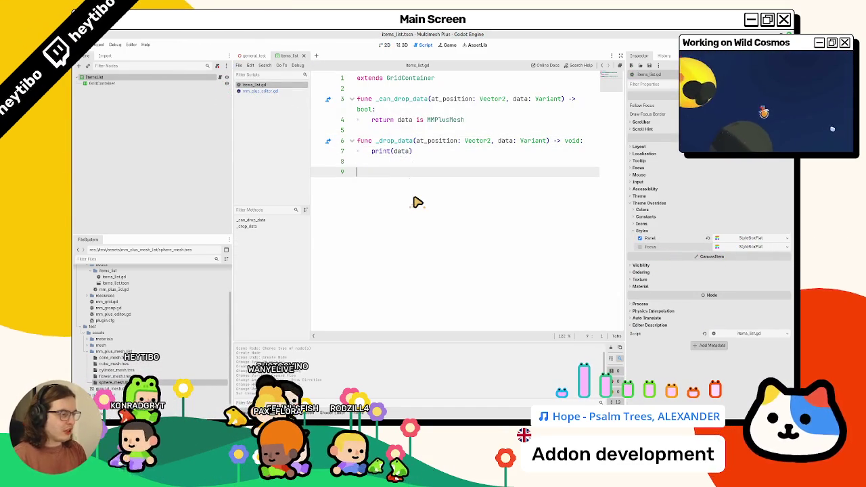
pyautogui.write('func _dr')
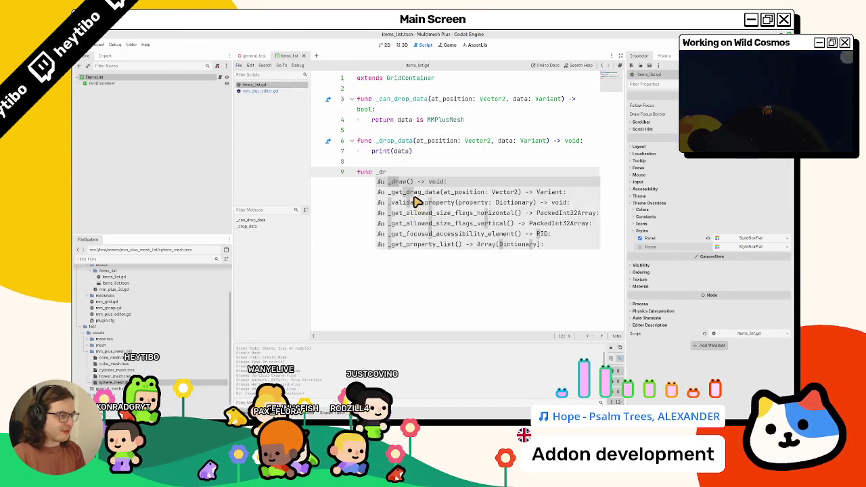
pyautogui.write('a')
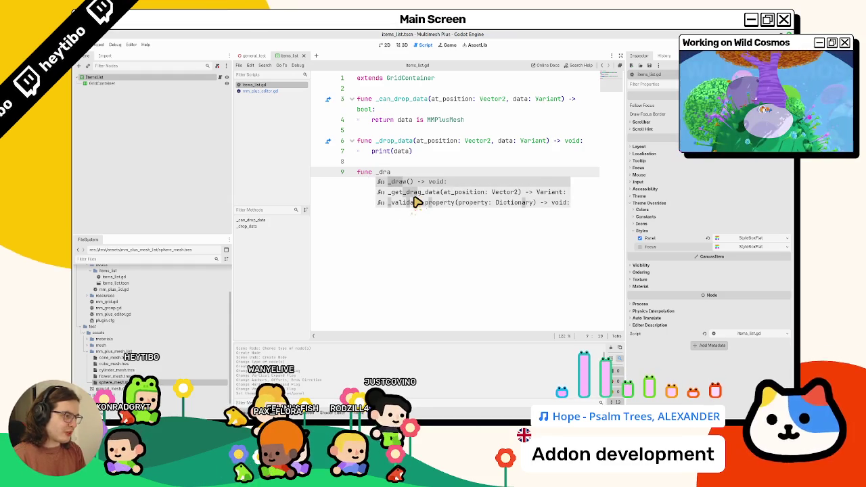
pyautogui.write('g')
pyautogui.press('BackSpace')
pyautogui.press('BackSpace')
pyautogui.press('BackSpace')
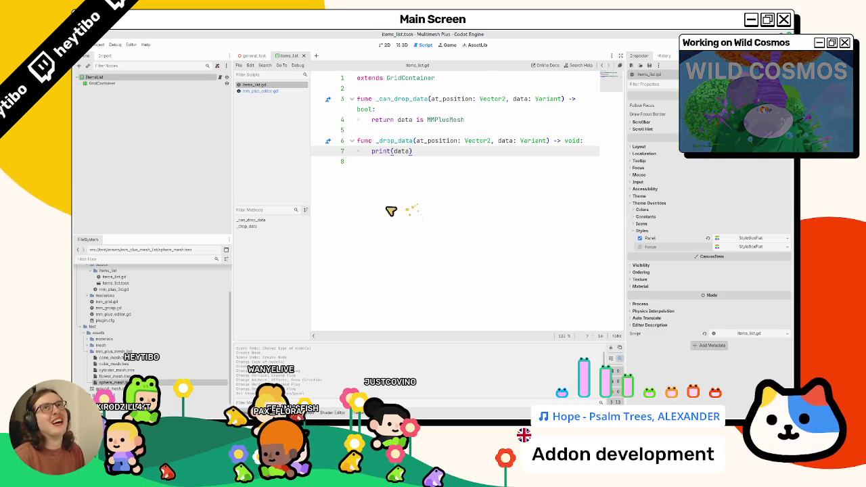
# Widen the script editor so lines unwrap, then close the general_test scene
pyautogui.click(521, 220)
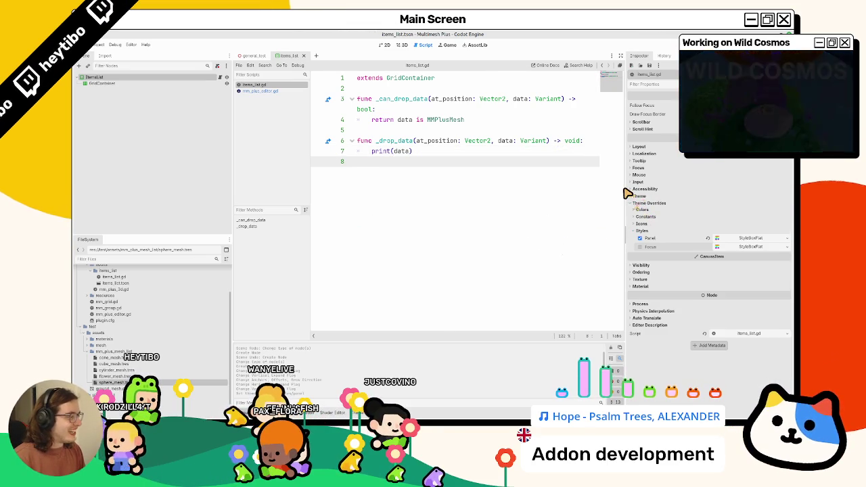
pyautogui.moveTo(626, 193); pyautogui.dragTo(681, 193)
pyautogui.click(405, 131)
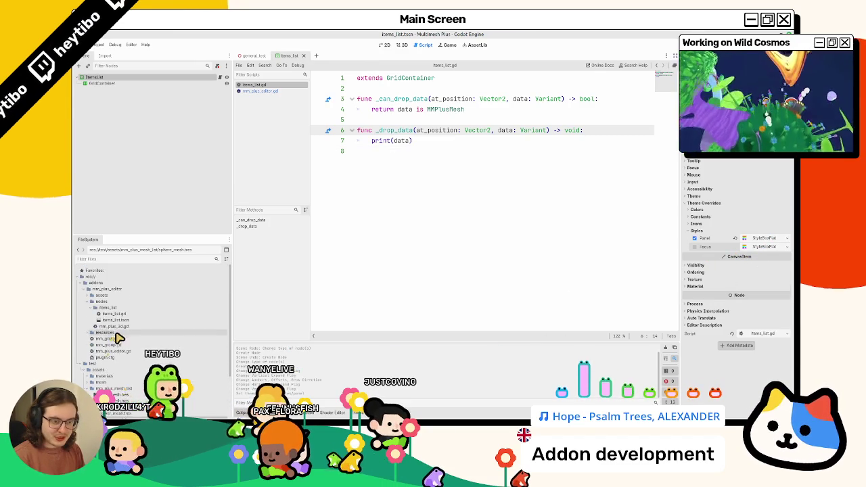
pyautogui.scroll(2, 119, 345)
pyautogui.scroll(-3, 122, 344)
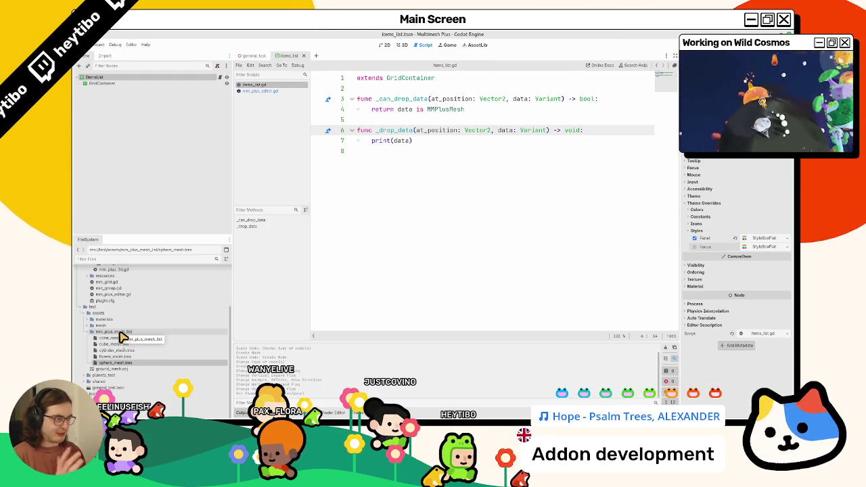
pyautogui.click(265, 56)
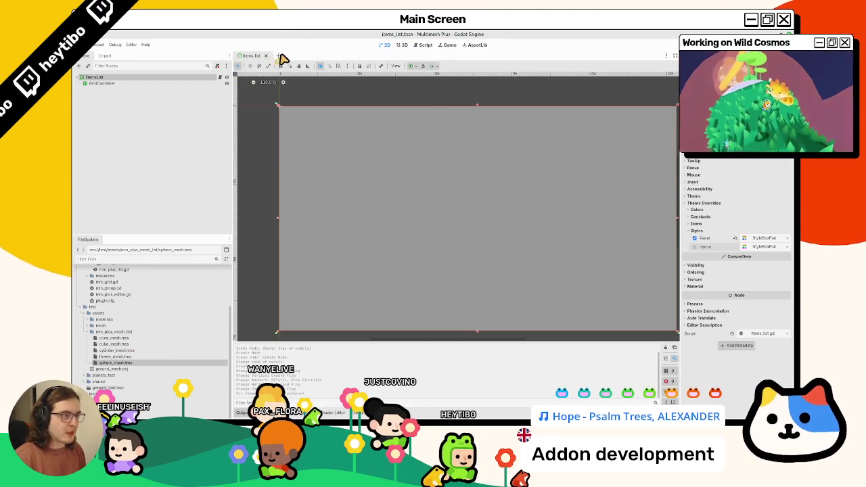
# Reopen the general_test scene and make _can_drop_data return true, commenting out the MMPlusMesh type check
pyautogui.hotkey('ctrl', 'shift', 't')
pyautogui.click(136, 99)
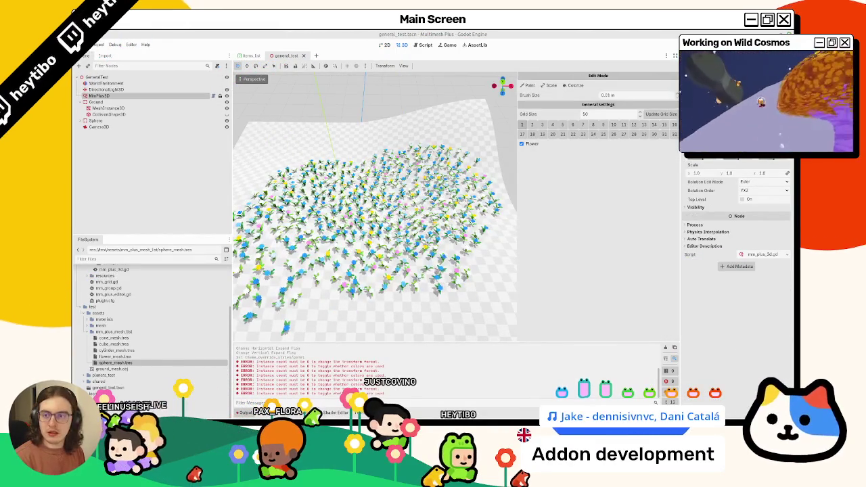
pyautogui.click(425, 45)
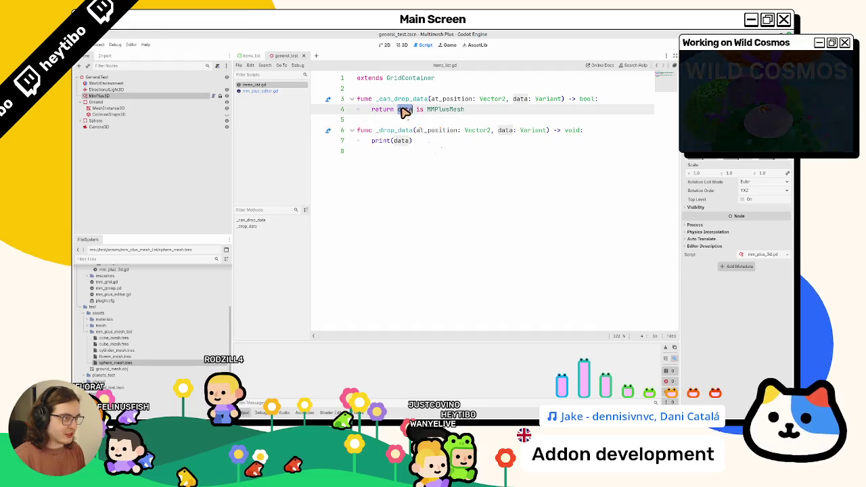
pyautogui.click(617, 100)
pyautogui.press('Return')
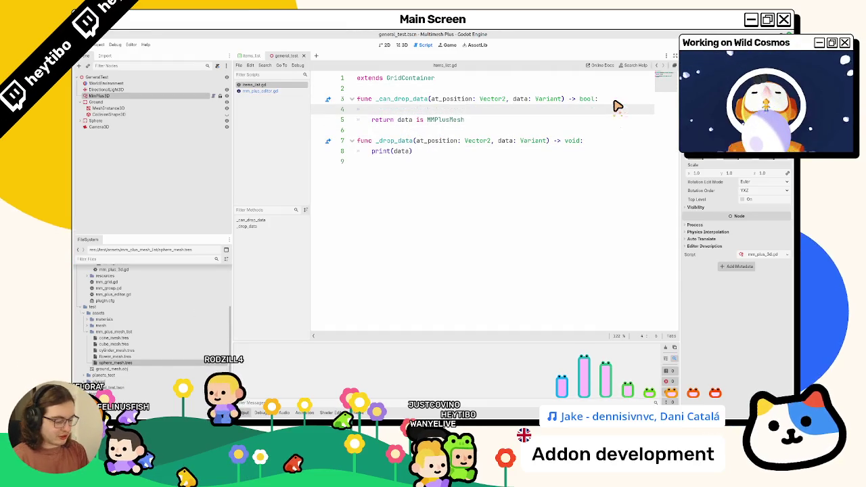
pyautogui.write('return true')
pyautogui.press('Down')
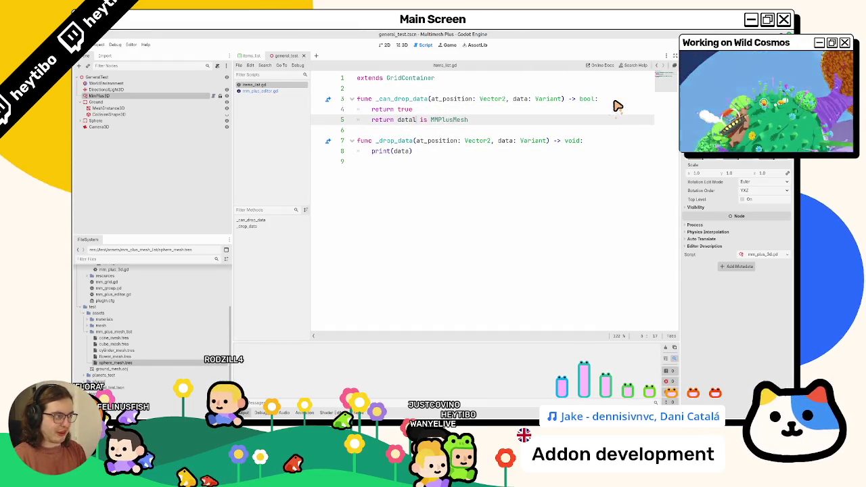
pyautogui.press('BackSpace')
pyautogui.hotkey('ctrl', 'k')
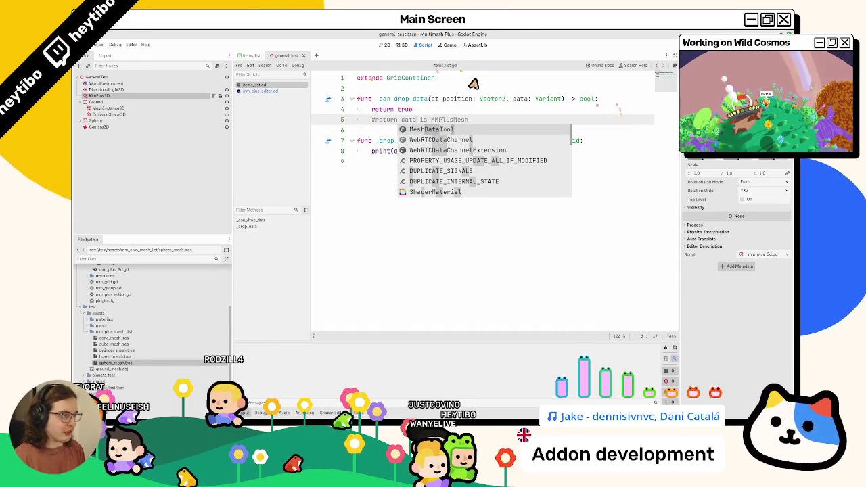
pyautogui.click(398, 49)
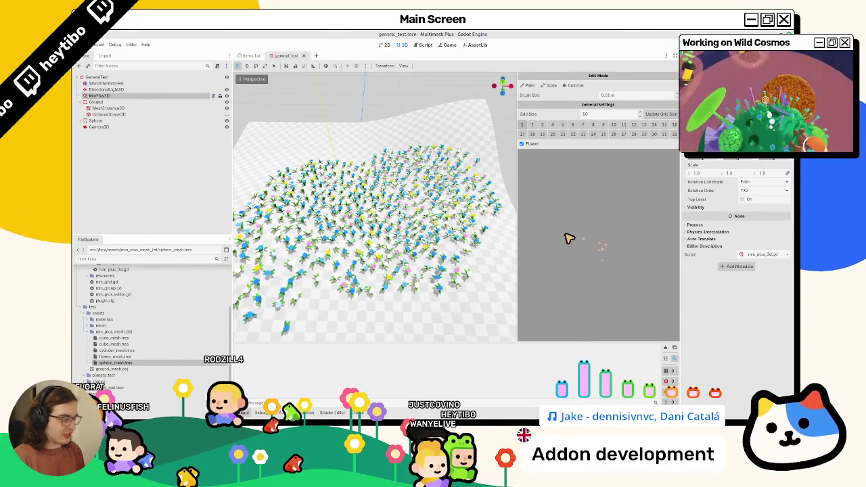
pyautogui.click(424, 47)
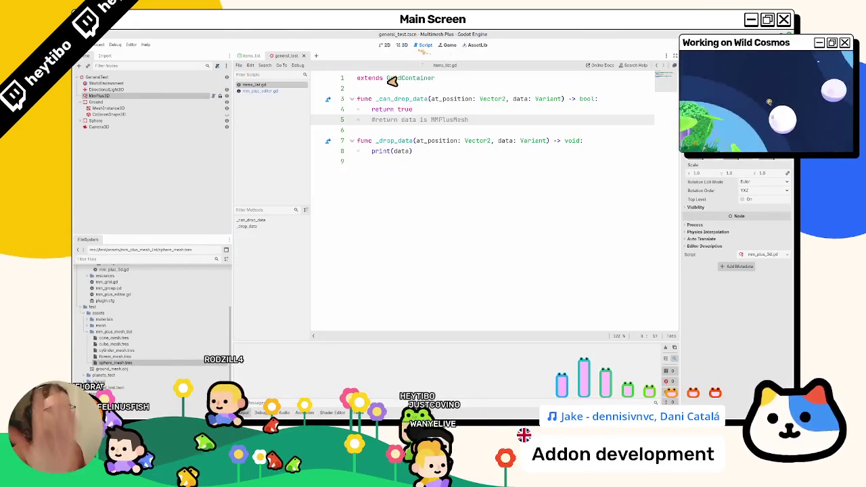
pyautogui.click(392, 77)
pyautogui.hotkey('ctrl', 'shift', 'Return')
pyautogui.write('t')
pyautogui.press('BackSpace')
pyautogui.write('@tool')
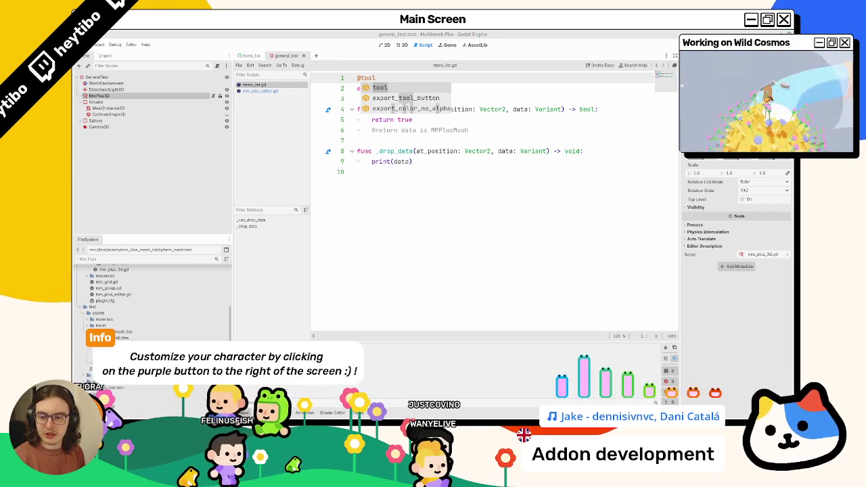
# Select MmPlus3D and drag cylinder_mesh.tres and cube_mesh.tres onto its paint panel, then return to the tutorial
pyautogui.click(406, 45)
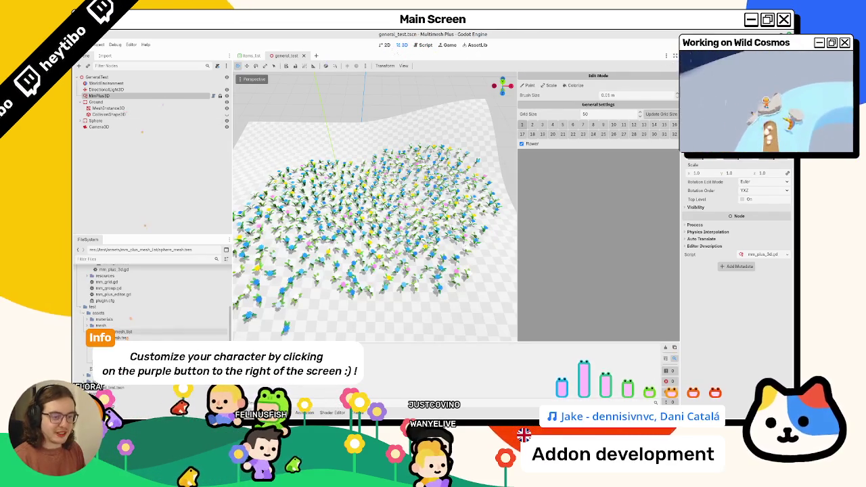
pyautogui.click(113, 42)
pyautogui.click(113, 42)
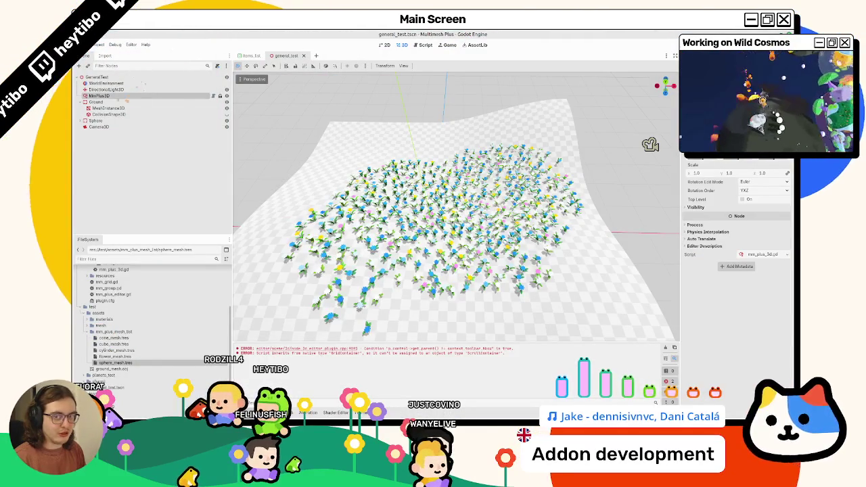
pyautogui.click(135, 95)
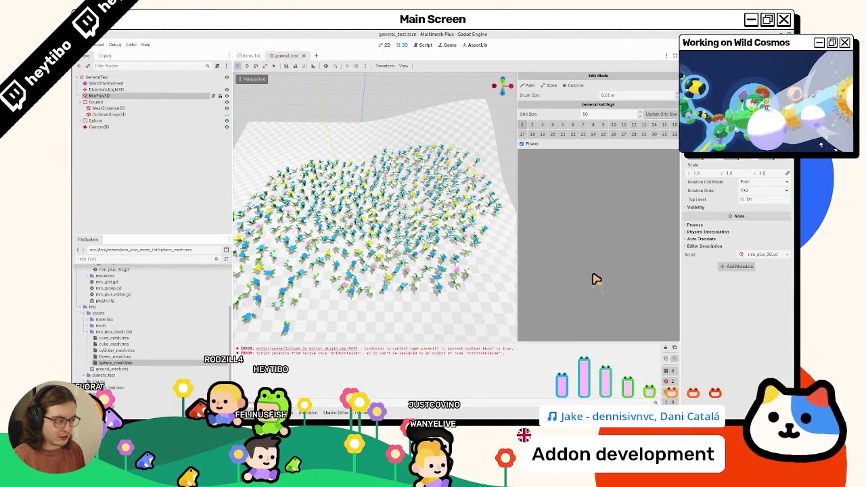
pyautogui.moveTo(115, 349)
pyautogui.mouseDown()
pyautogui.moveTo(183, 350)
pyautogui.moveTo(599, 228)
pyautogui.mouseUp()
pyautogui.click(665, 348)
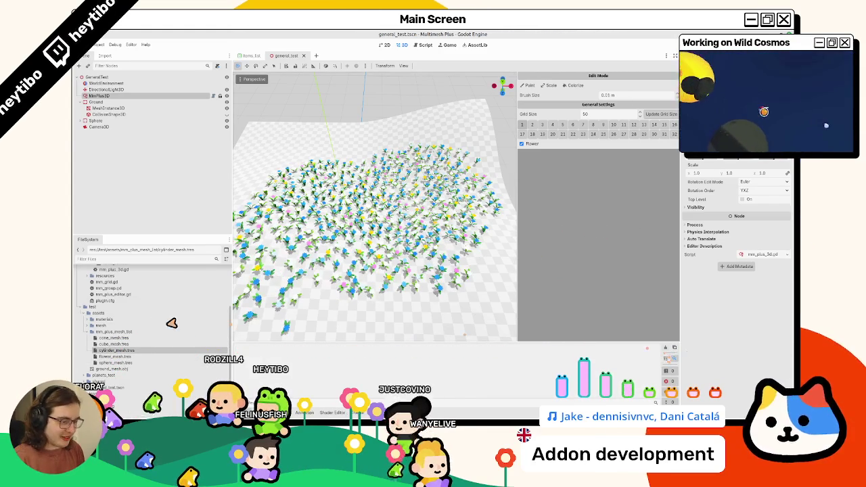
pyautogui.moveTo(125, 344)
pyautogui.mouseDown()
pyautogui.moveTo(332, 311)
pyautogui.moveTo(594, 216)
pyautogui.mouseUp()
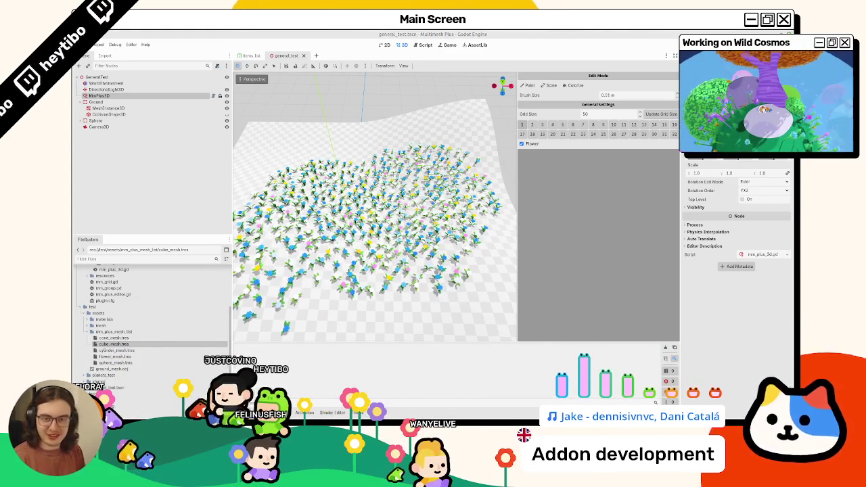
pyautogui.hotkey('alt', 'Tab')
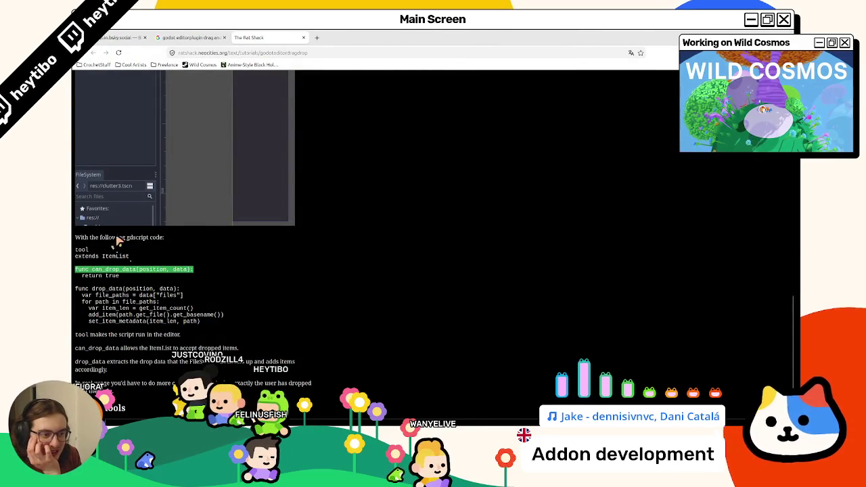
# Make _drop_data print "Is there some data?" before print(data), then maximize the browser tutorial
pyautogui.hotkey('alt', 'Tab')
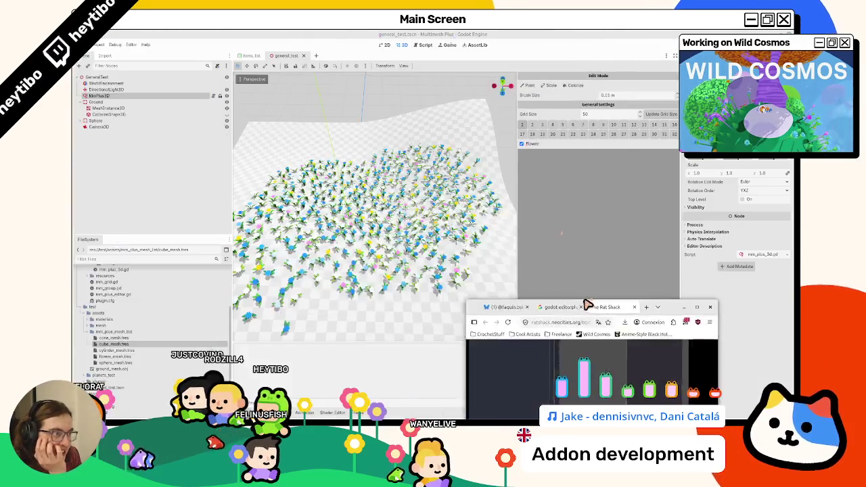
pyautogui.click(424, 46)
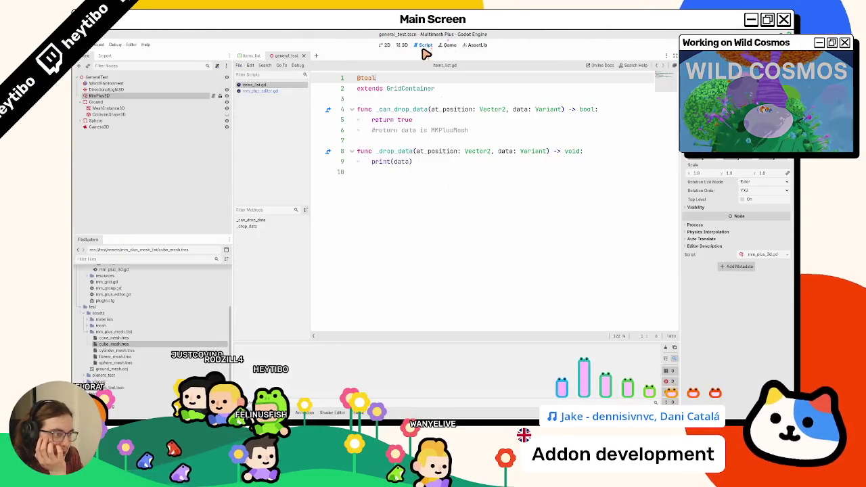
pyautogui.click(402, 162)
pyautogui.doubleClick(402, 162)
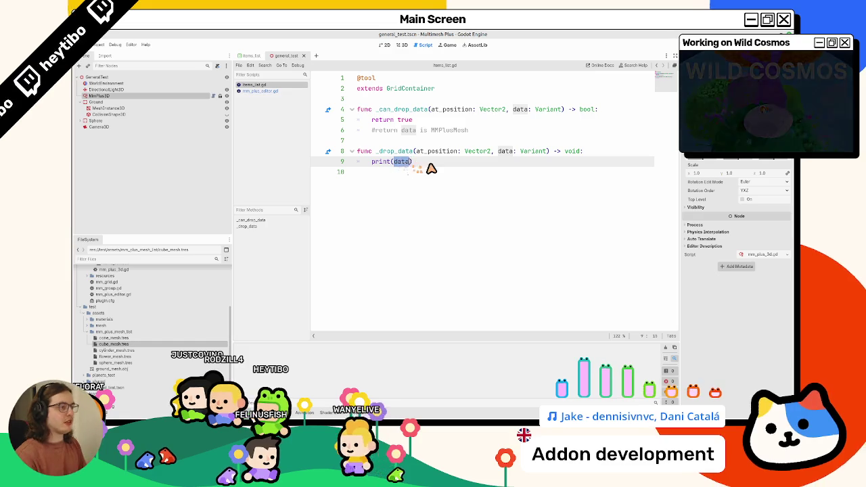
pyautogui.write('"')
pyautogui.press('End')
pyautogui.press('Return')
pyautogui.write('print(da')
pyautogui.press('BackSpace')
pyautogui.press('BackSpace')
pyautogui.press('BackSpace')
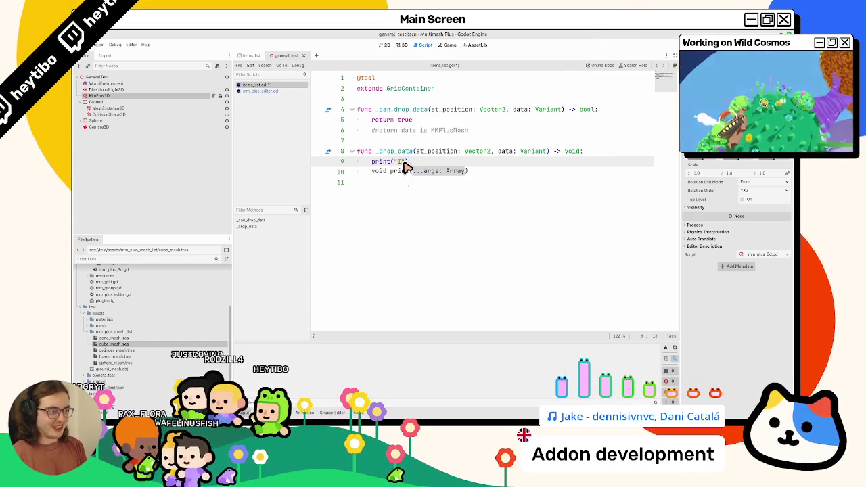
pyautogui.write('ere some data?')
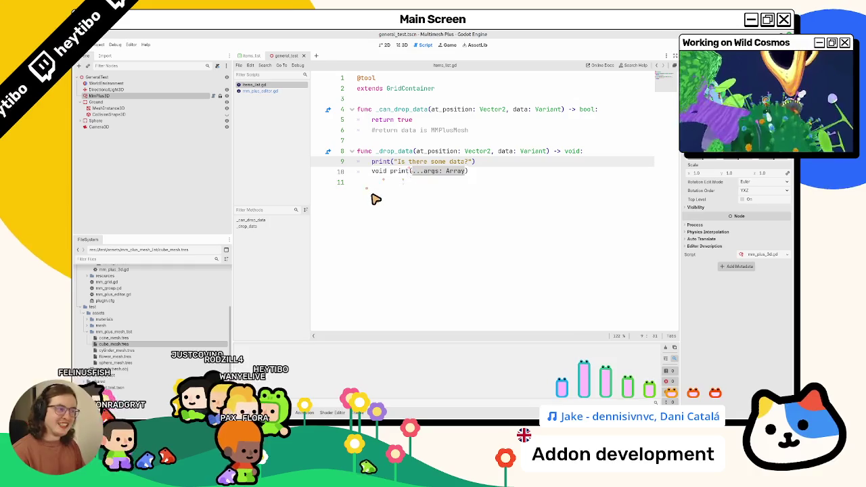
pyautogui.hotkey('alt', 'Tab')
pyautogui.click(543, 186)
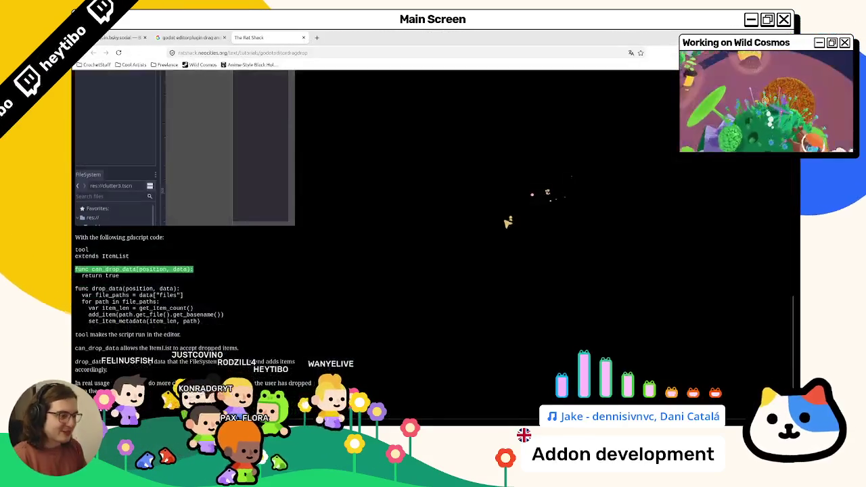
# Copy ItemList from the tutorial code and type it on line 3 of items_list.gd
pyautogui.doubleClick(114, 256)
pyautogui.scroll(5, 104, 274)
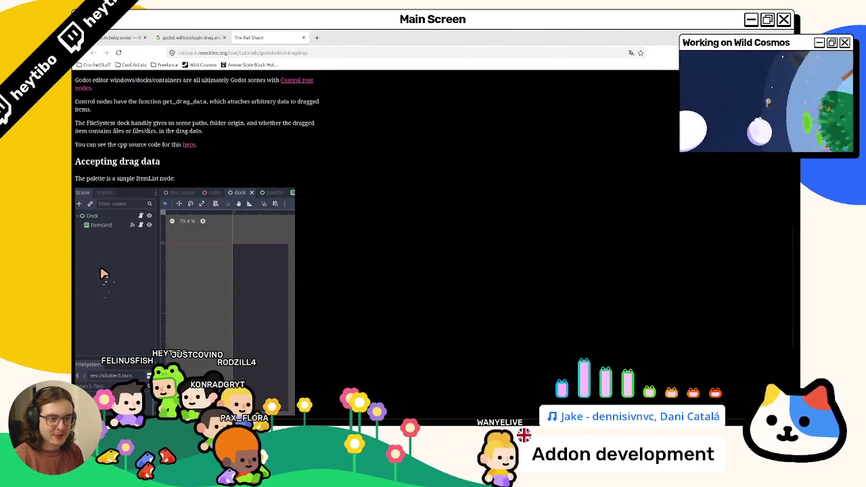
pyautogui.scroll(3, 103, 273)
pyautogui.hotkey('alt', 'Tab')
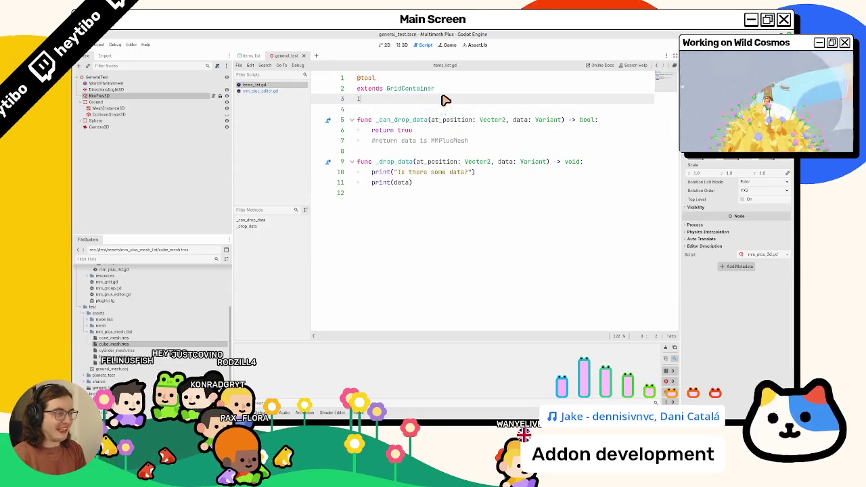
pyautogui.write('ItemList')
# Look up the ItemList and GridContainer class docs, then close both documentation pages
pyautogui.keyDown('ctrl'); pyautogui.click(374, 100); pyautogui.keyUp('ctrl')
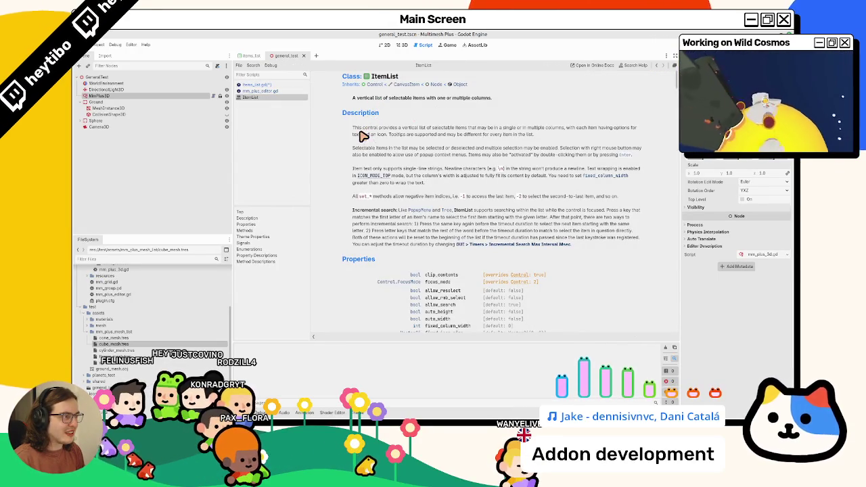
pyautogui.scroll(-3, 355, 146)
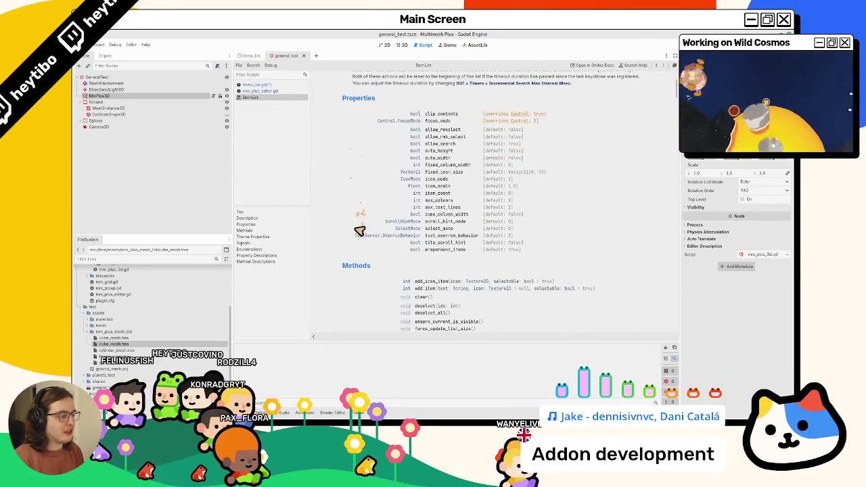
pyautogui.scroll(3, 357, 218)
pyautogui.middleClick(288, 98)
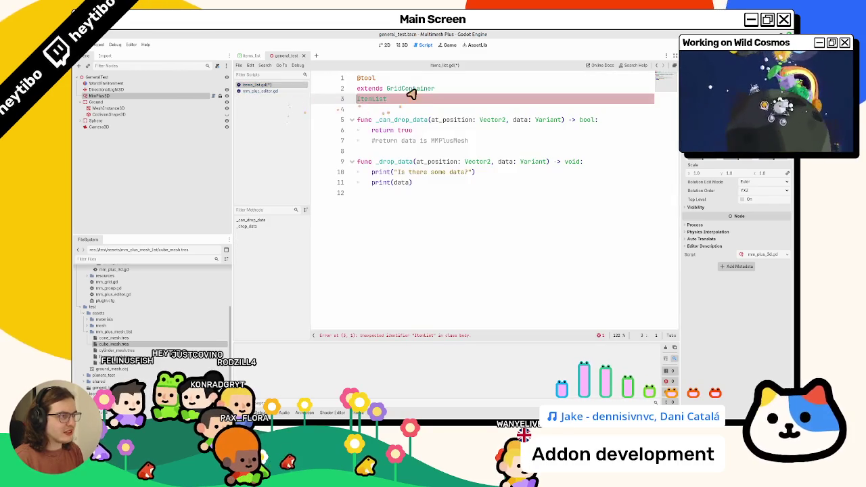
pyautogui.keyDown('ctrl'); pyautogui.click(414, 89); pyautogui.keyUp('ctrl')
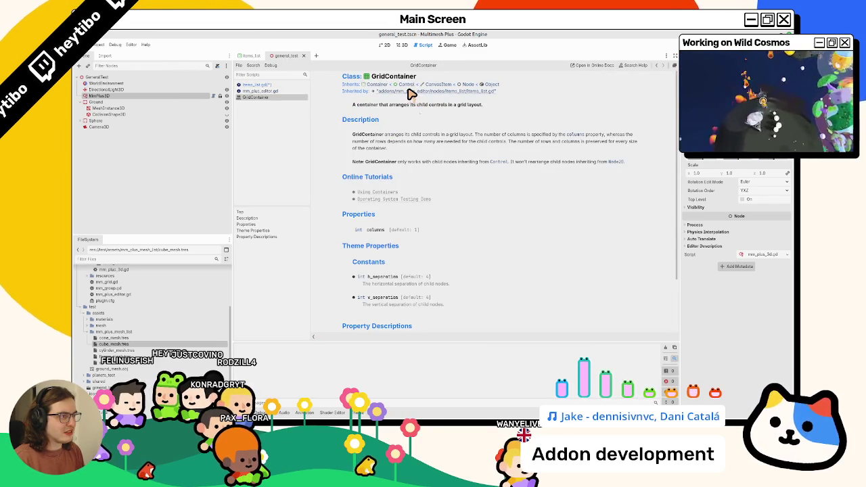
pyautogui.middleClick(299, 97)
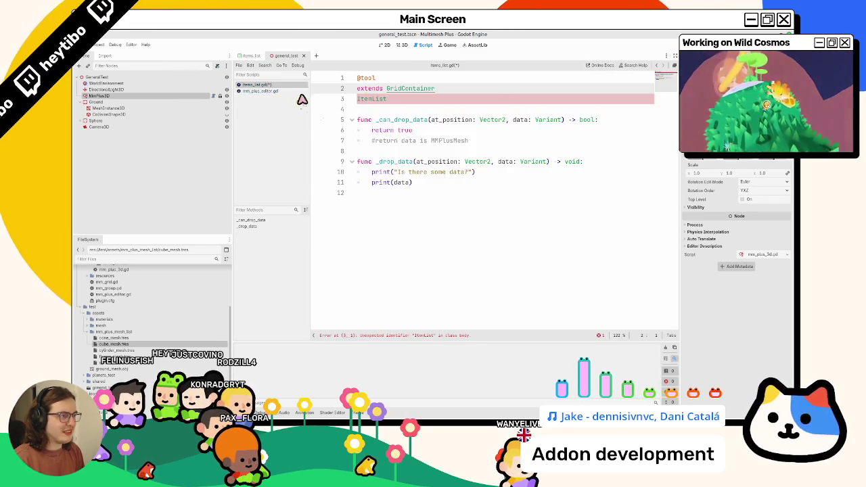
pyautogui.doubleClick(402, 101)
pyautogui.click(249, 57)
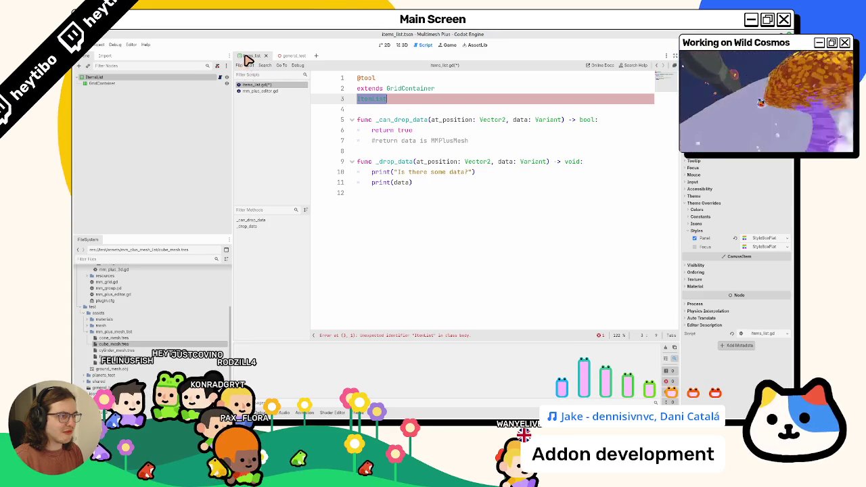
# Add an ItemList node to the items_list scene and give it one item
pyautogui.click(393, 49)
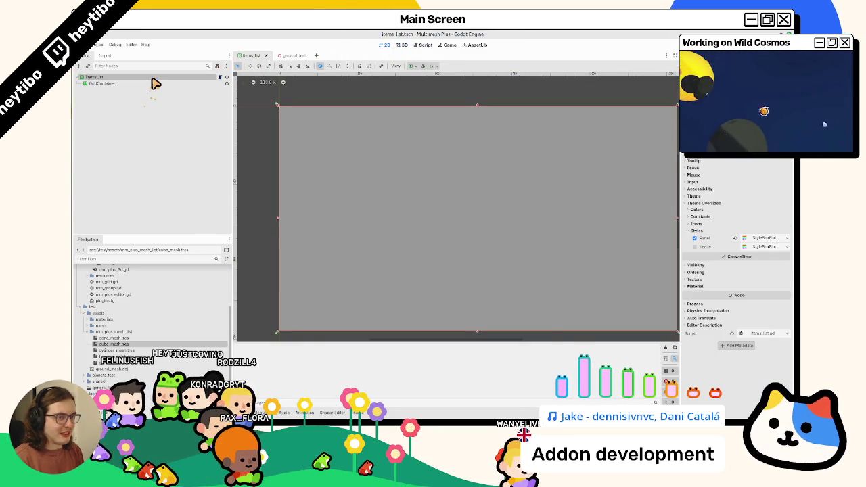
pyautogui.hotkey('ctrl', 'a')
pyautogui.write('item')
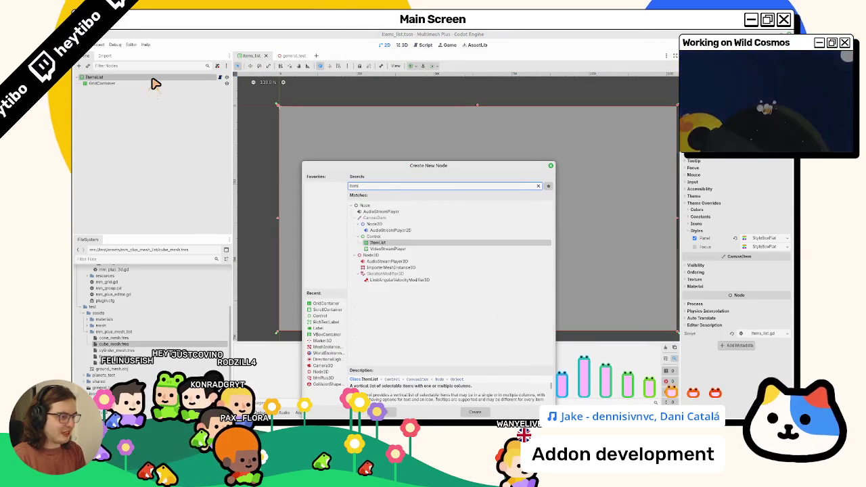
pyautogui.press('Return')
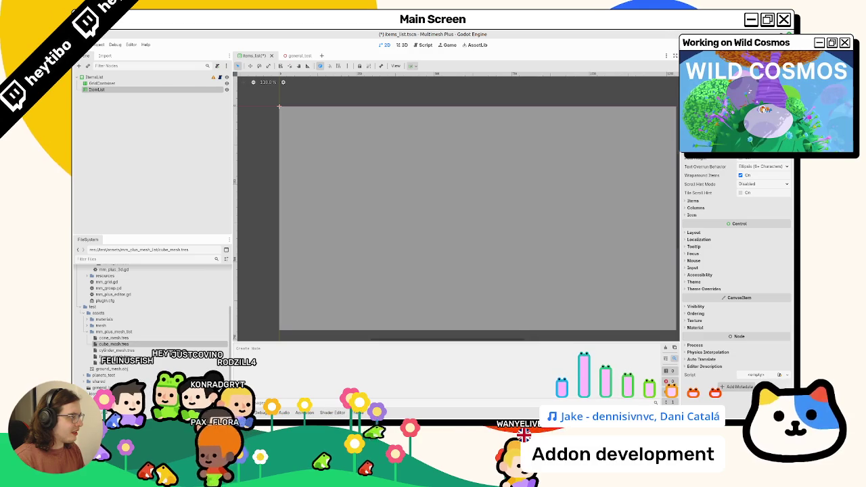
pyautogui.hscroll(-3, 478, 195)
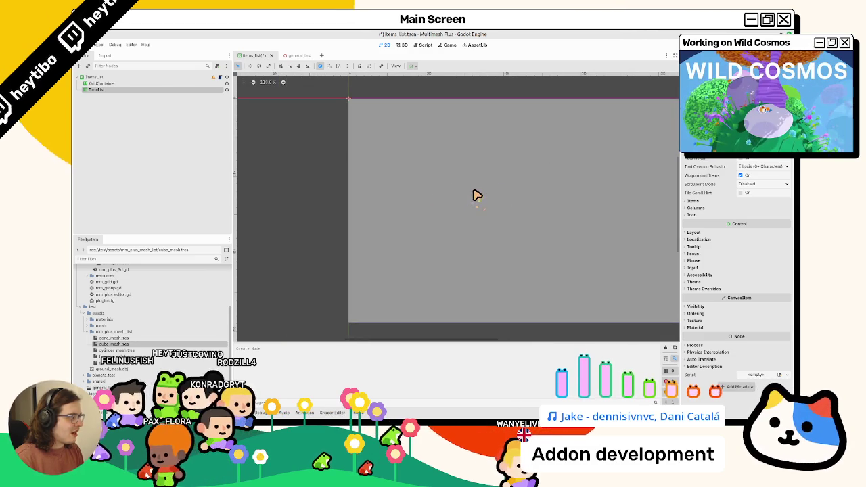
pyautogui.click(690, 201)
pyautogui.click(737, 207)
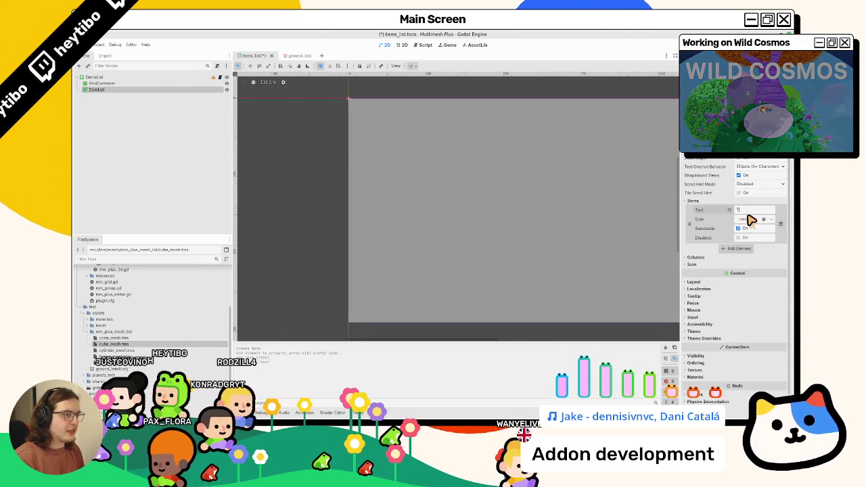
# Delete the old GridContainer node from the scene
pyautogui.click(202, 78)
pyautogui.click(202, 82)
pyautogui.press('Delete')
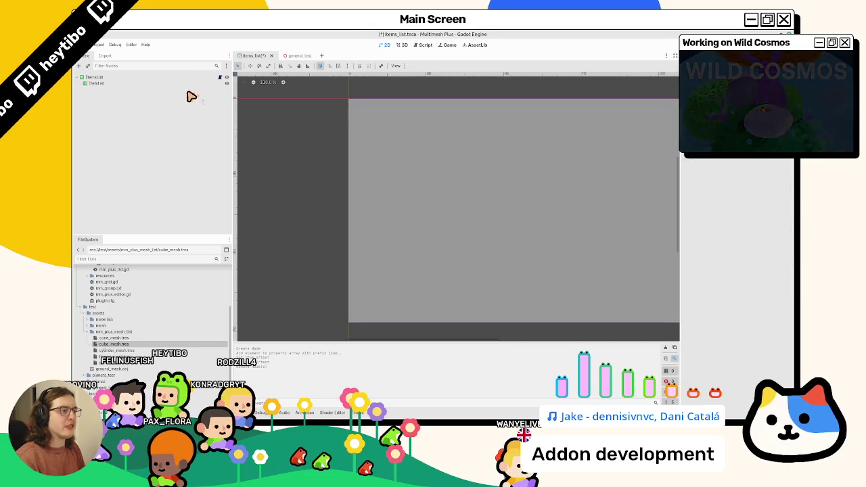
# Stretch the ItemList with layout presets so it fills the scene
pyautogui.scroll(-1, 380, 169)
pyautogui.scroll(-2, 381, 169)
pyautogui.scroll(1, 372, 172)
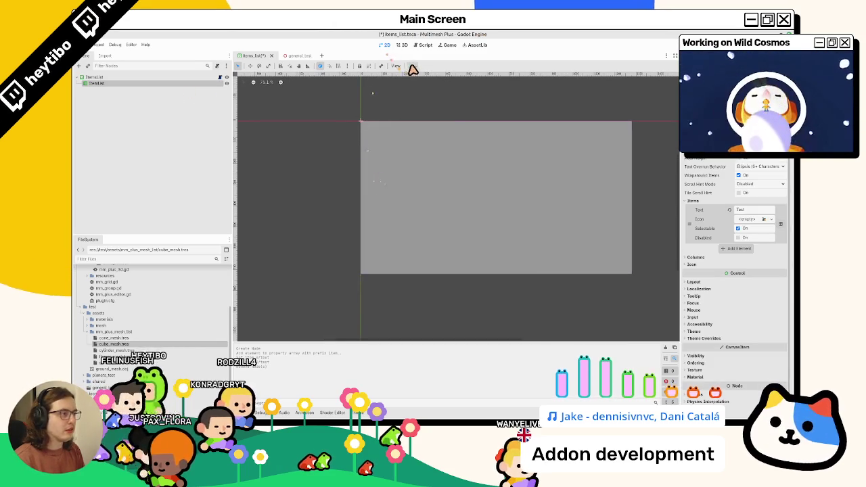
pyautogui.click(412, 66)
pyautogui.click(445, 123)
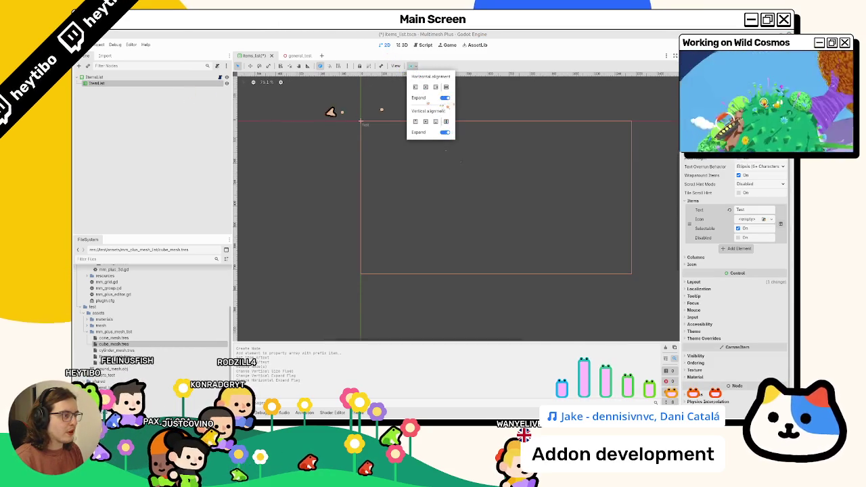
pyautogui.click(131, 86)
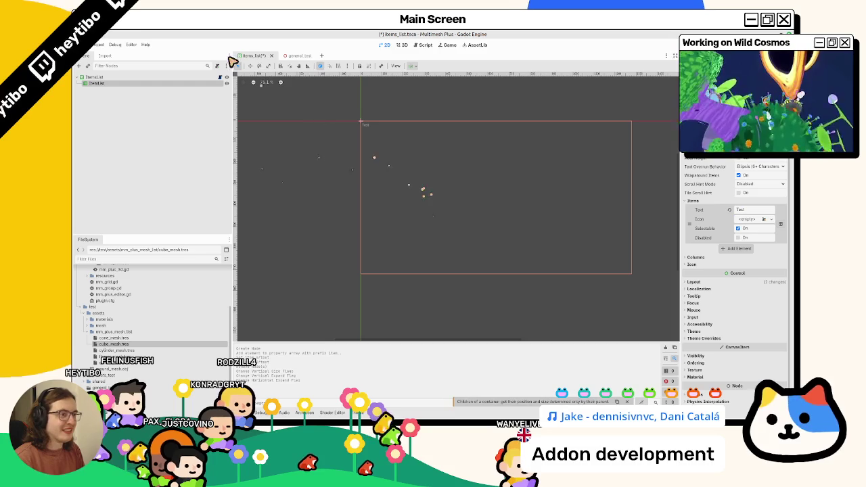
# Add a second item to the ItemList and try icon.svg as an item icon
pyautogui.click(160, 86)
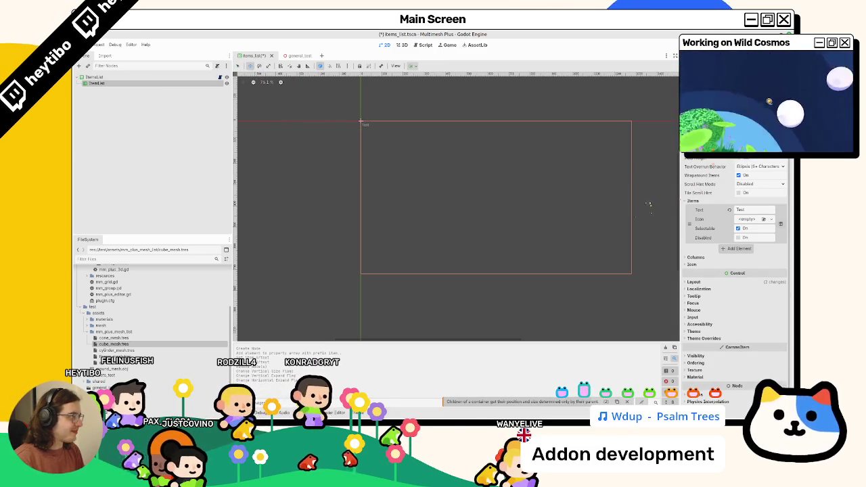
pyautogui.click(734, 249)
pyautogui.click(697, 298)
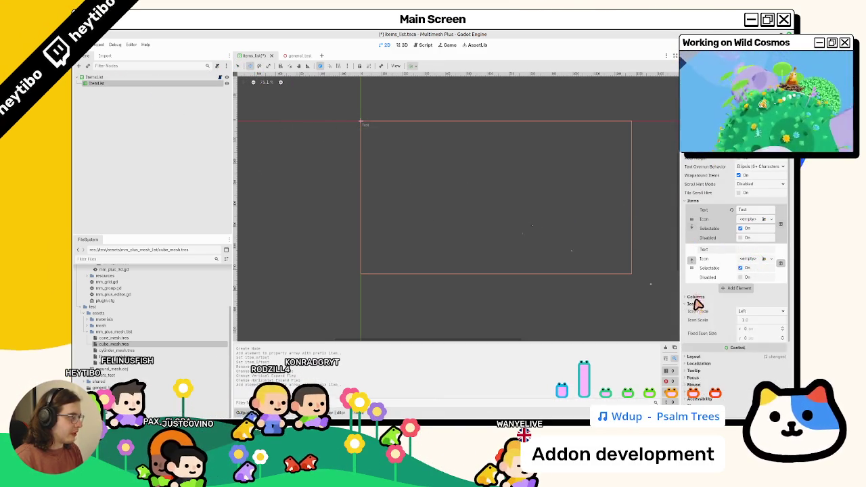
pyautogui.click(751, 330)
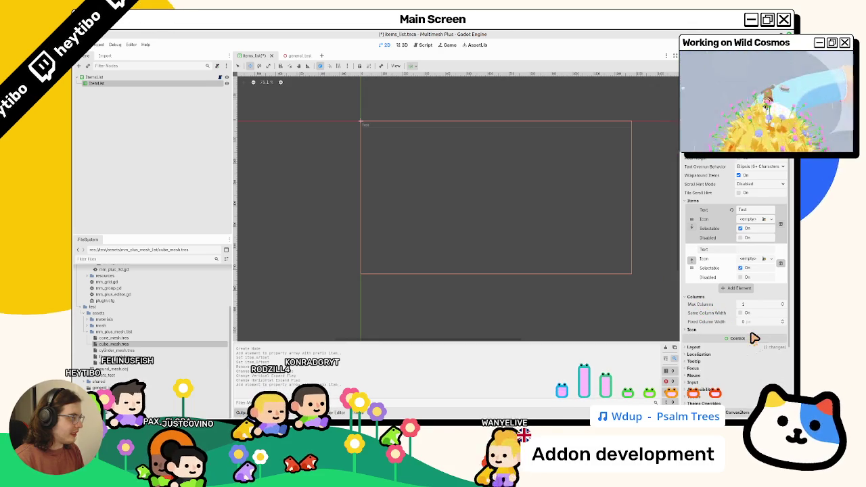
pyautogui.click(769, 219)
pyautogui.click(560, 305)
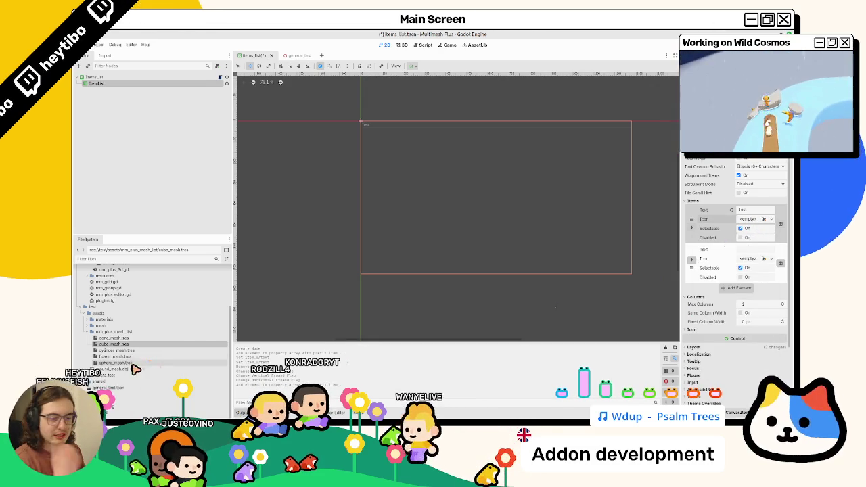
pyautogui.moveTo(108, 394)
pyautogui.mouseDown()
pyautogui.moveTo(661, 285)
pyautogui.moveTo(747, 227)
pyautogui.moveTo(747, 273)
pyautogui.mouseUp()
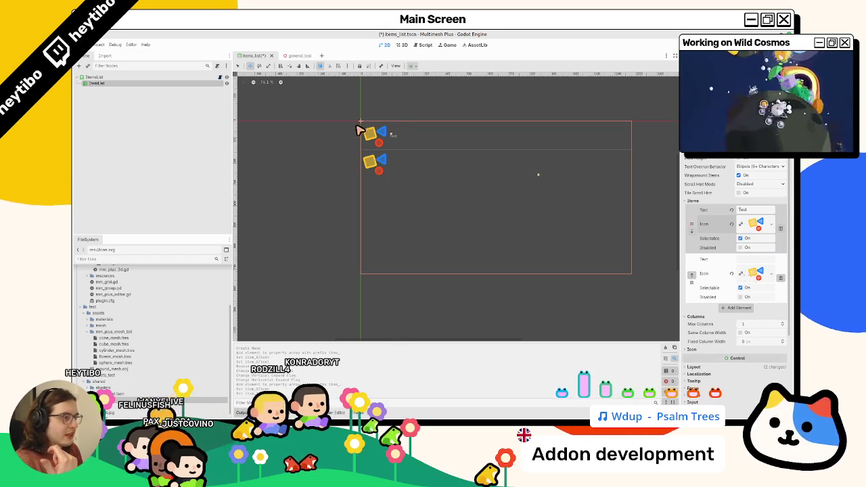
# Delete the child ItemList node, confirming the deletion
pyautogui.click(127, 84)
pyautogui.press('Delete')
pyautogui.press('Return')
pyautogui.rightClick(126, 79)
pyautogui.click(150, 164)
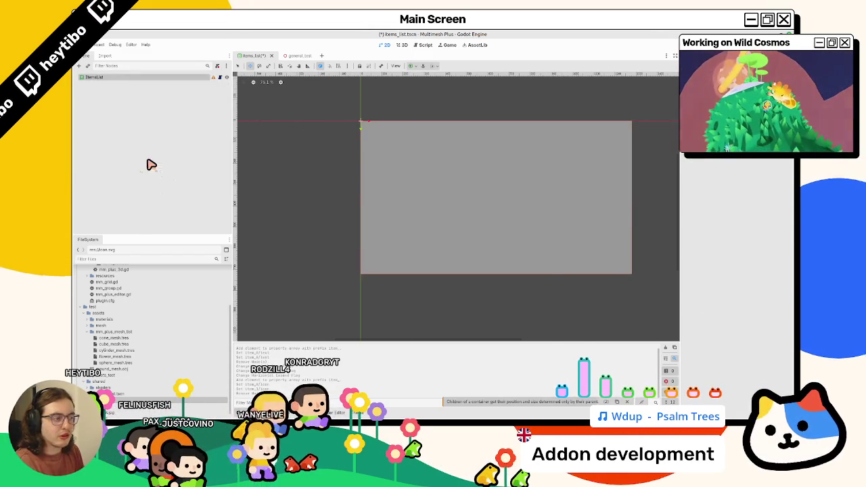
# Change the root node's type to ItemList and save the scene
pyautogui.write('itemlist')
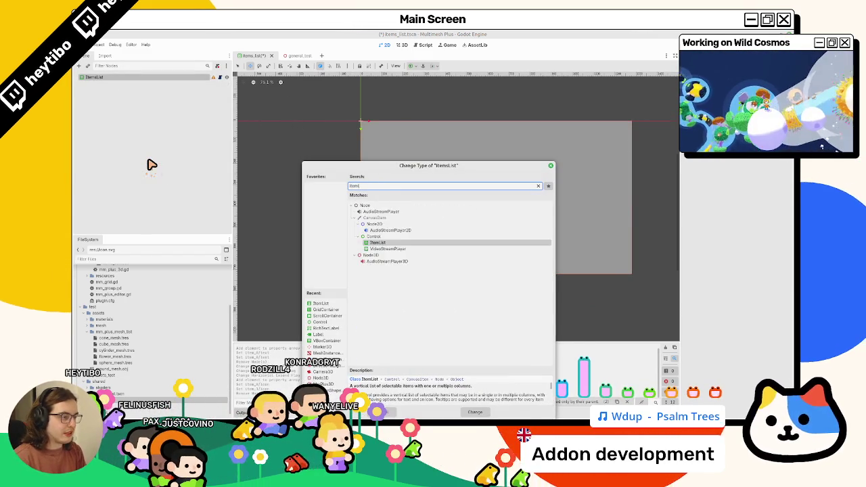
pyautogui.press('Return')
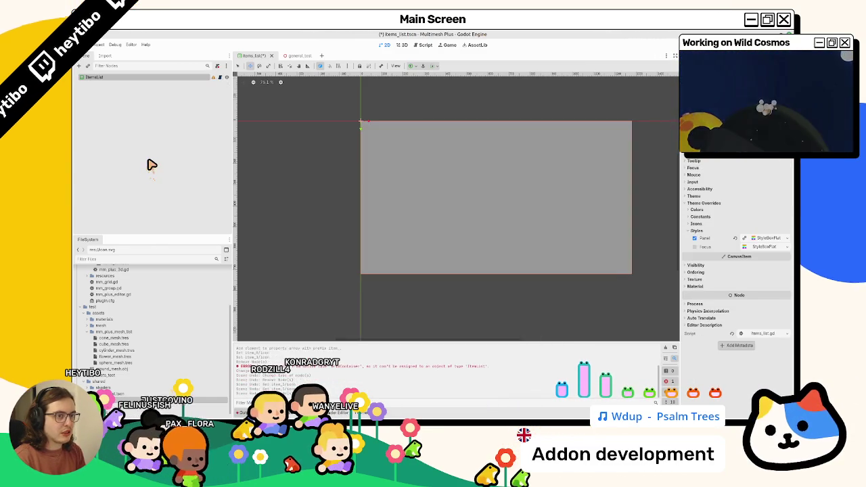
pyautogui.rightClick(131, 77)
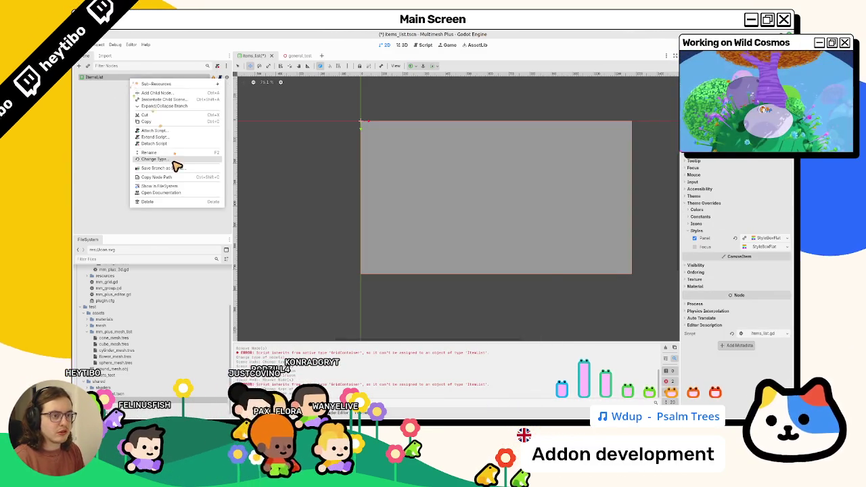
pyautogui.click(175, 166)
pyautogui.write('u')
pyautogui.press('BackSpace')
pyautogui.write('ItemList')
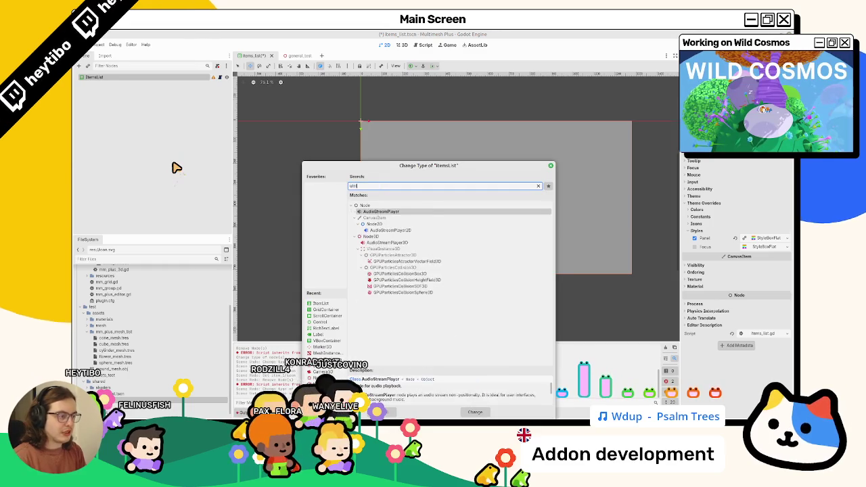
pyautogui.press('Return')
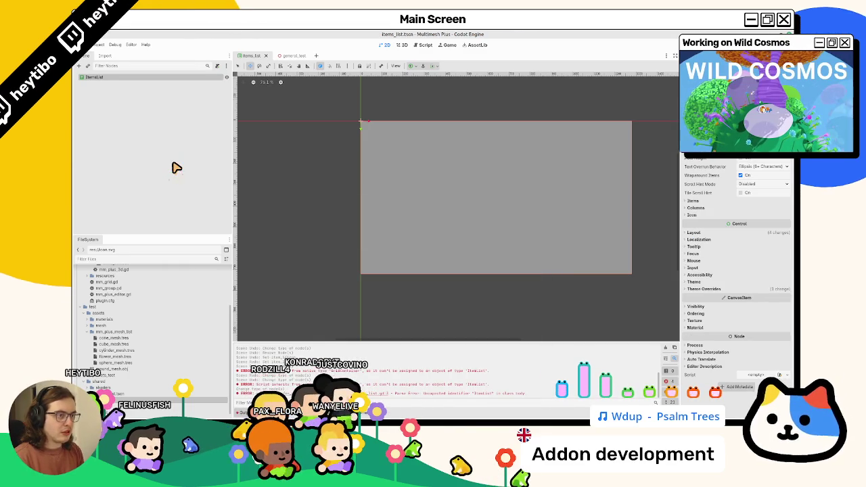
pyautogui.hotkey('ctrl', 's')
# Disable the Panel style under Theme Overrides > Styles and save the scene
pyautogui.click(721, 290)
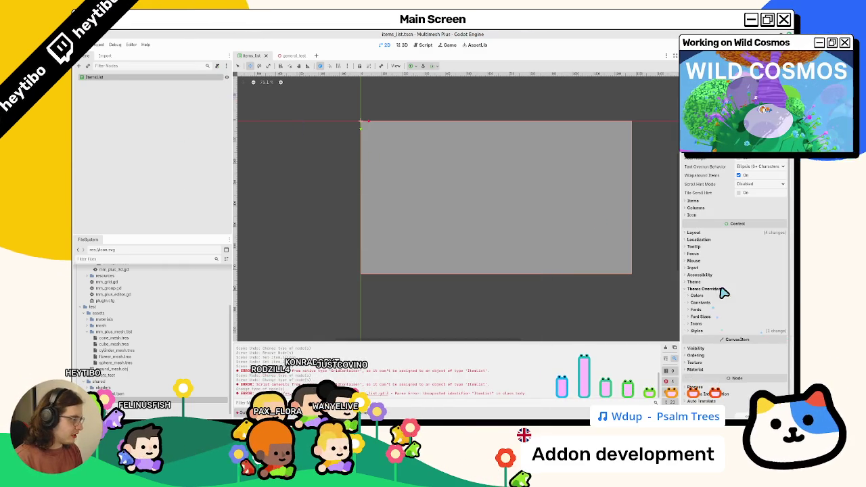
pyautogui.click(706, 331)
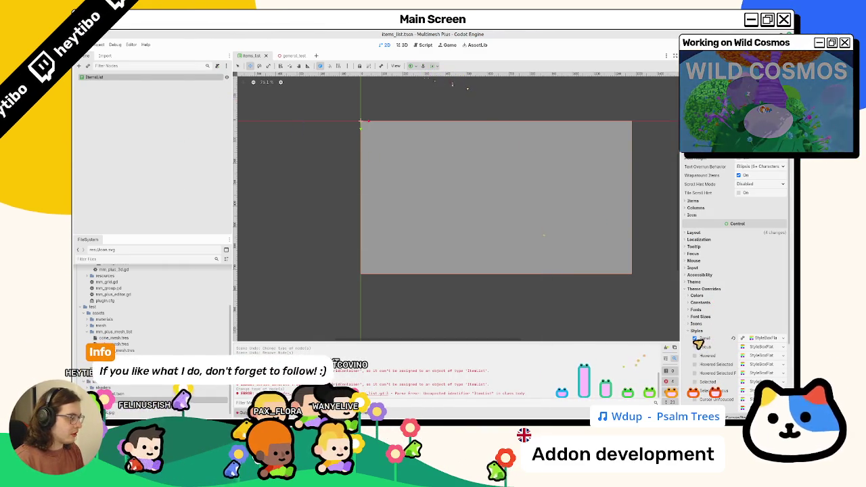
pyautogui.click(694, 338)
pyautogui.click(695, 338)
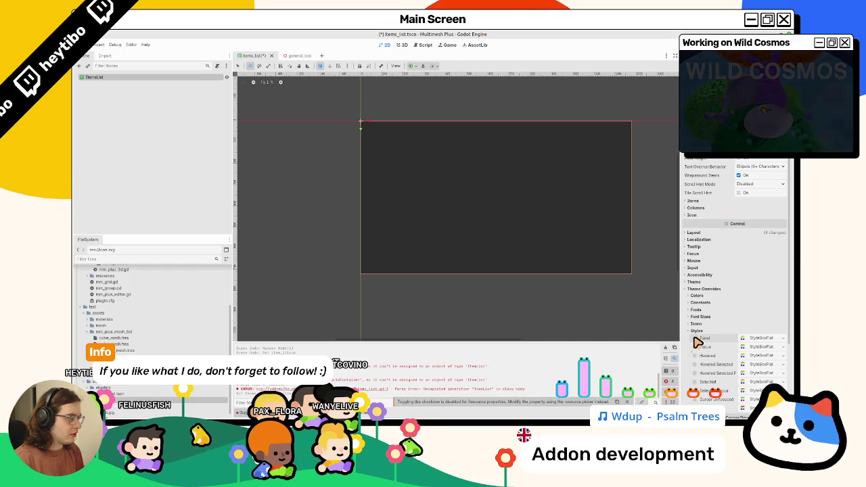
pyautogui.click(410, 65)
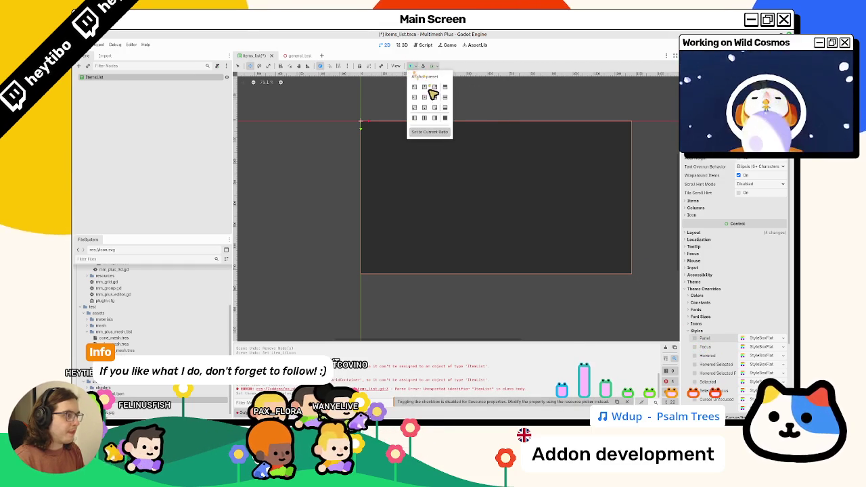
pyautogui.hotkey('ctrl', 'z')
pyautogui.hotkey('ctrl', 'shift', 'z')
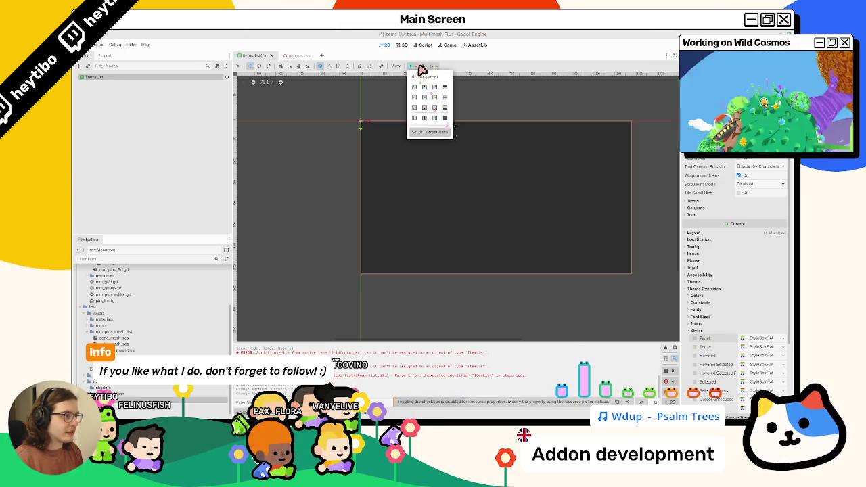
pyautogui.hotkey('ctrl', 's')
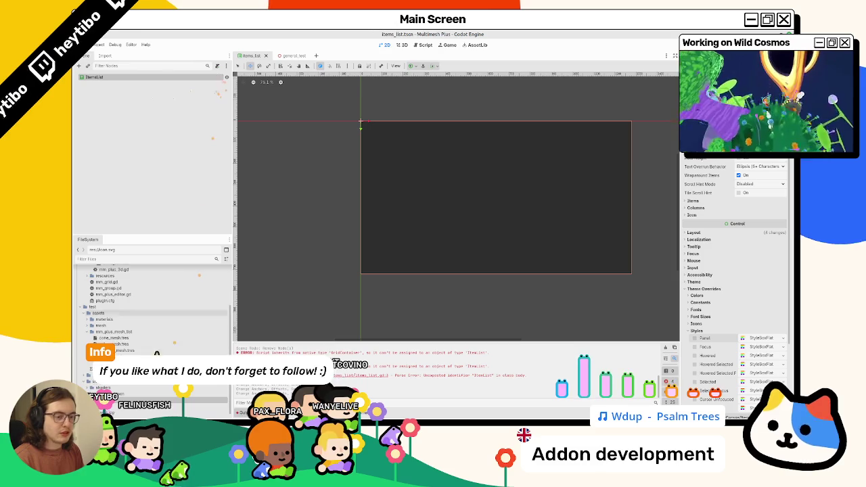
# Rename the root node to ItemsList, save, and attach items_list.gd to it
pyautogui.scroll(3, 149, 338)
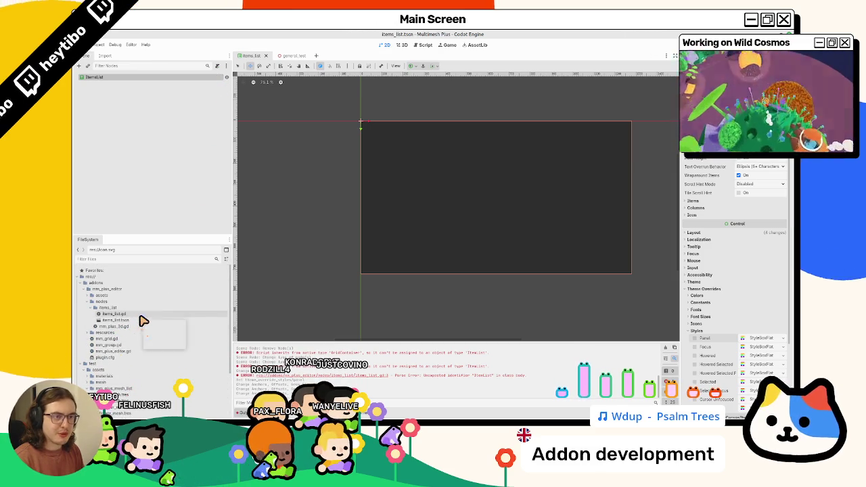
pyautogui.doubleClick(164, 79)
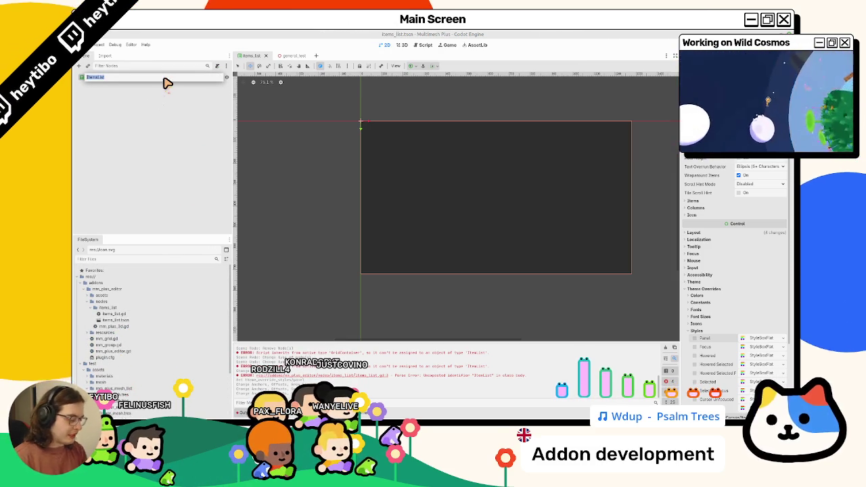
pyautogui.write('ItemsList')
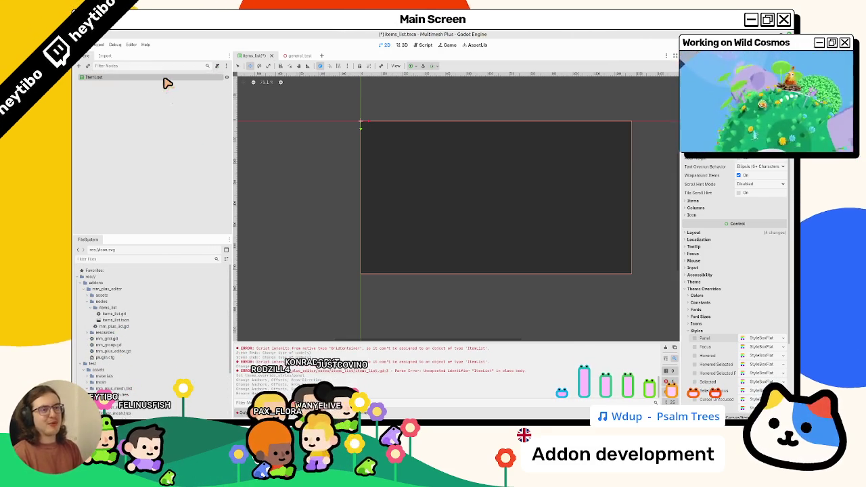
pyautogui.press('Return')
pyautogui.doubleClick(164, 79)
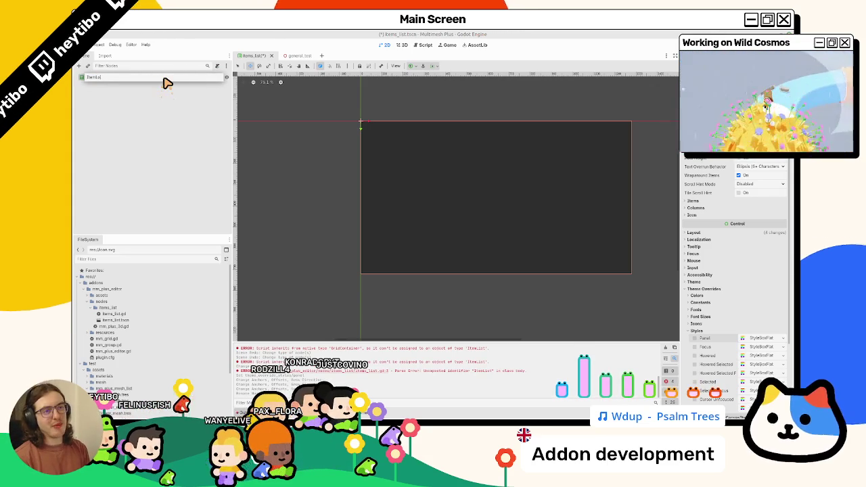
pyautogui.press('Return')
pyautogui.hotkey('ctrl', 's')
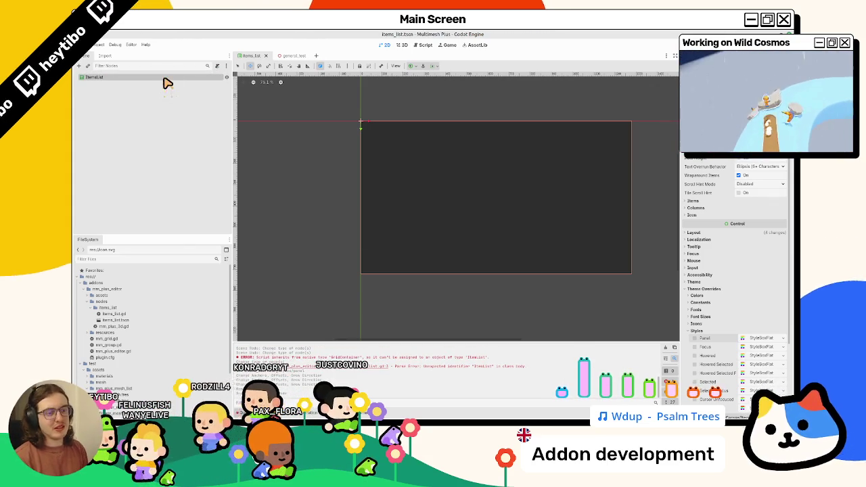
pyautogui.moveTo(135, 315)
pyautogui.mouseDown()
pyautogui.moveTo(135, 323)
pyautogui.moveTo(201, 79)
pyautogui.mouseUp()
pyautogui.click(220, 77)
# Change line 2 to 'extends ItemList' and remove the stray ItemList line
pyautogui.moveTo(404, 96)
pyautogui.mouseDown()
pyautogui.moveTo(406, 89)
pyautogui.moveTo(392, 97)
pyautogui.moveTo(406, 90)
pyautogui.mouseUp()
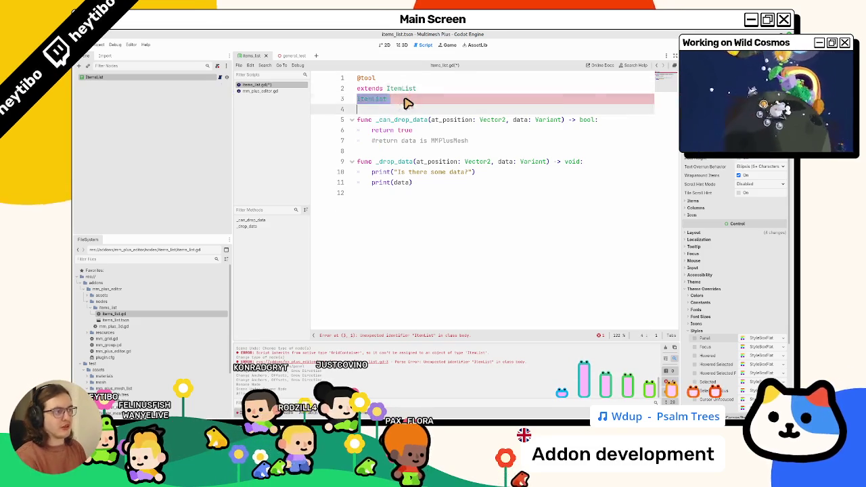
pyautogui.press('BackSpace')
pyautogui.press('BackSpace')
pyautogui.press('Return')
pyautogui.press('BackSpace')
pyautogui.press('Return')
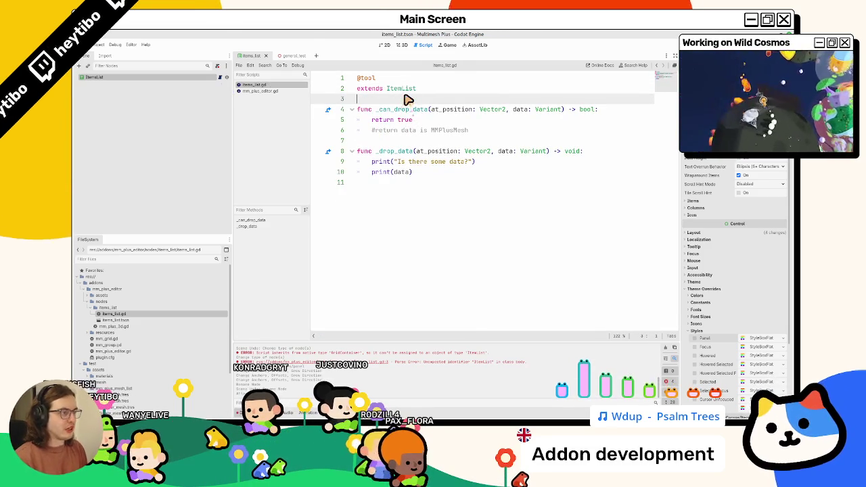
# Run the project, then drop cube_mesh.tres onto the MmPlus3D mesh list to print its data
pyautogui.click(292, 55)
pyautogui.press('F6')
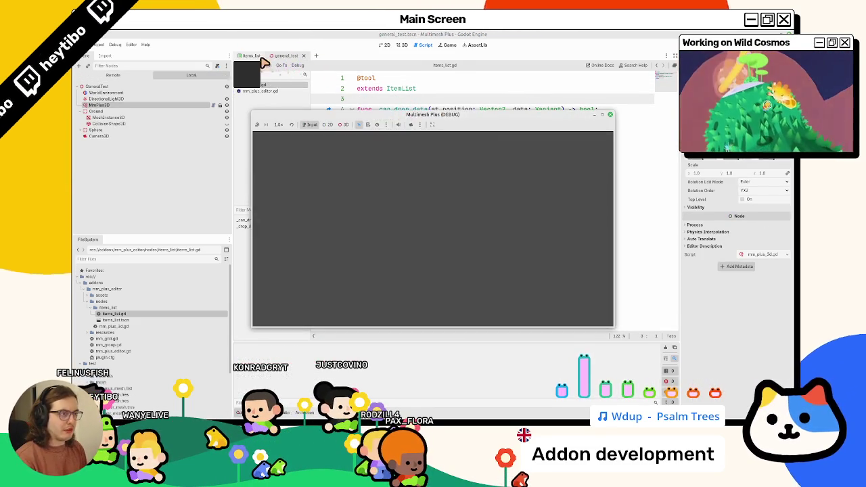
pyautogui.press('F8')
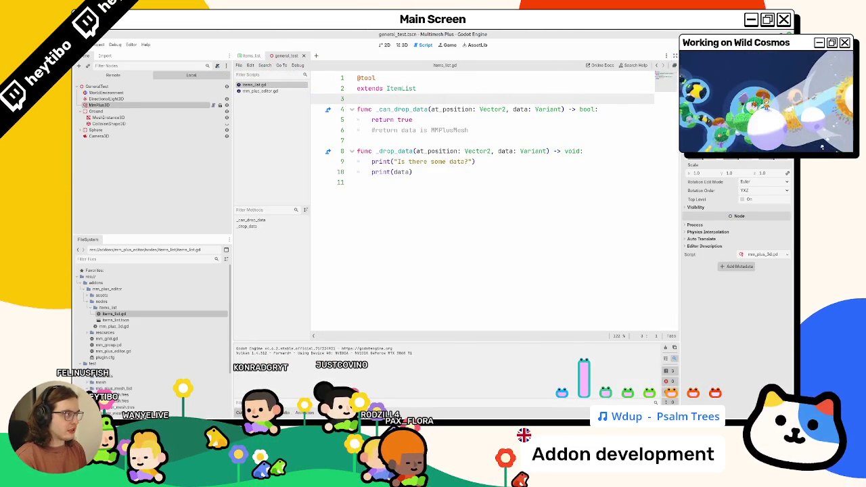
pyautogui.click(402, 45)
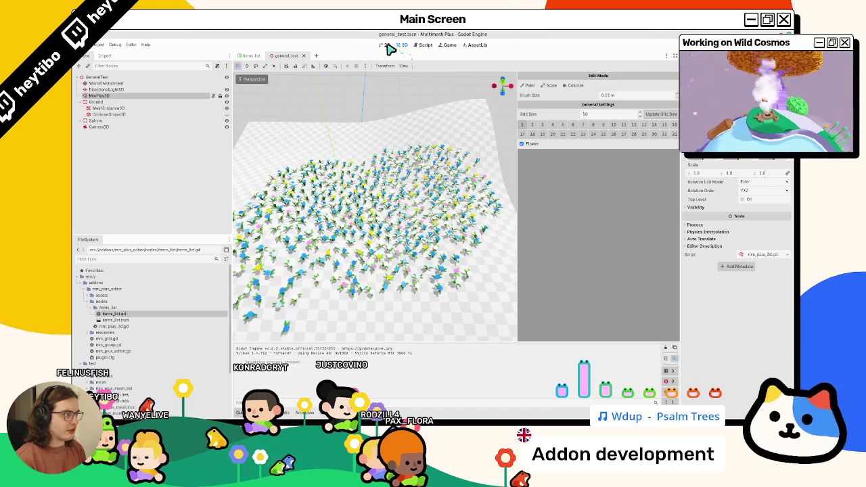
pyautogui.click(100, 44)
pyautogui.click(102, 54)
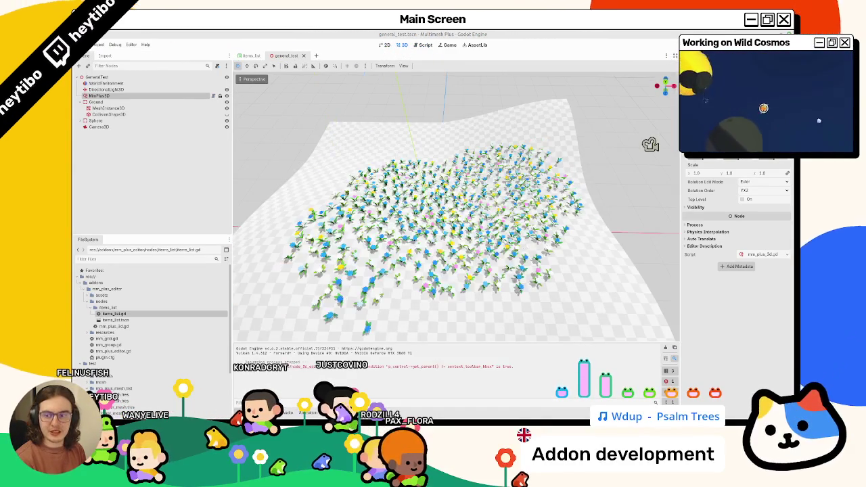
pyautogui.click(143, 96)
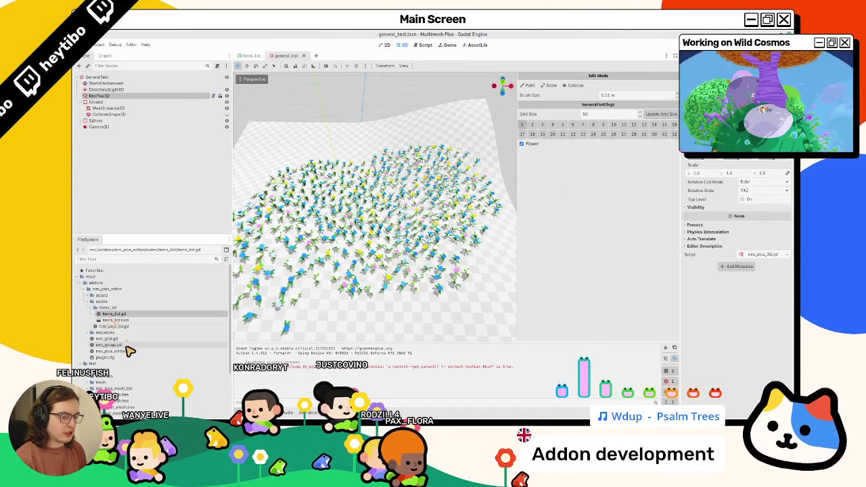
pyautogui.moveTo(116, 400)
pyautogui.mouseDown()
pyautogui.moveTo(525, 303)
pyautogui.moveTo(629, 238)
pyautogui.moveTo(612, 234)
pyautogui.moveTo(117, 394)
pyautogui.moveTo(470, 305)
pyautogui.moveTo(595, 247)
pyautogui.moveTo(404, 280)
pyautogui.mouseUp()
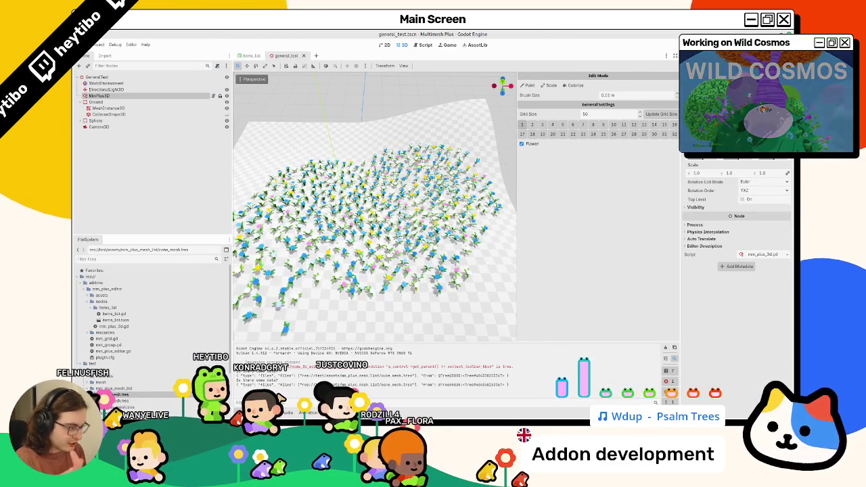
pyautogui.click(423, 45)
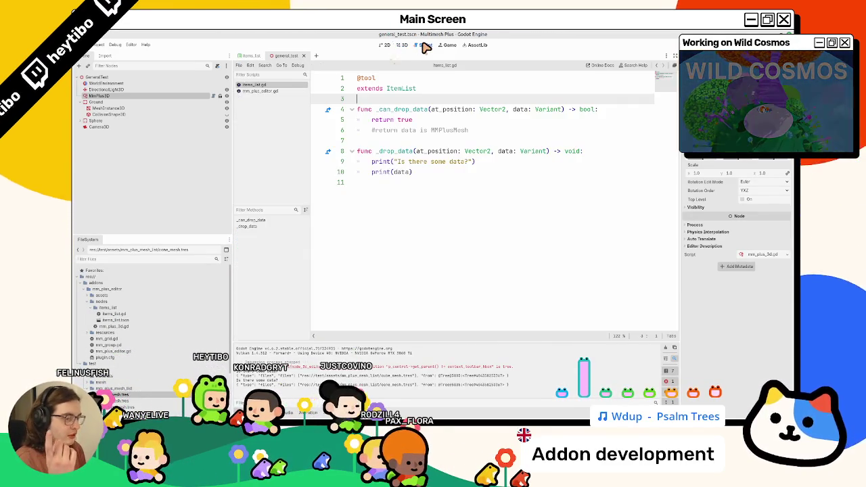
# Delete the return true line in _can_drop_data and uncomment the MMPlusMesh return check
pyautogui.click(435, 124)
pyautogui.press('Up')
pyautogui.press('Up')
pyautogui.press('BackSpace')
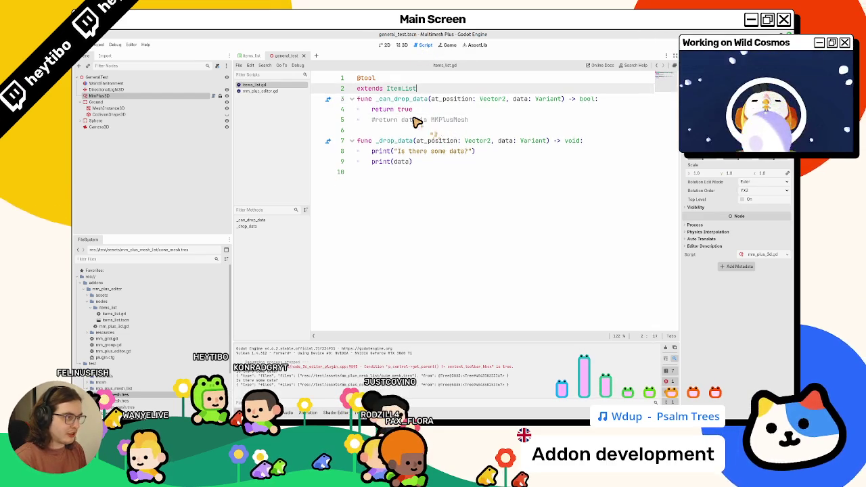
pyautogui.press('Return')
pyautogui.click(411, 120)
pyautogui.hotkey('ctrl', 'shift', 'k')
pyautogui.hotkey('ctrl', 'k')
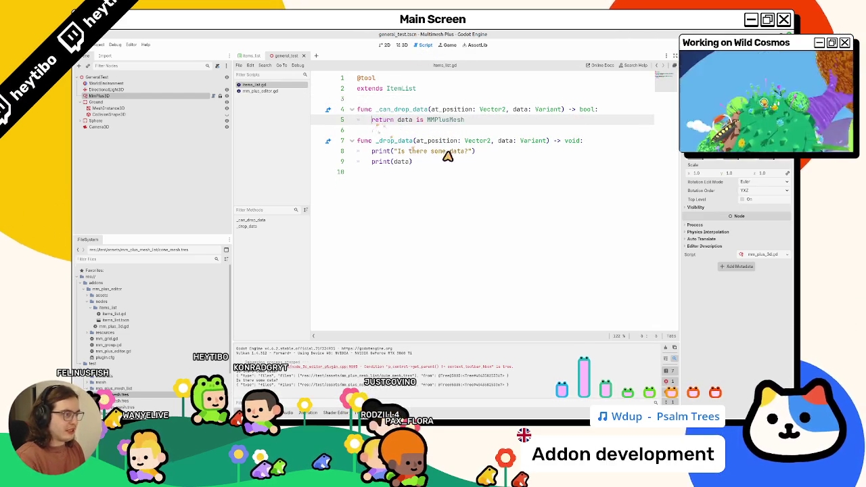
pyautogui.doubleClick(454, 151)
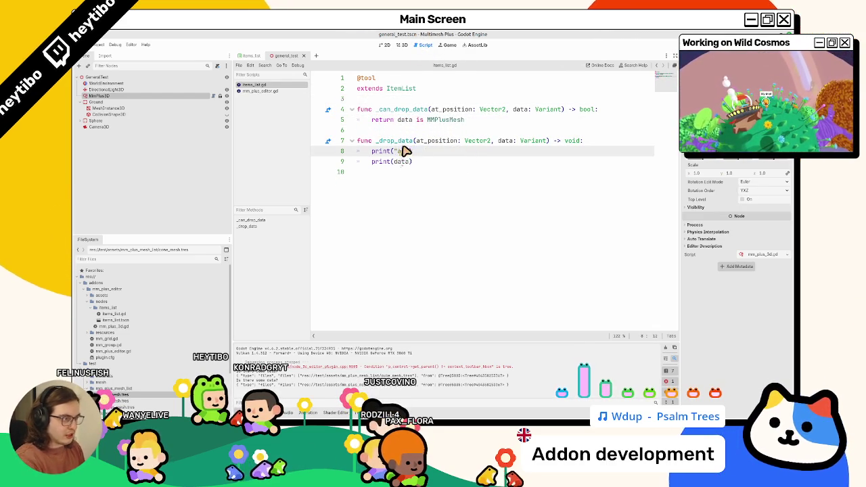
# Select the MmPlus3D node in the flower field scene and open sphere_mesh.tres in the inspector
pyautogui.click(402, 44)
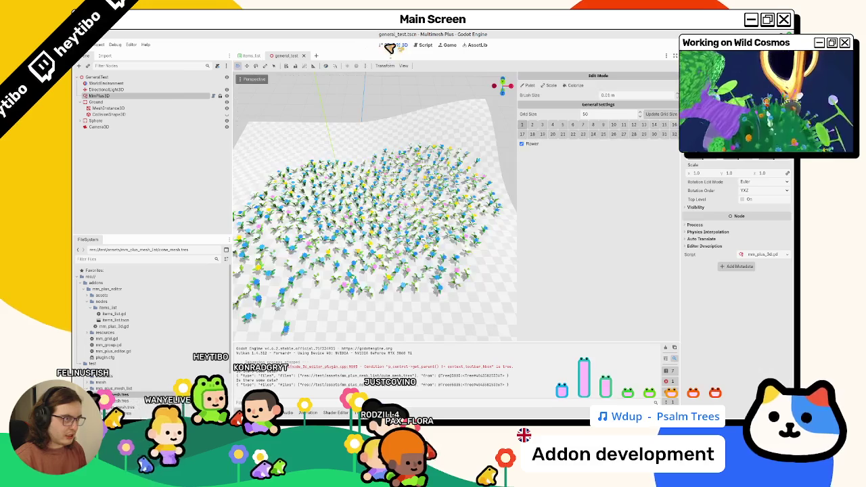
pyautogui.click(169, 83)
pyautogui.click(169, 96)
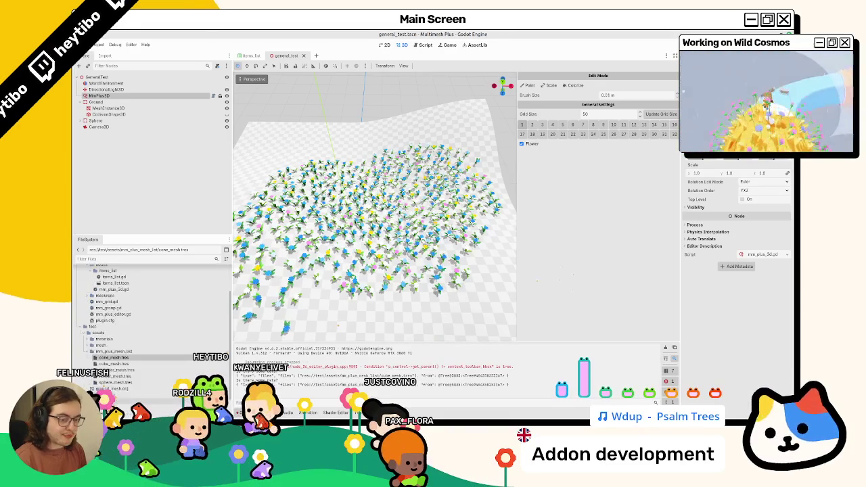
pyautogui.doubleClick(118, 382)
# Change the type check on line 5 from MMPlusMesh to Resource and save the script
pyautogui.hotkey('ctrl', 'F3')
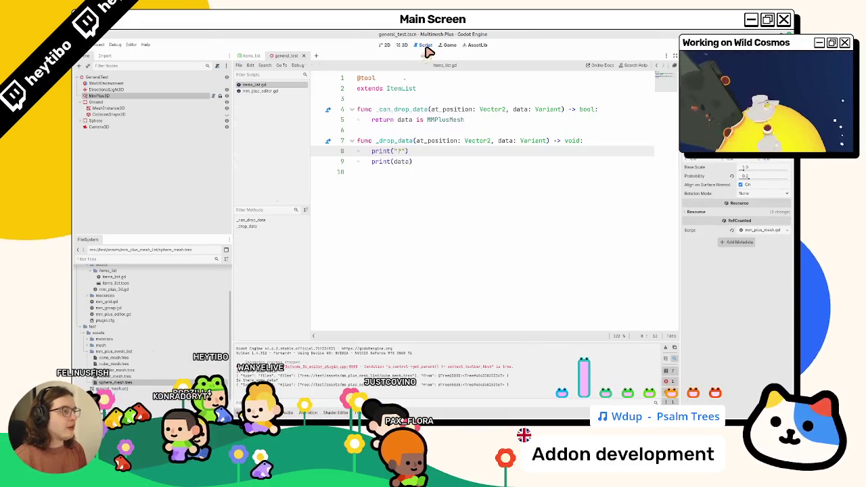
pyautogui.doubleClick(446, 119)
pyautogui.write('Resource')
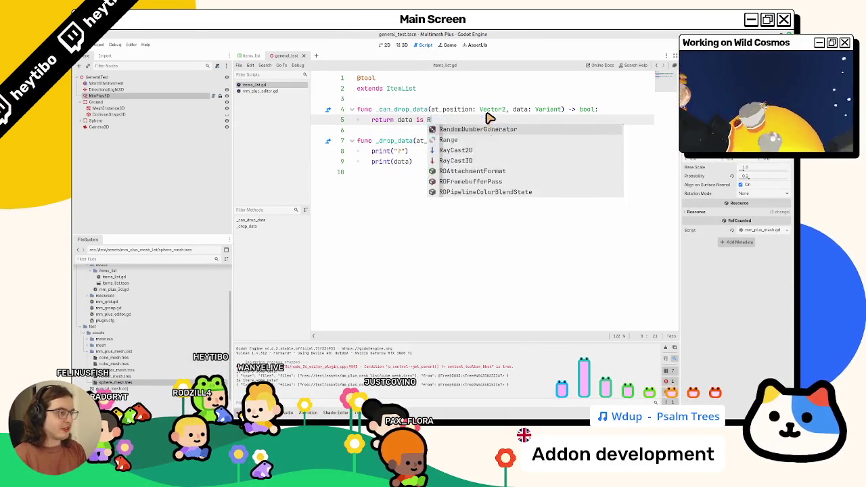
pyautogui.hotkey('ctrl', 's')
# Test dropping sphere_mesh.tres, mm_plus_editor.gd and mm_group.gd onto the mesh list panel
pyautogui.click(403, 44)
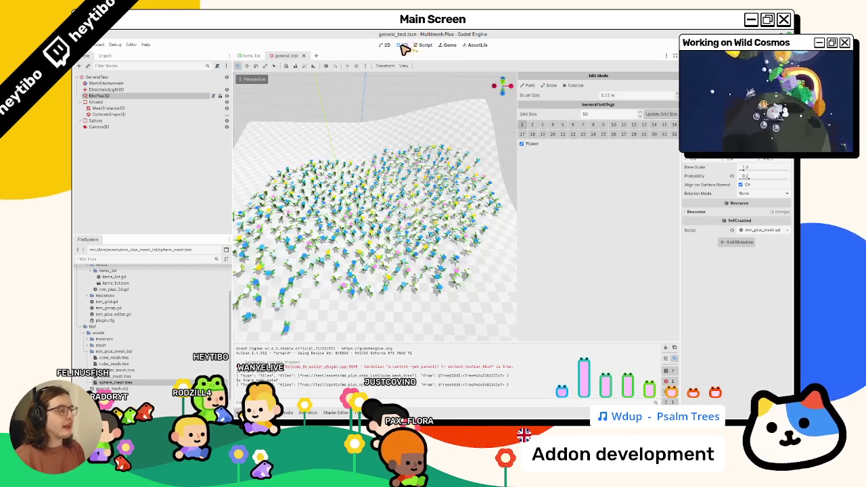
pyautogui.moveTo(598, 238); pyautogui.dragTo(601, 238)
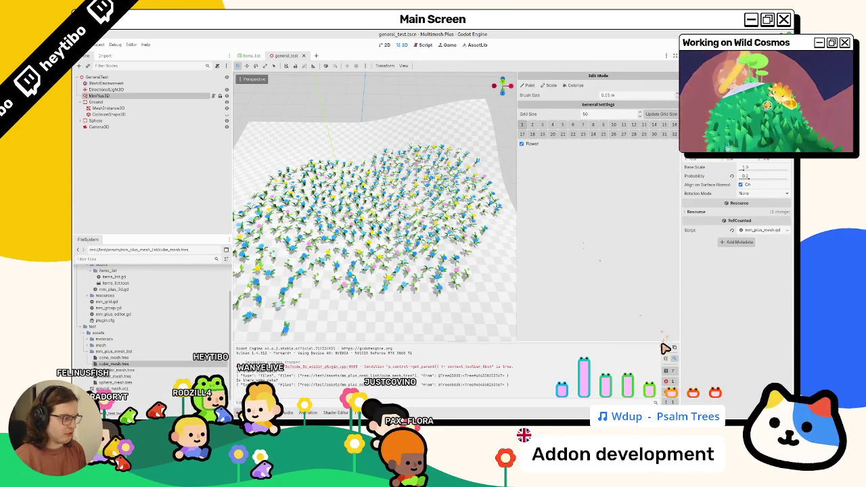
pyautogui.moveTo(113, 314); pyautogui.dragTo(553, 273)
pyautogui.click(102, 48)
pyautogui.press('Escape')
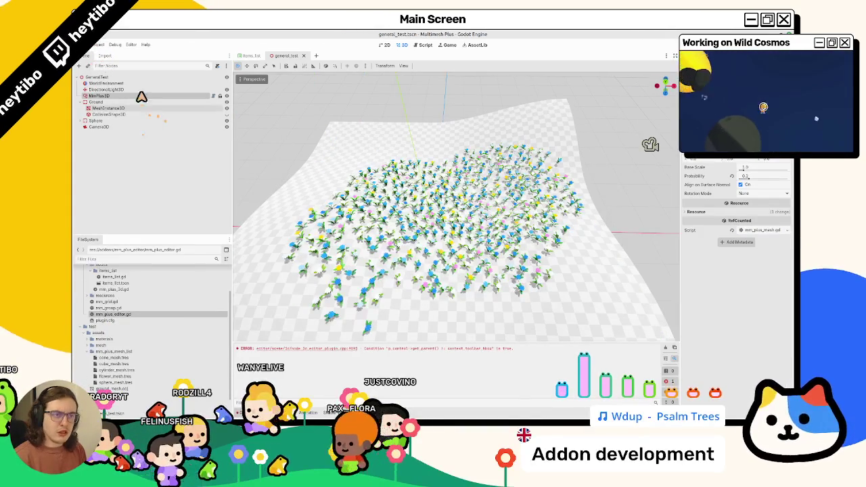
pyautogui.moveTo(115, 382)
pyautogui.mouseDown()
pyautogui.moveTo(300, 332)
pyautogui.moveTo(634, 216)
pyautogui.mouseUp()
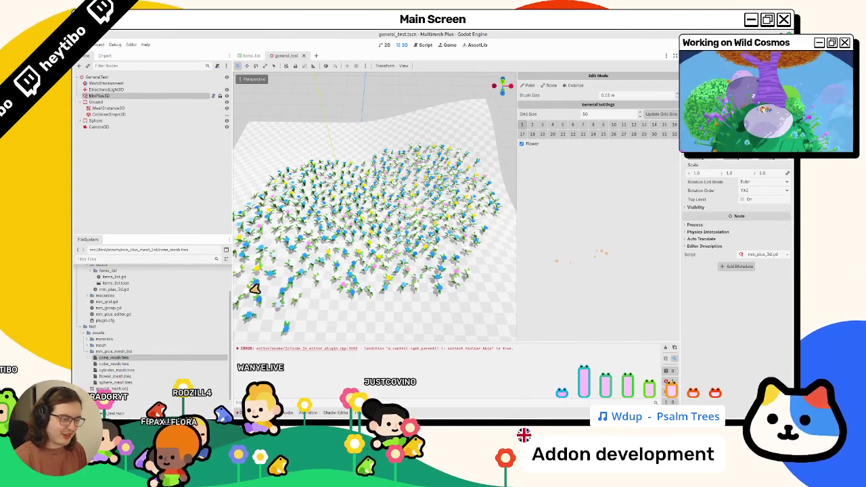
pyautogui.moveTo(119, 306)
pyautogui.mouseDown()
pyautogui.moveTo(611, 253)
pyautogui.moveTo(594, 257)
pyautogui.mouseUp()
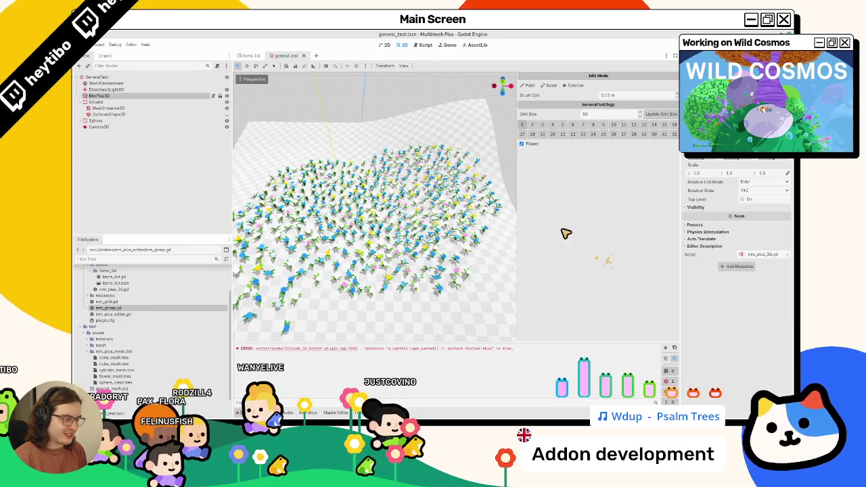
# Duplicate line 5 of items_list.gd and turn the copy into a return true line
pyautogui.click(421, 46)
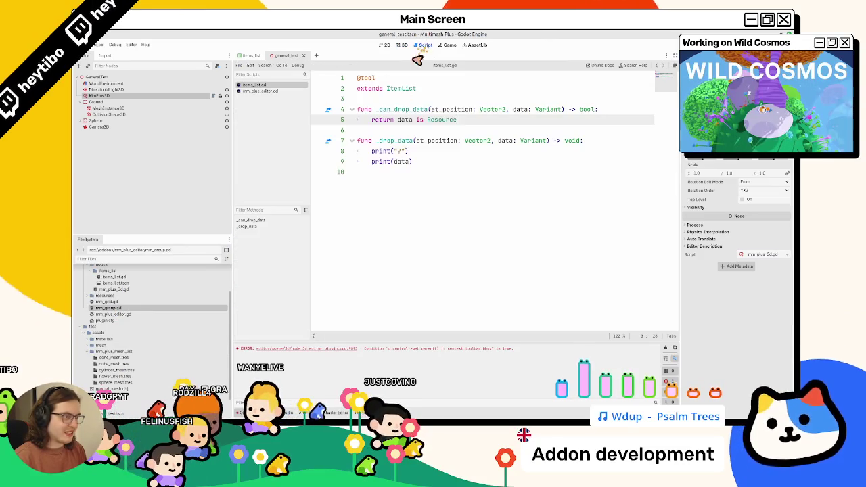
pyautogui.click(402, 150)
pyautogui.click(424, 120)
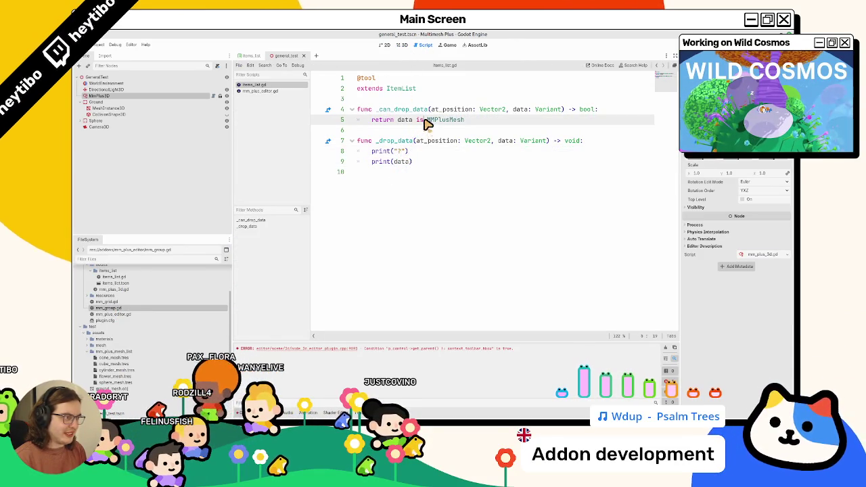
pyautogui.hotkey('ctrl', 'shift', 'd')
pyautogui.moveTo(398, 121); pyautogui.dragTo(474, 122)
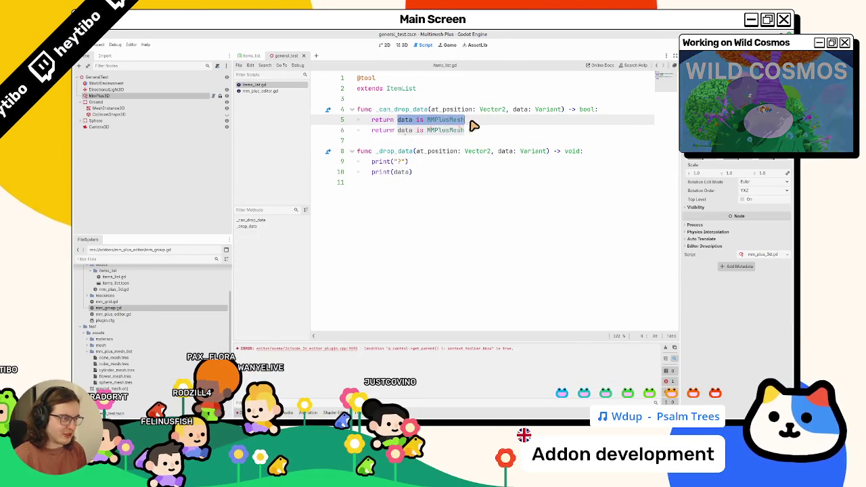
pyautogui.write('turn true')
pyautogui.press('Down')
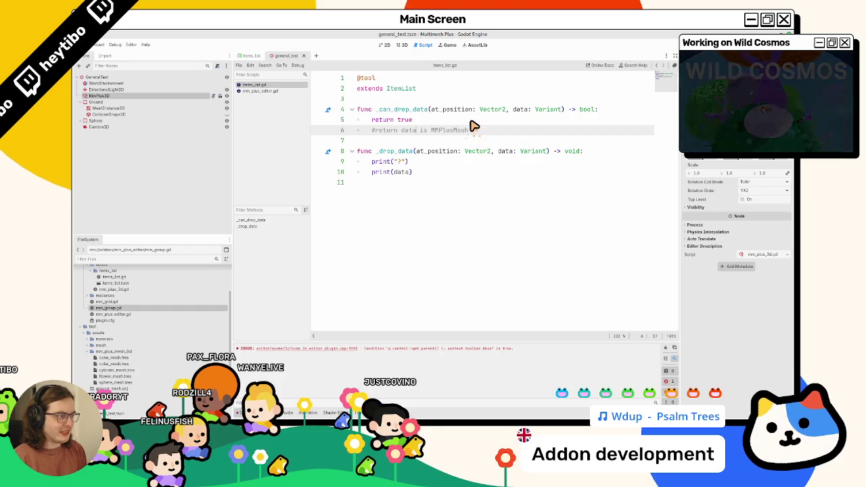
# Drop cylinder_mesh.tres and cone_mesh.tres onto the mesh list to print their drag data
pyautogui.click(397, 49)
pyautogui.moveTo(116, 370)
pyautogui.mouseDown()
pyautogui.moveTo(176, 311)
pyautogui.moveTo(561, 251)
pyautogui.mouseUp()
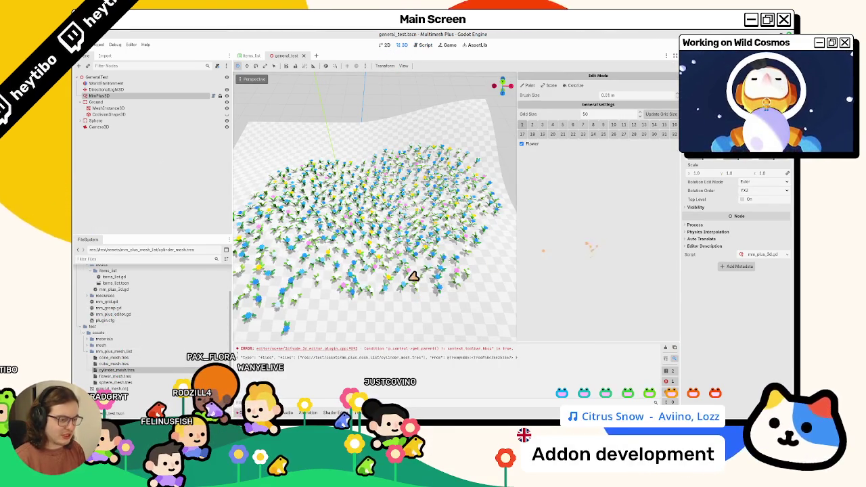
pyautogui.moveTo(115, 357); pyautogui.dragTo(337, 327)
pyautogui.moveTo(620, 241); pyautogui.dragTo(621, 241)
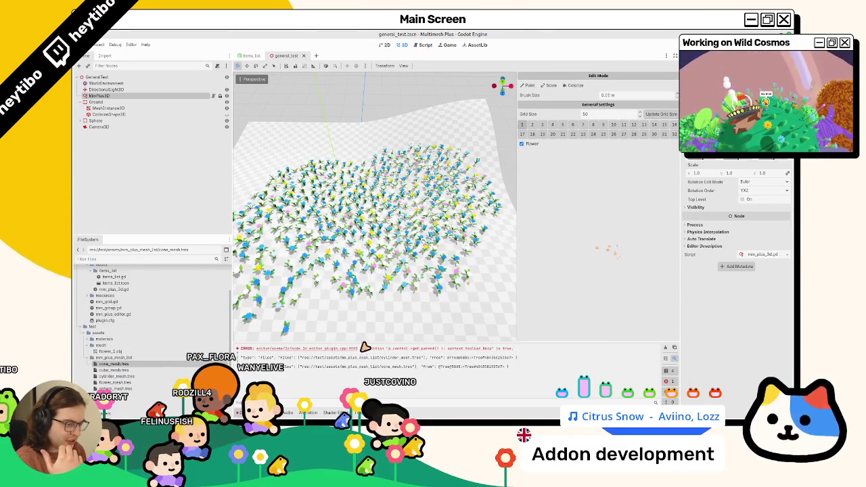
# Read further down the drag-and-drop tutorial, then come back to the Godot editor
pyautogui.hotkey('alt', 'Tab')
pyautogui.scroll(-5, 246, 329)
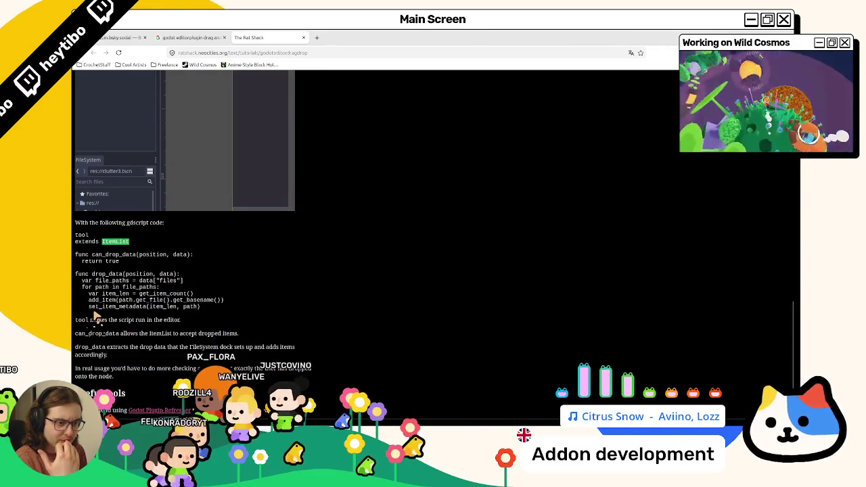
pyautogui.click(113, 272)
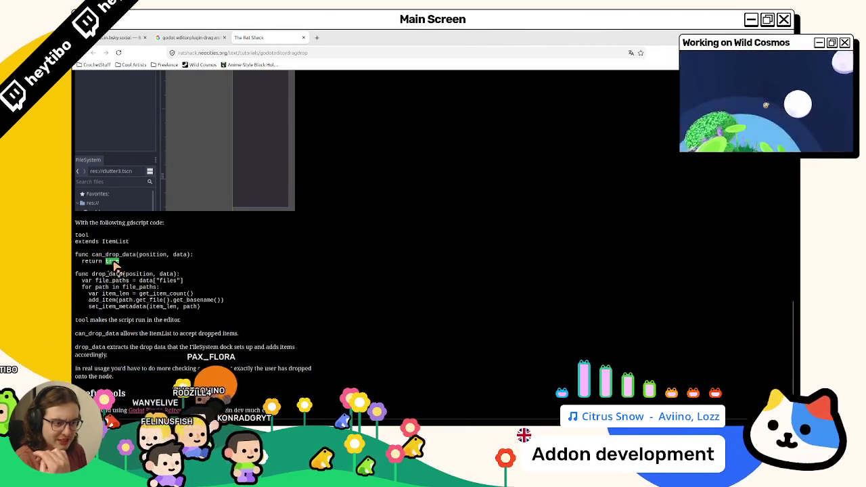
pyautogui.hotkey('alt', 'Tab')
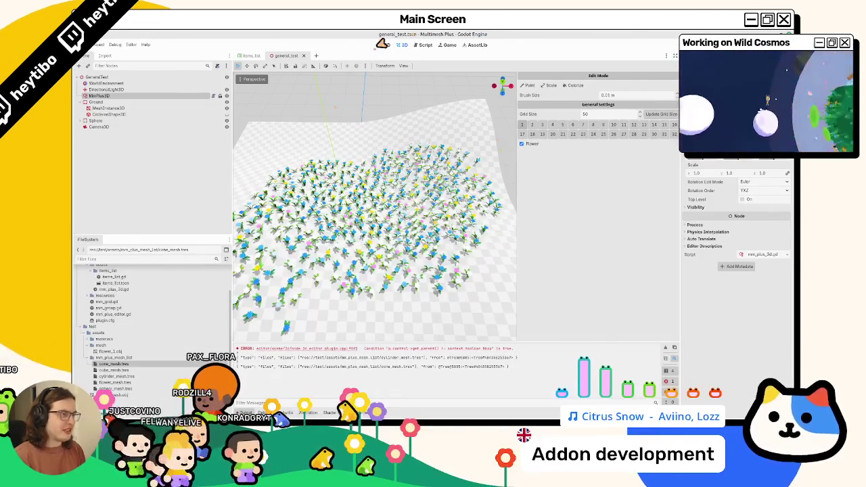
pyautogui.click(422, 45)
pyautogui.keyDown('ctrl'); pyautogui.click(404, 109); pyautogui.keyUp('ctrl')
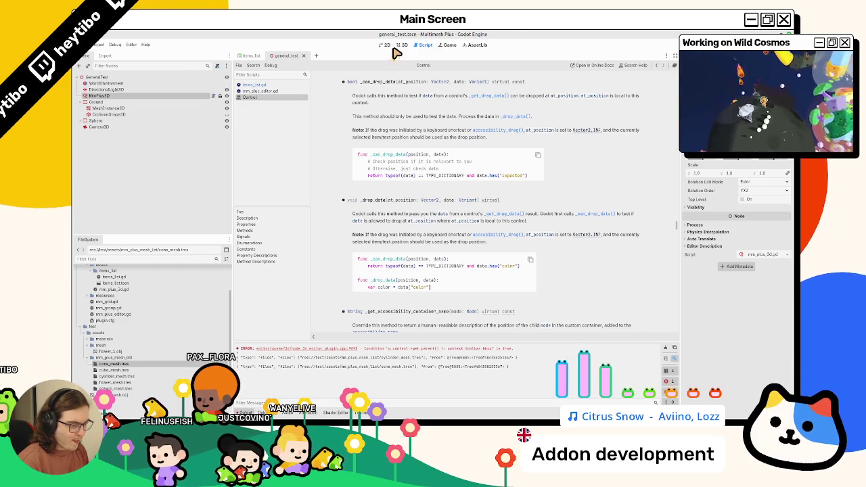
pyautogui.click(401, 45)
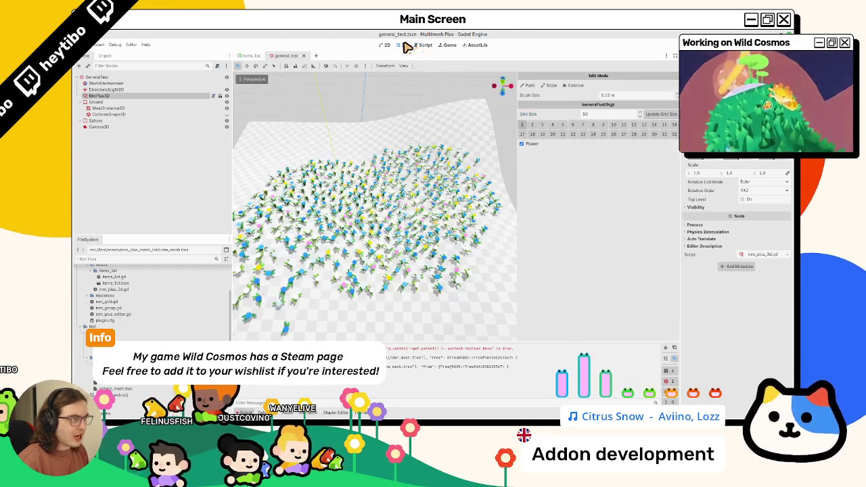
# Add a print(data) line to _can_drop_data and delete the commented-out type check
pyautogui.click(423, 45)
pyautogui.click(261, 86)
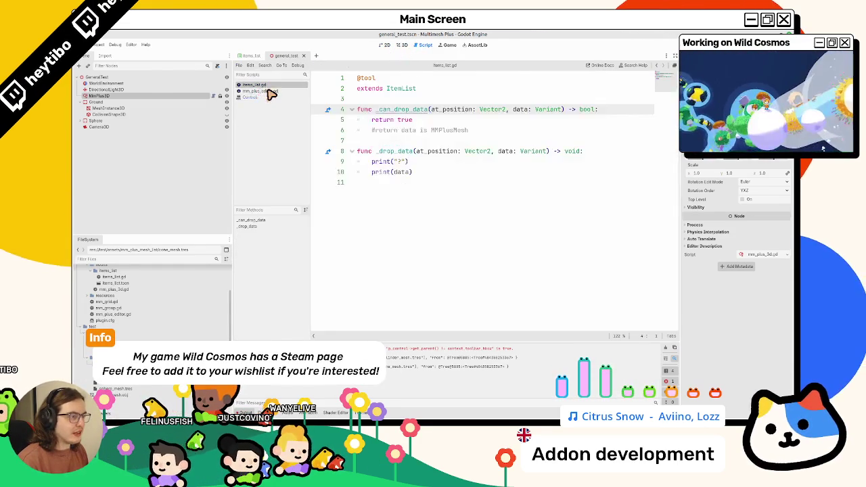
pyautogui.tripleClick(405, 119)
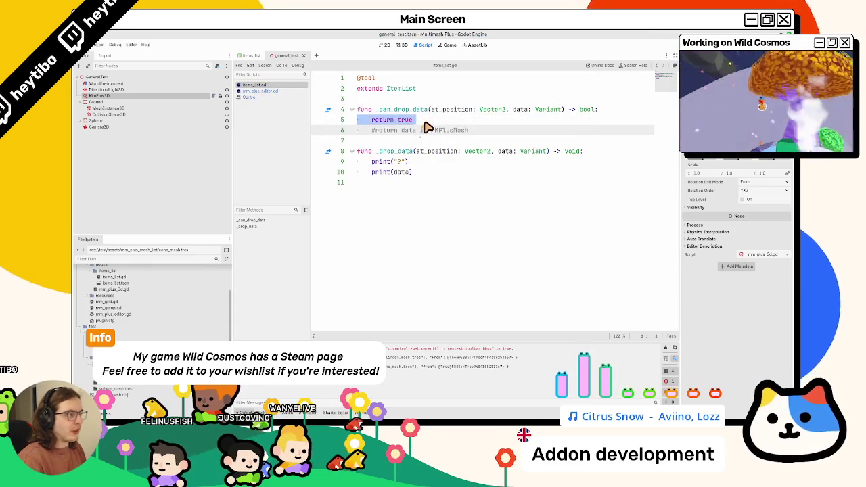
pyautogui.doubleClick(519, 109)
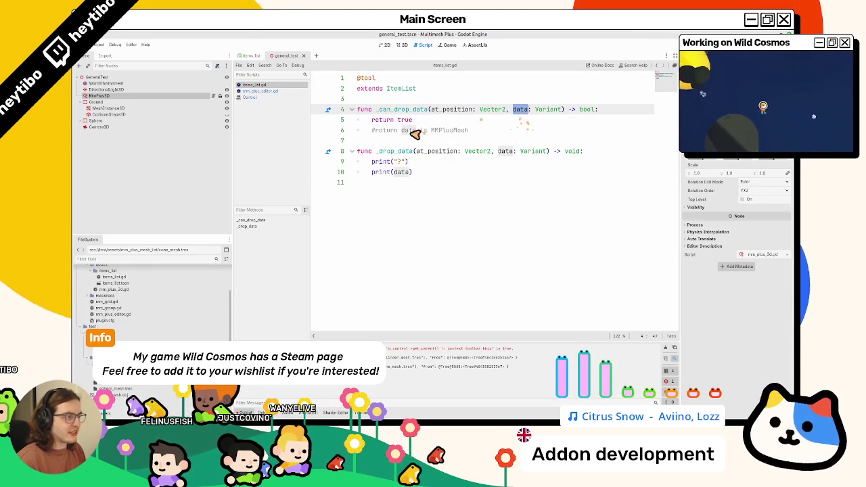
pyautogui.click(610, 112)
pyautogui.press('Return')
pyautogui.write('pr')
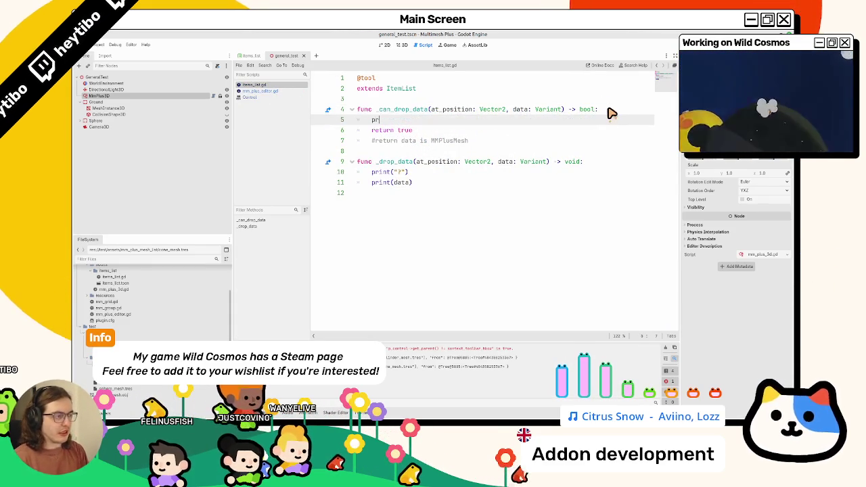
pyautogui.write('int(data')
pyautogui.tripleClick(406, 140)
pyautogui.press('Delete')
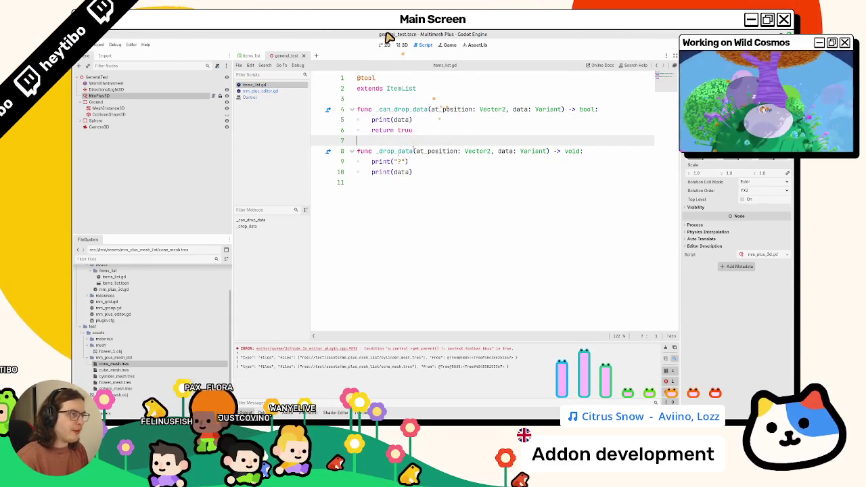
# Drag cone_mesh.tres over the list to print its path, then read the _can_drop_data documentation
pyautogui.click(401, 45)
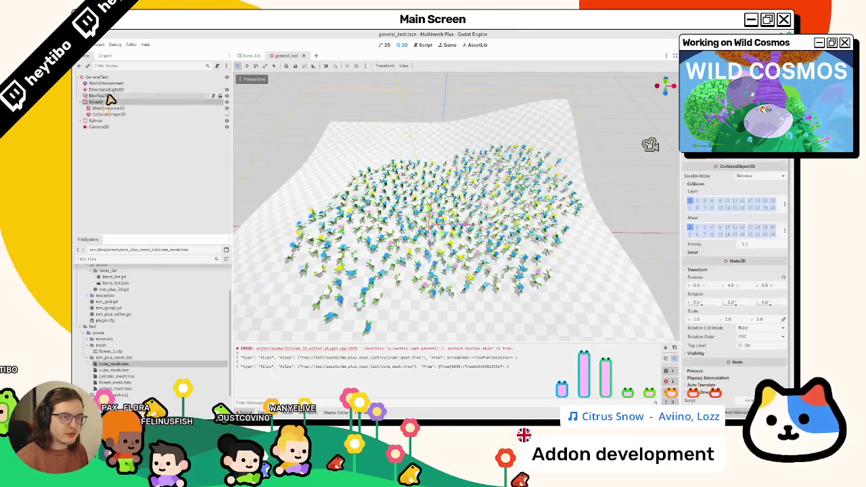
pyautogui.moveTo(112, 366)
pyautogui.mouseDown()
pyautogui.moveTo(601, 280)
pyautogui.moveTo(557, 291)
pyautogui.moveTo(580, 253)
pyautogui.moveTo(613, 236)
pyautogui.moveTo(603, 290)
pyautogui.moveTo(135, 372)
pyautogui.mouseUp()
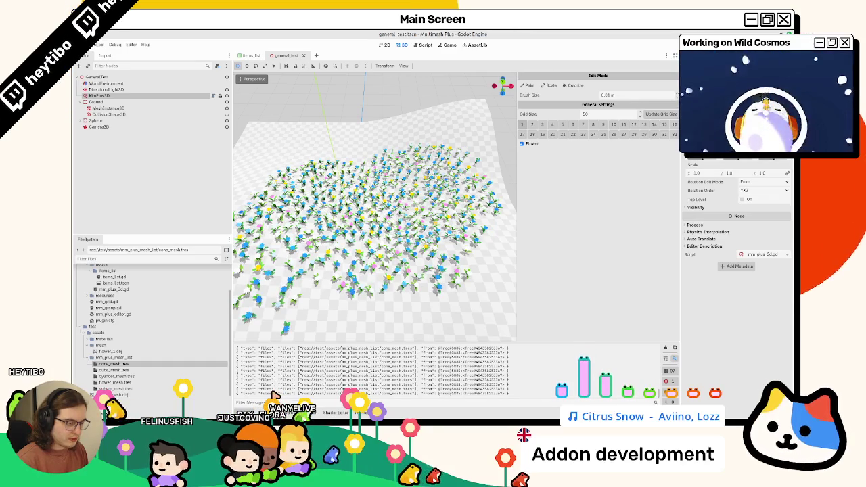
pyautogui.moveTo(301, 392); pyautogui.dragTo(416, 397)
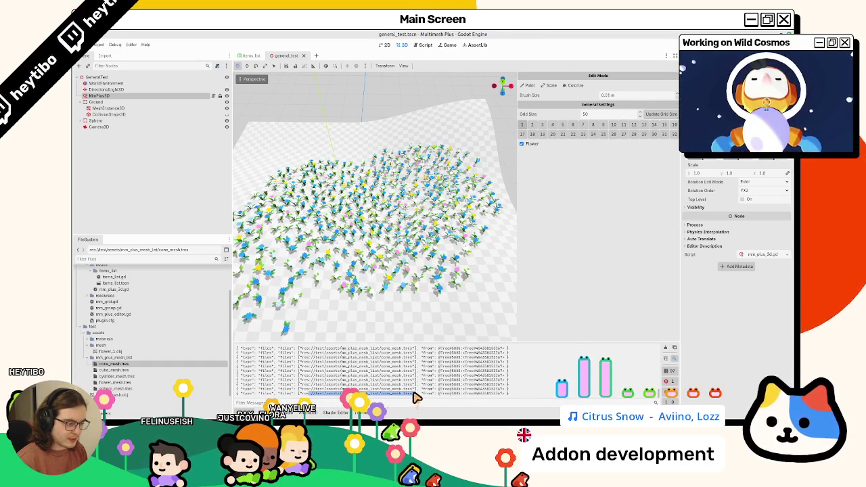
pyautogui.click(426, 45)
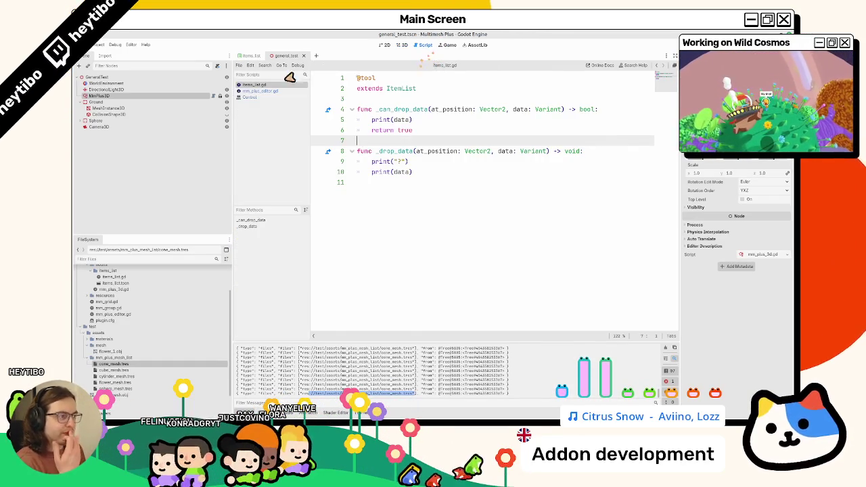
pyautogui.click(258, 91)
pyautogui.click(261, 85)
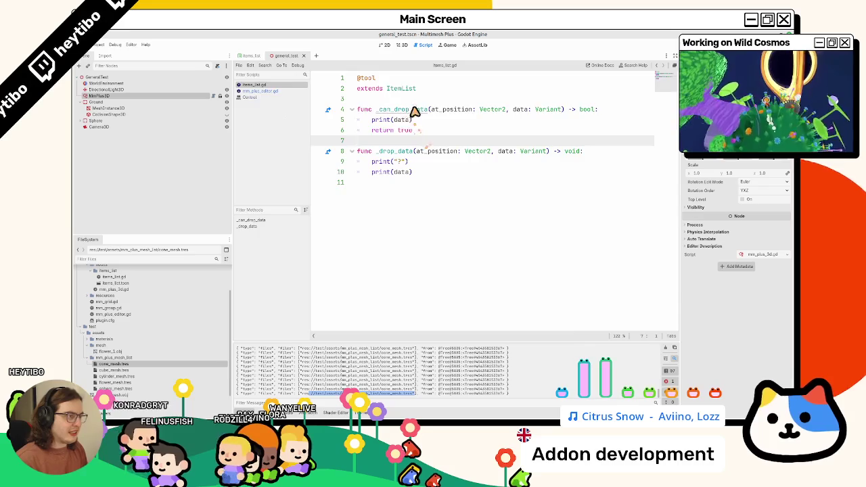
pyautogui.keyDown('ctrl'); pyautogui.click(410, 110); pyautogui.keyUp('ctrl')
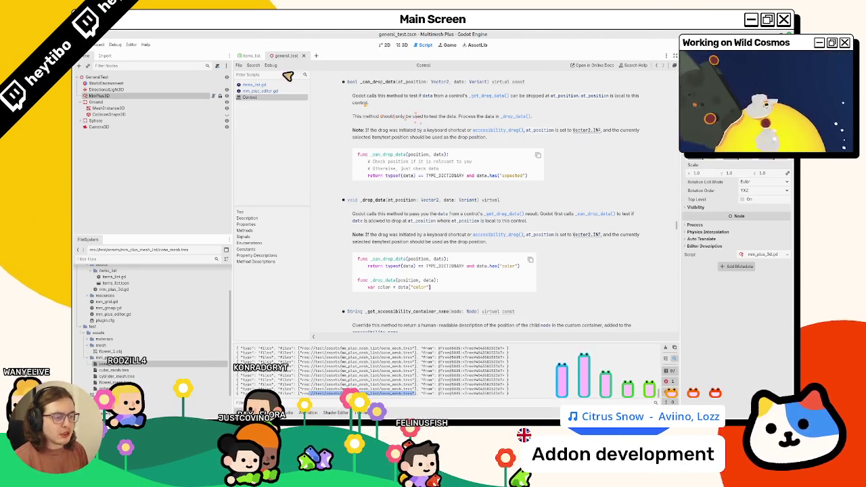
pyautogui.click(261, 84)
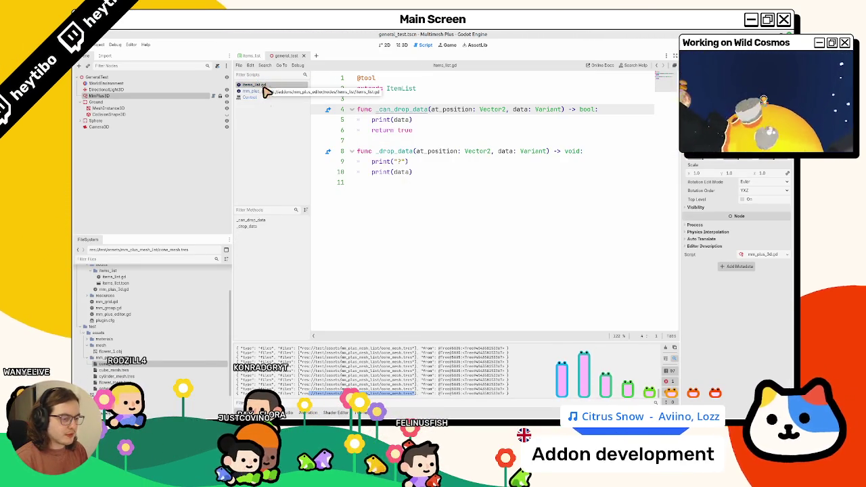
# Drag plugin.cfg over the list to print its data and browse the addon's files
pyautogui.click(405, 46)
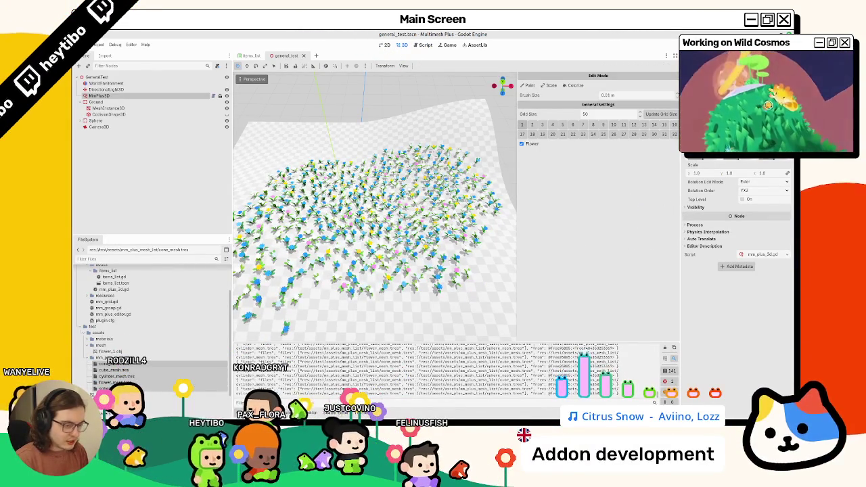
pyautogui.moveTo(105, 319)
pyautogui.mouseDown()
pyautogui.moveTo(250, 313)
pyautogui.moveTo(608, 225)
pyautogui.mouseUp()
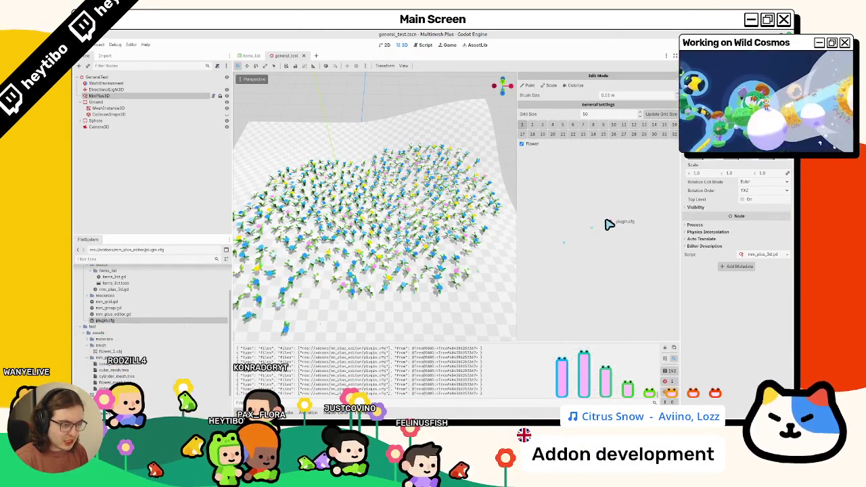
pyautogui.click(140, 365)
pyautogui.click(112, 316)
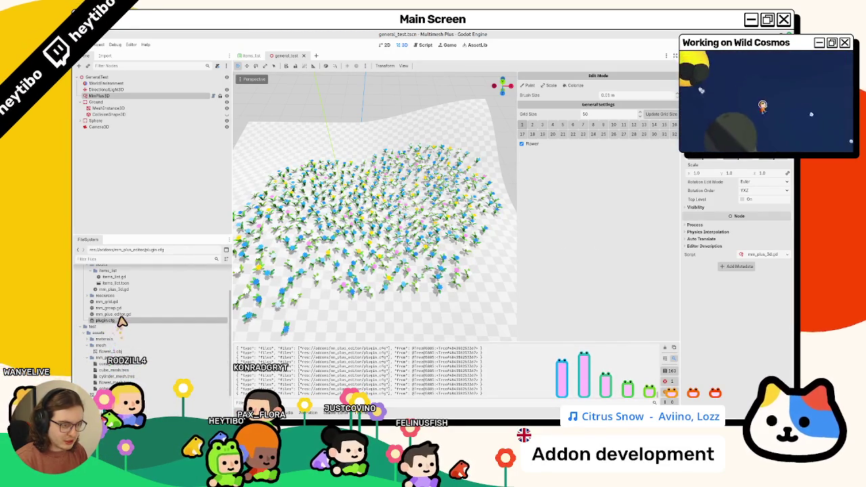
pyautogui.scroll(-2, 111, 316)
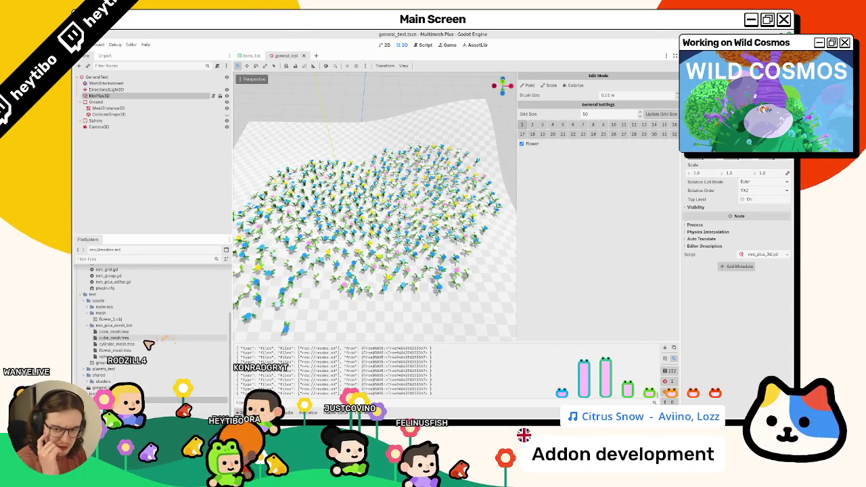
pyautogui.scroll(4, 159, 369)
pyautogui.scroll(-3, 165, 354)
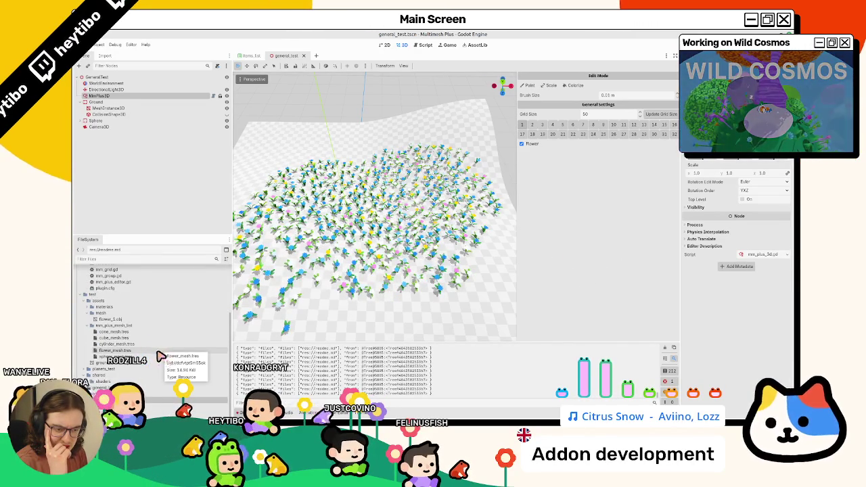
# Drop the Inspector's Mode property and cone_mesh.tres onto the item list to compare their output
pyautogui.moveTo(710, 248)
pyautogui.mouseDown()
pyautogui.moveTo(634, 246)
pyautogui.moveTo(625, 216)
pyautogui.moveTo(595, 229)
pyautogui.mouseUp()
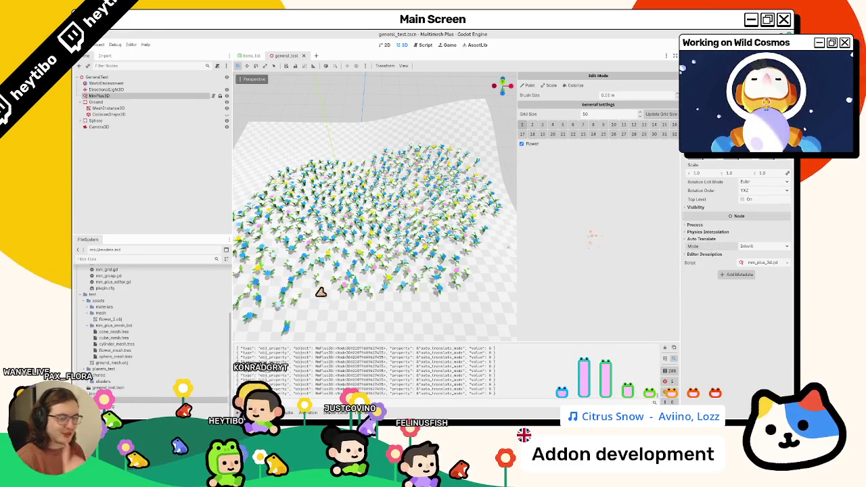
pyautogui.scroll(1, 115, 325)
pyautogui.moveTo(112, 345); pyautogui.dragTo(583, 224)
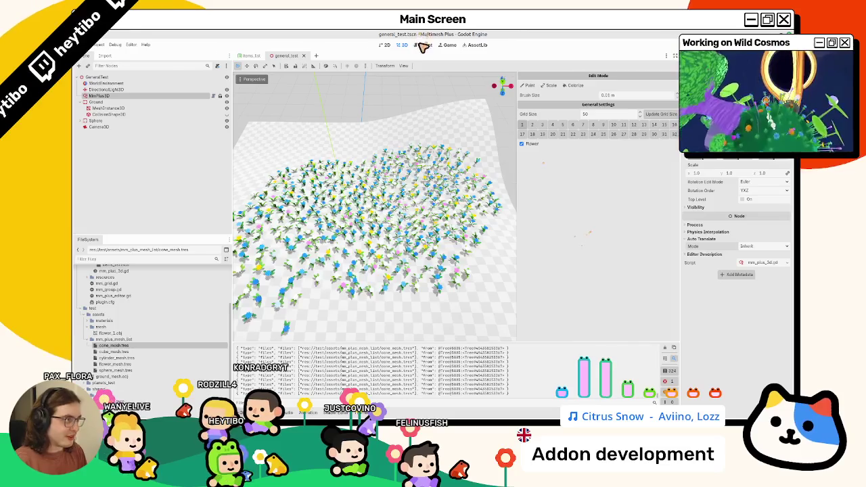
pyautogui.click(422, 45)
# Start an 'if type' check on line 5 and look up the _can_drop_data docs example
pyautogui.press('Return')
pyautogui.write('if type')
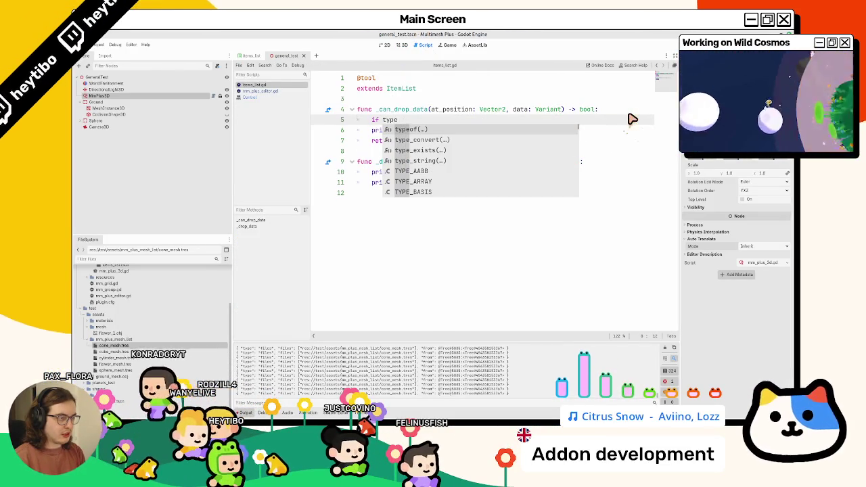
pyautogui.keyDown('ctrl'); pyautogui.click(390, 110); pyautogui.keyUp('ctrl')
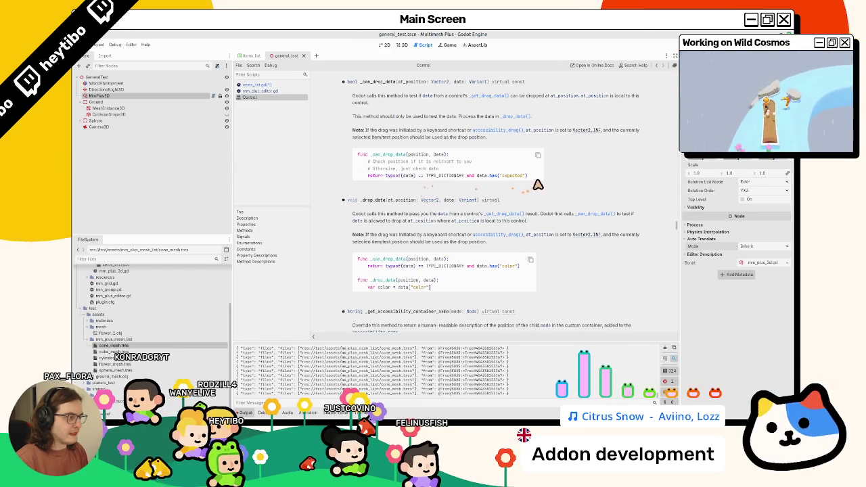
pyautogui.moveTo(535, 177); pyautogui.dragTo(428, 184)
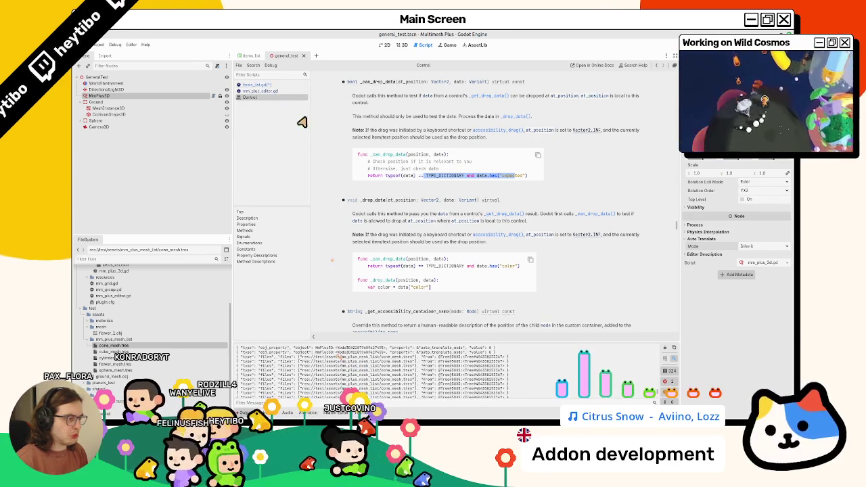
pyautogui.click(261, 84)
pyautogui.click(393, 119)
pyautogui.moveTo(394, 121); pyautogui.dragTo(440, 126)
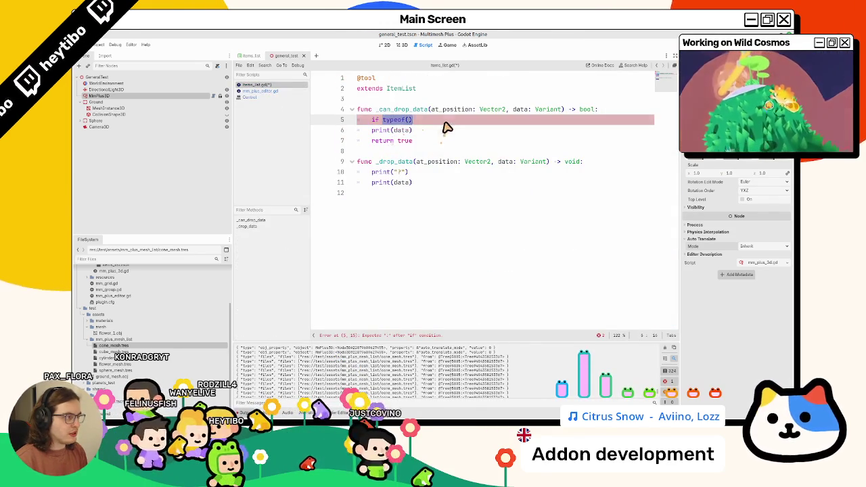
# Copy typeof(data) == TYPE_DICTIONARY from the Control docs example and paste it into line 5
pyautogui.click(278, 99)
pyautogui.moveTo(367, 176); pyautogui.dragTo(538, 180)
pyautogui.click(260, 85)
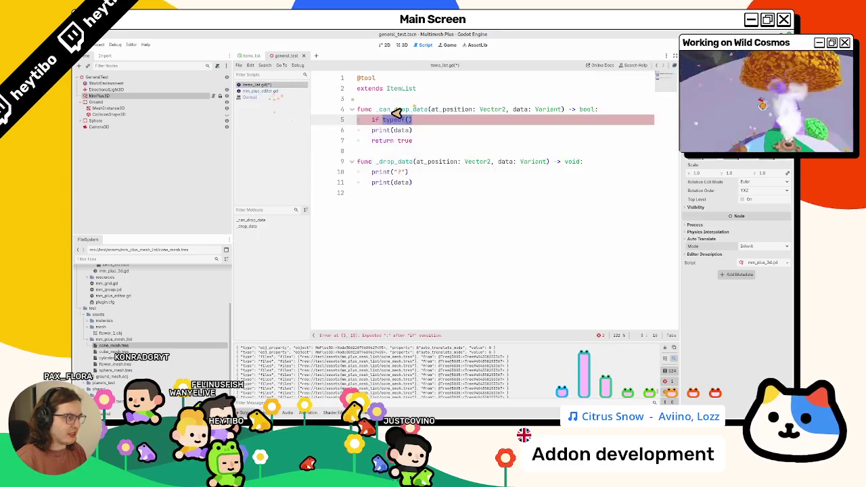
pyautogui.click(261, 90)
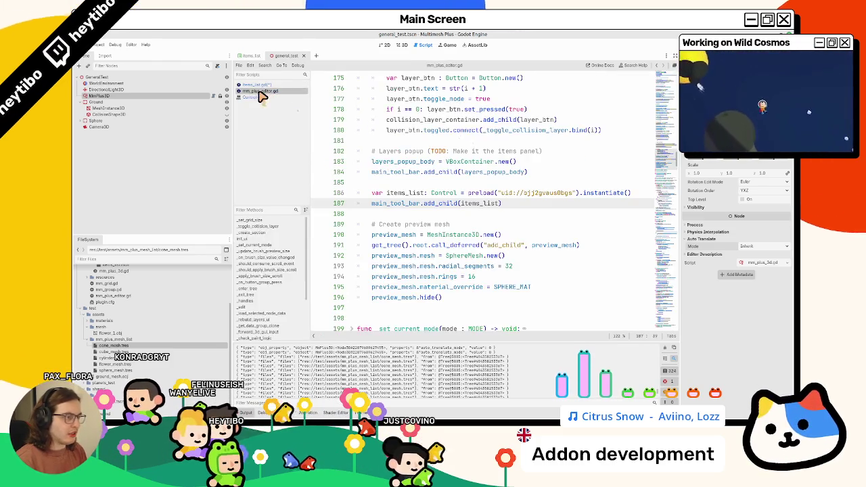
pyautogui.click(263, 98)
pyautogui.moveTo(380, 176)
pyautogui.mouseDown()
pyautogui.moveTo(464, 175)
pyautogui.moveTo(388, 179)
pyautogui.mouseUp()
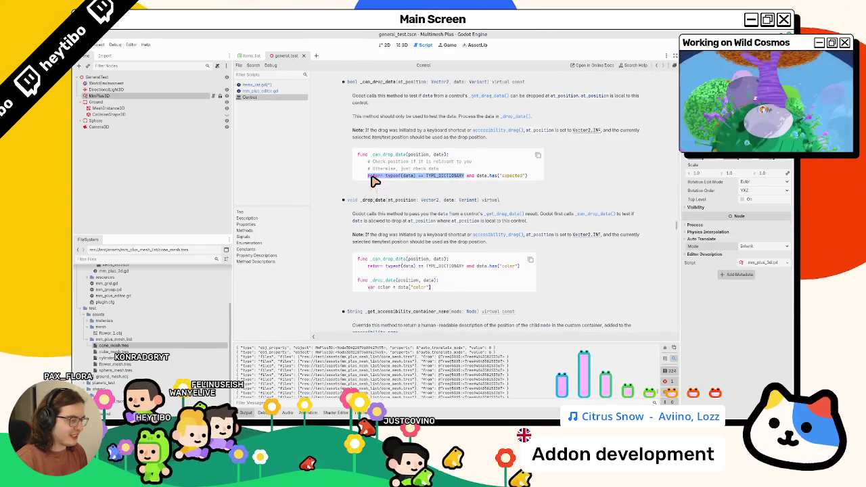
pyautogui.hotkey('ctrl', 'c')
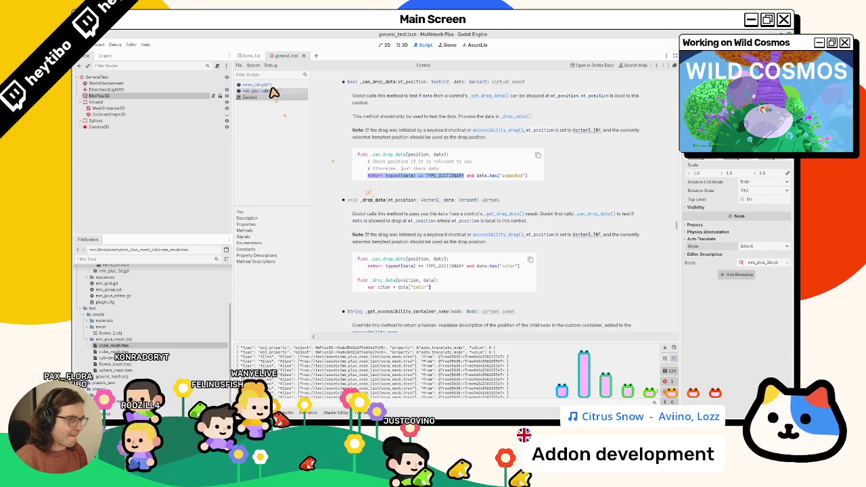
pyautogui.click(260, 85)
pyautogui.hotkey('ctrl', 'v')
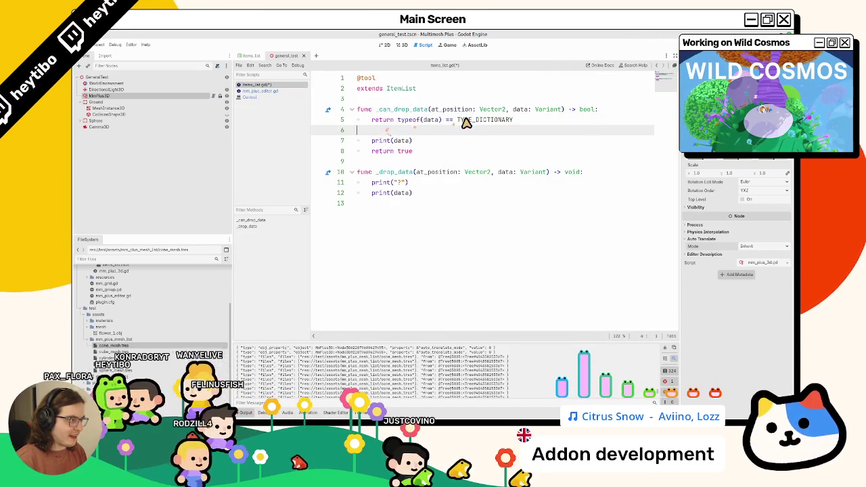
# Rewrite line 5 as a negated 'if typeof(data) == TYPE_DICTIONARY: return' condition
pyautogui.keyDown('ctrl'); pyautogui.click(466, 120); pyautogui.keyUp('ctrl')
pyautogui.middleClick(271, 98)
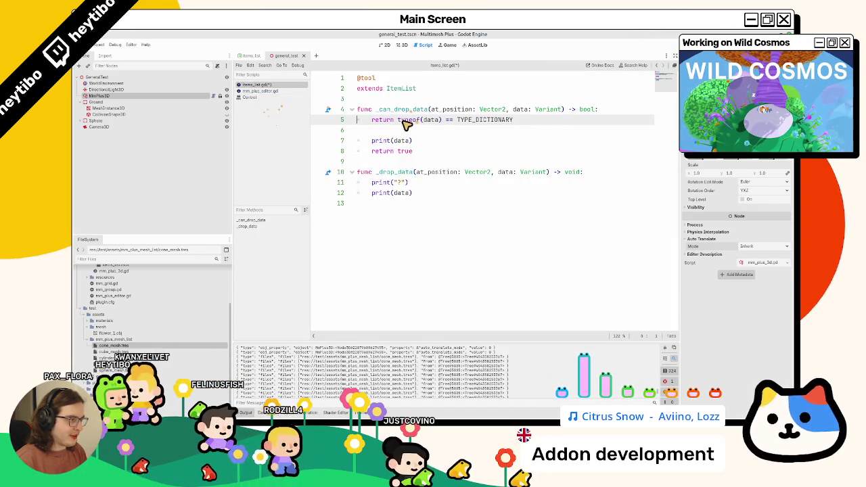
pyautogui.moveTo(371, 119); pyautogui.dragTo(518, 126)
pyautogui.press('BackSpace')
pyautogui.hotkey('ctrl', 'v')
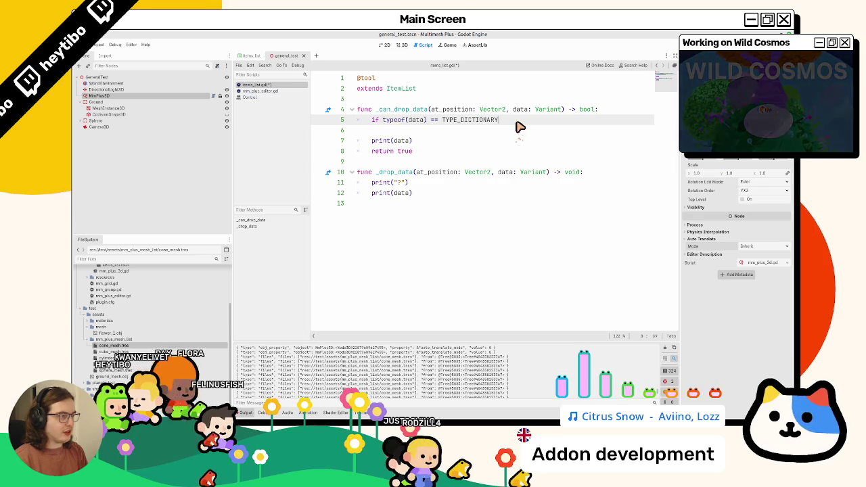
pyautogui.write(': re')
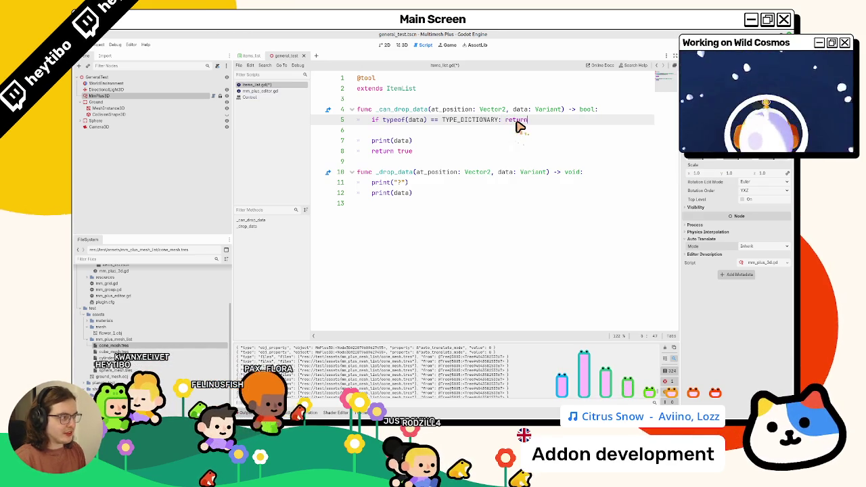
pyautogui.write('turn')
pyautogui.moveTo(499, 119); pyautogui.dragTo(394, 126)
pyautogui.write('(')
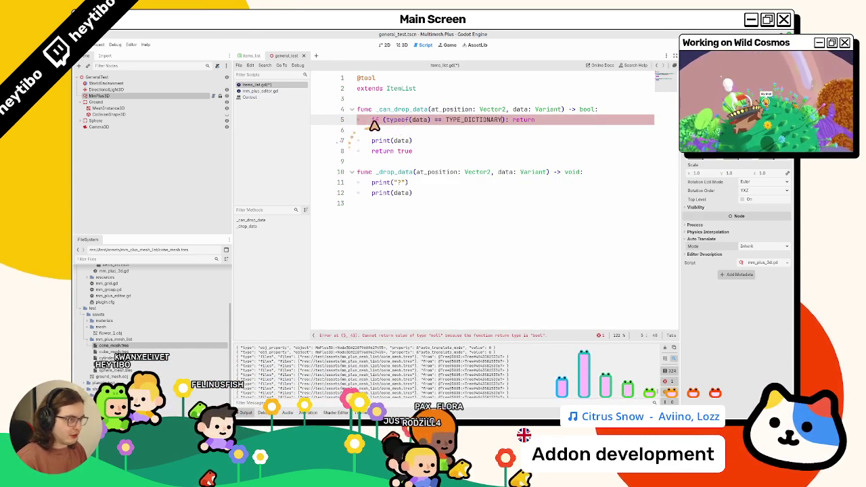
pyautogui.write('!')
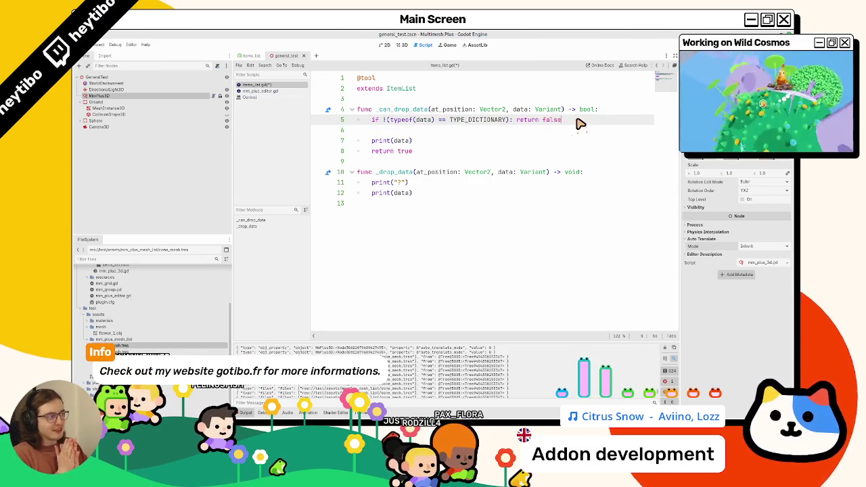
# Add 'data = data as Dictionary' as the first line of _can_drop_data
pyautogui.click(416, 143)
pyautogui.write('.')
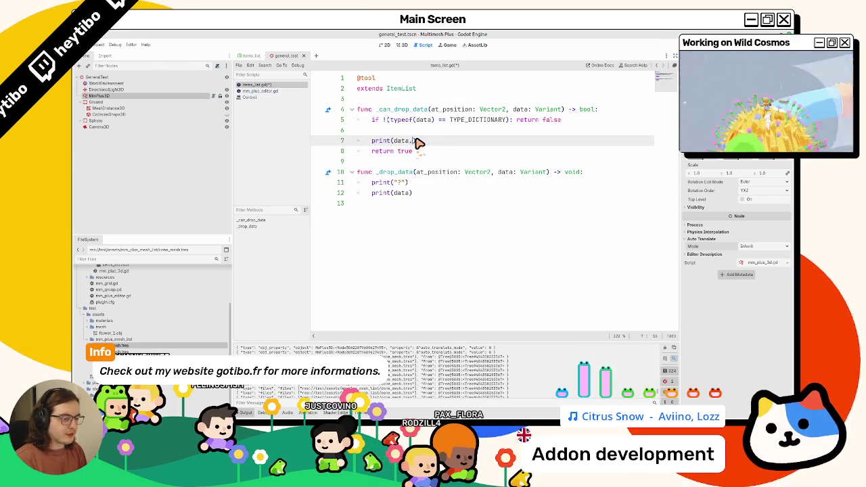
pyautogui.write('f')
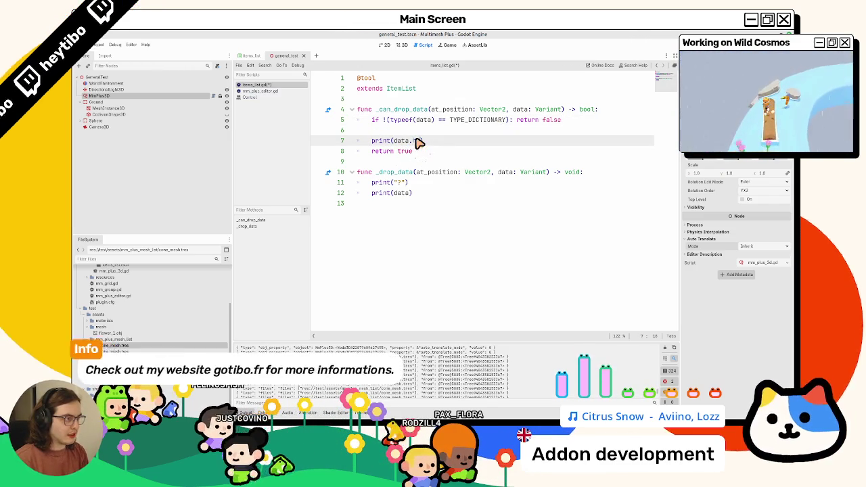
pyautogui.press('BackSpace')
pyautogui.press('BackSpace')
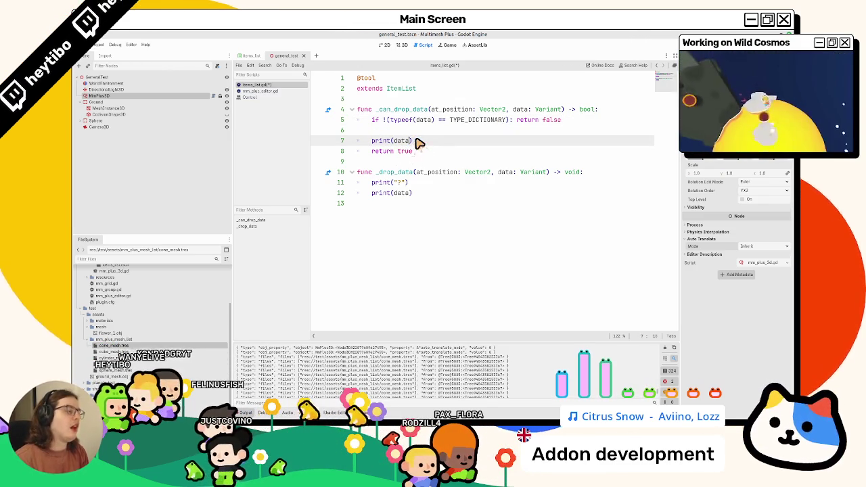
pyautogui.click(604, 111)
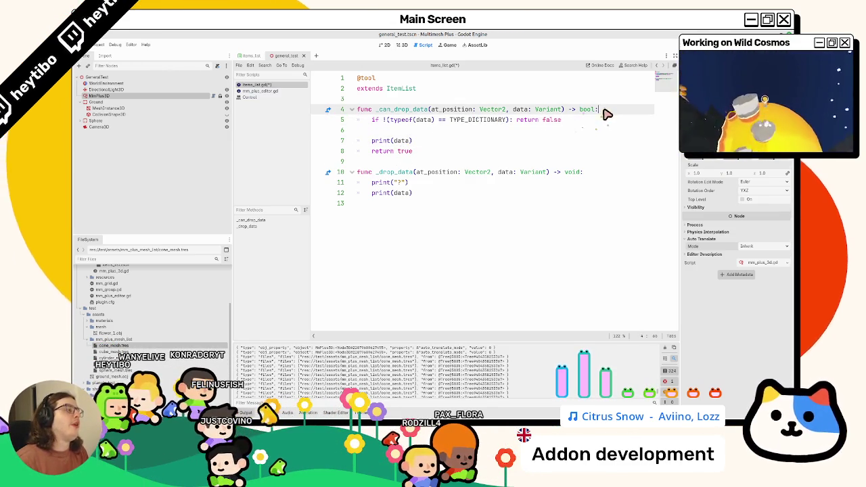
pyautogui.press('Return')
pyautogui.write('d')
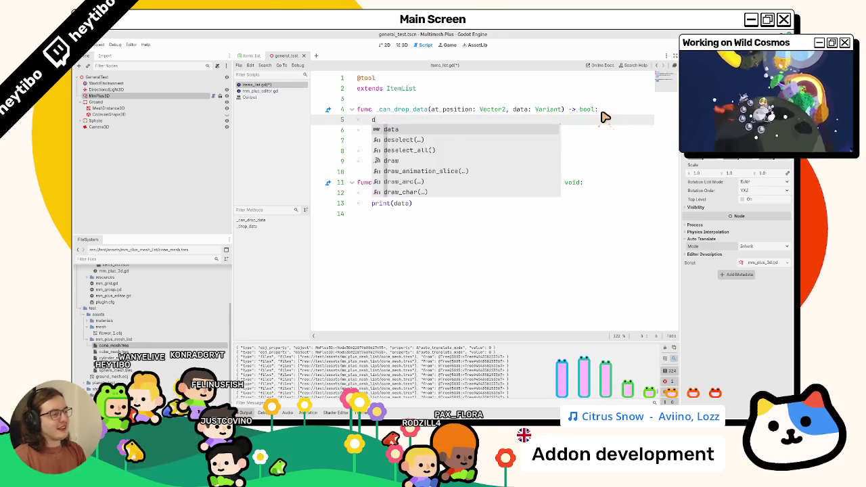
pyautogui.write('ata = dat')
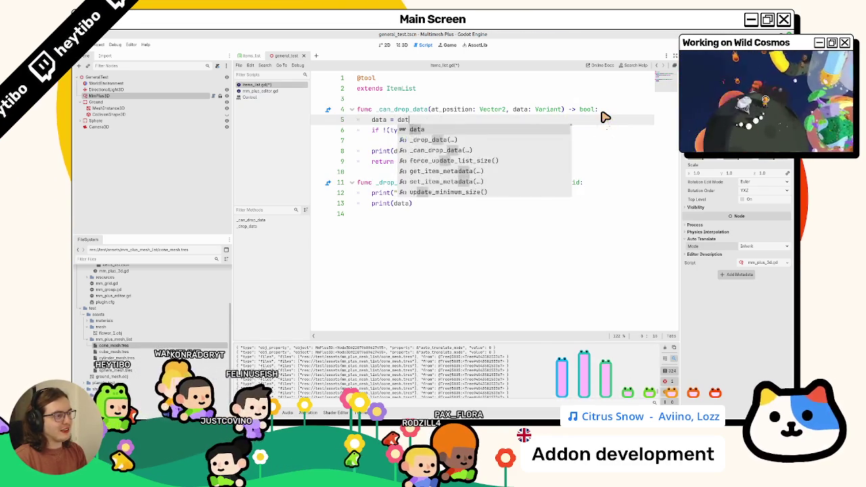
pyautogui.write('a as Dict')
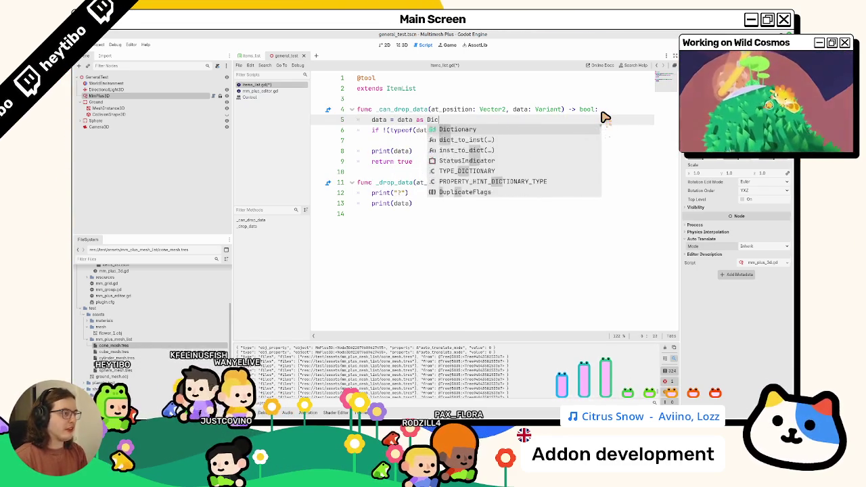
pyautogui.press('Return')
# Simplify the condition to 'if !data: return false' and start turning the print line into data.has()
pyautogui.click(389, 131)
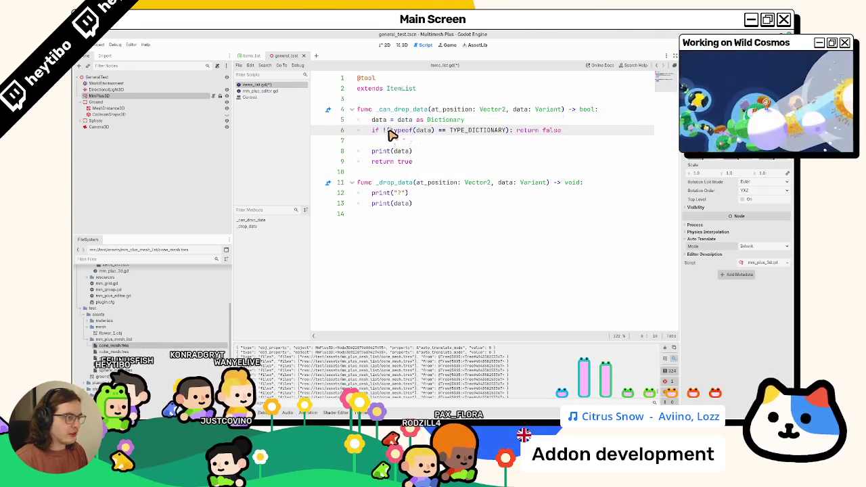
pyautogui.moveTo(420, 133); pyautogui.dragTo(512, 134)
pyautogui.write('data')
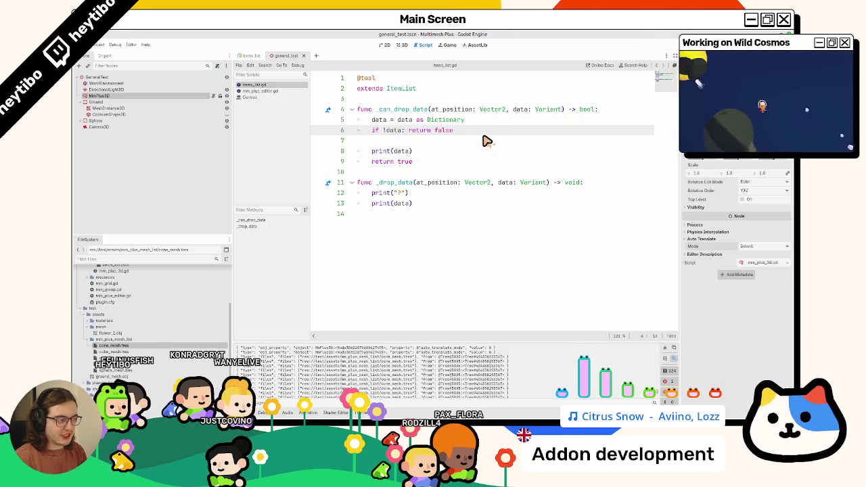
pyautogui.press('Delete')
pyautogui.doubleClick(402, 141)
pyautogui.press('Right')
pyautogui.write('.h')
pyautogui.press('Return')
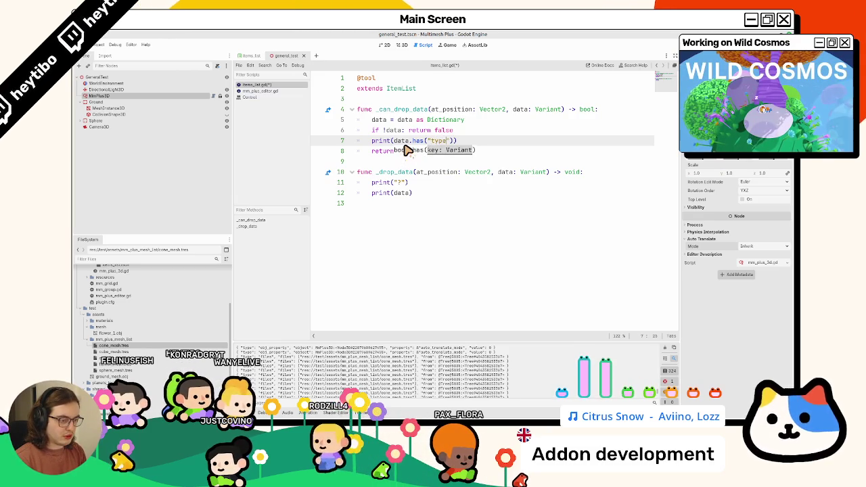
pyautogui.press('BackSpace')
pyautogui.press('BackSpace')
pyautogui.press('BackSpace')
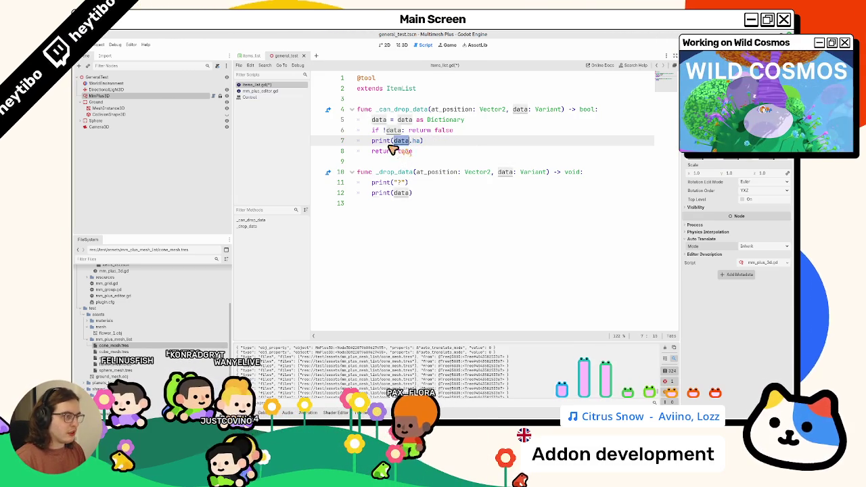
# Declare 'var data_type : String = data.get("type")' on line 7
pyautogui.hotkey('shift', 'Home')
pyautogui.write('data.get')
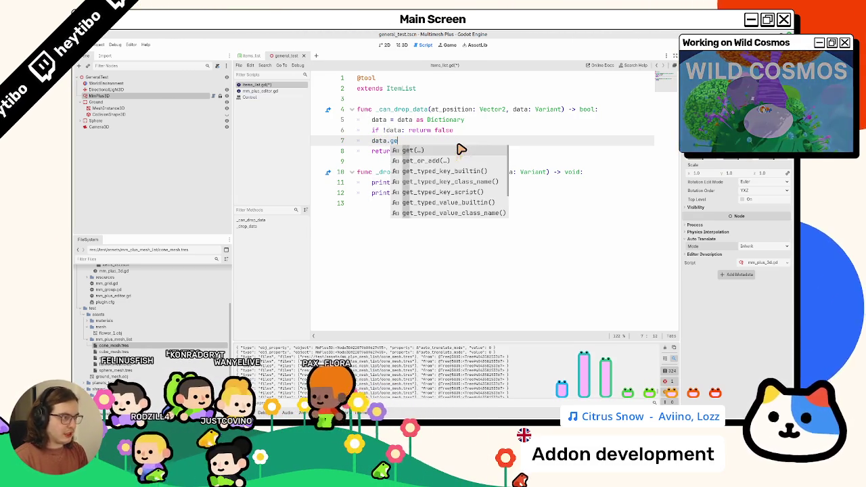
pyautogui.press('Return')
pyautogui.write('"type')
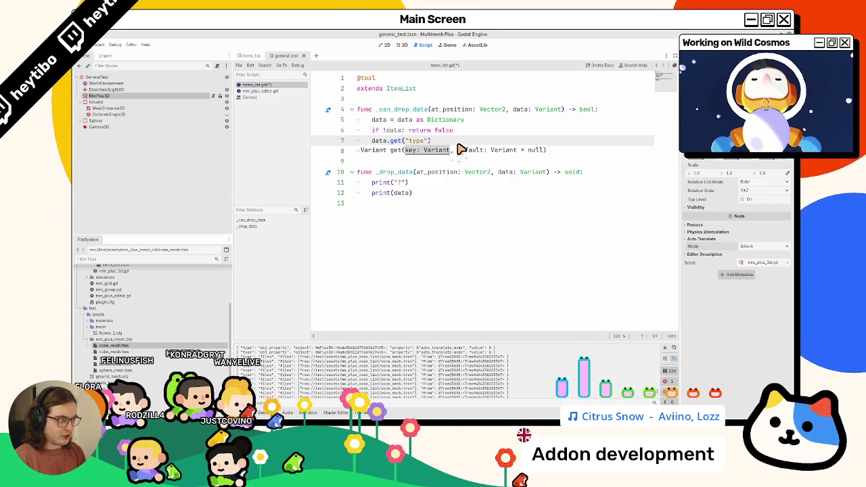
pyautogui.write(',')
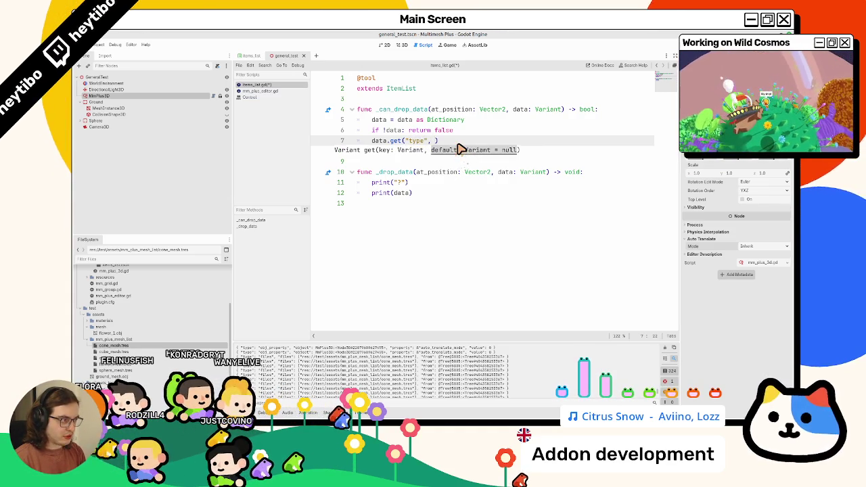
pyautogui.press('Escape')
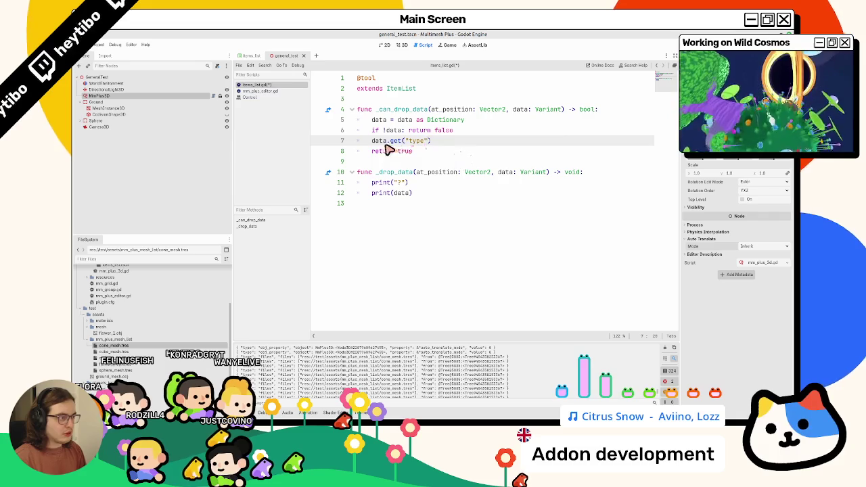
pyautogui.click(371, 142)
pyautogui.write('var data')
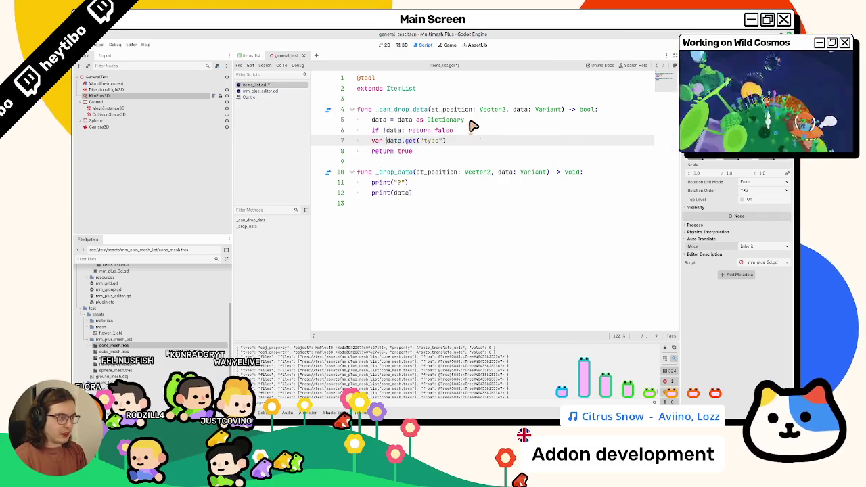
pyautogui.write('_type')
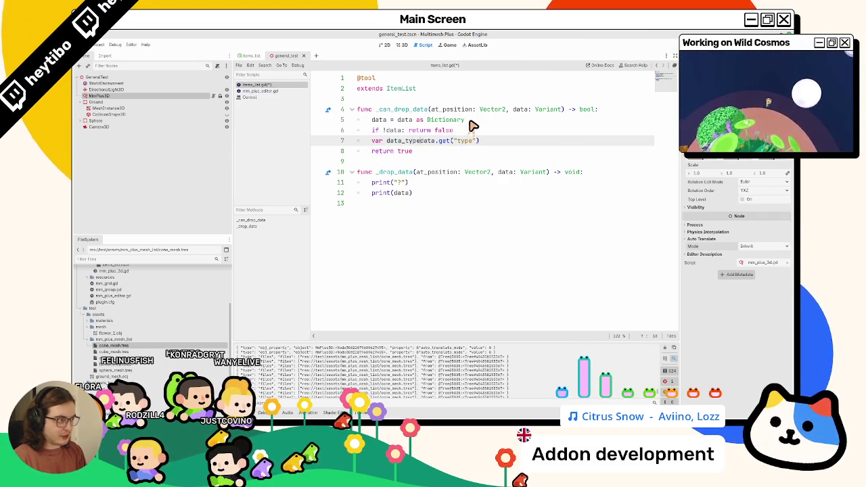
pyautogui.write(' :=')
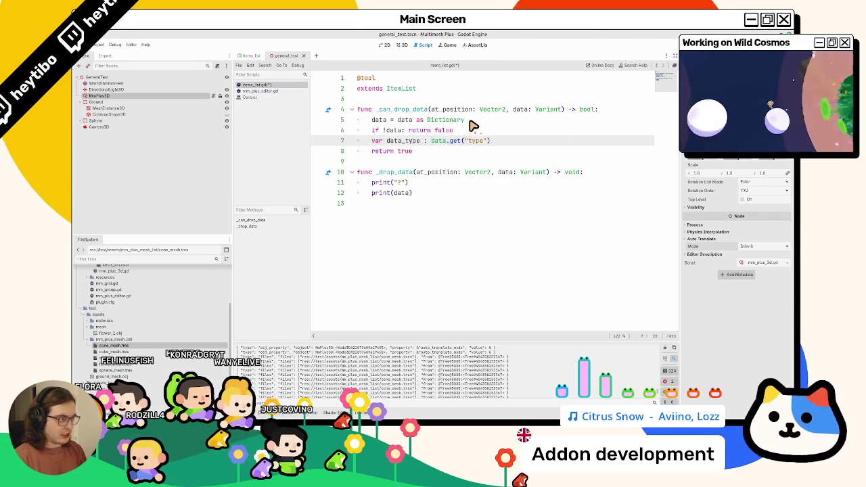
pyautogui.press('BackSpace')
pyautogui.press('BackSpace')
pyautogui.press('BackSpace')
pyautogui.write(': String =')
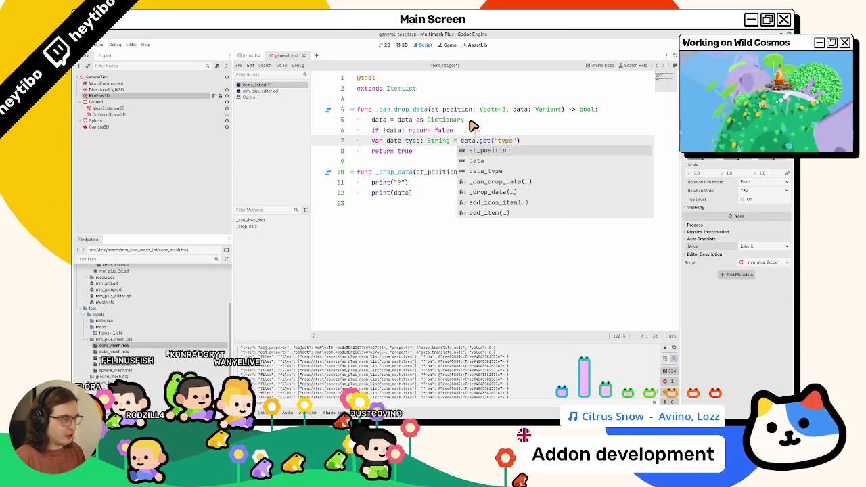
# Add a 'data_type == null: return false' check and rewrite line 6 as a null comparison
pyautogui.click(519, 139)
pyautogui.press('Return')
pyautogui.write('if dat')
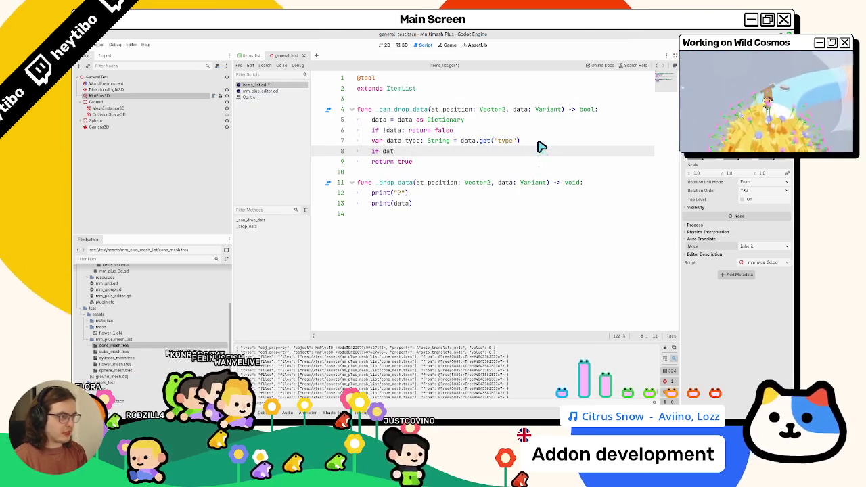
pyautogui.write('a_type == ')
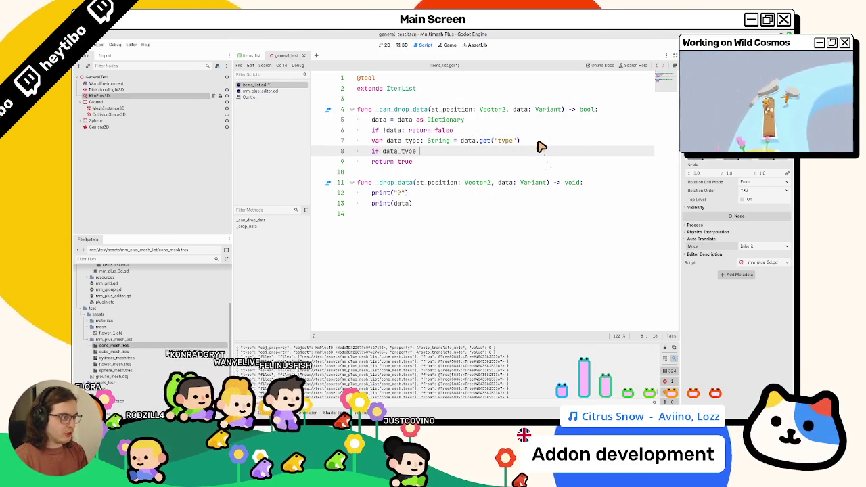
pyautogui.write('null: return fa')
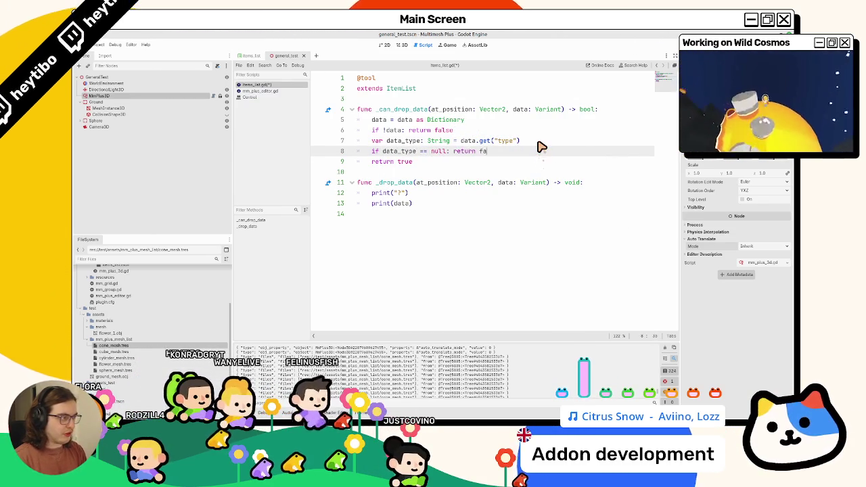
pyautogui.write('lse')
pyautogui.press('Return')
pyautogui.doubleClick(392, 129)
pyautogui.press('BackSpace')
pyautogui.write('== null')
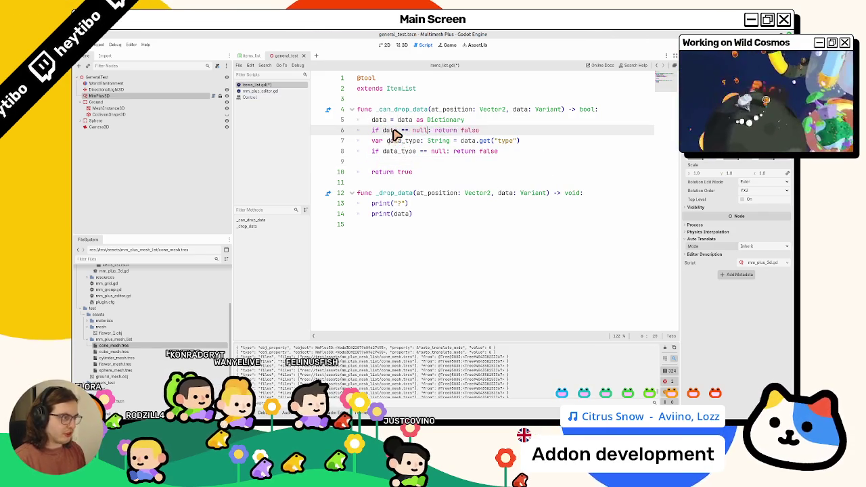
# Return false unless data_type is "files", print "ITSAFILE", save, and delete _drop_data's print lines
pyautogui.doubleClick(396, 150)
pyautogui.click(406, 161)
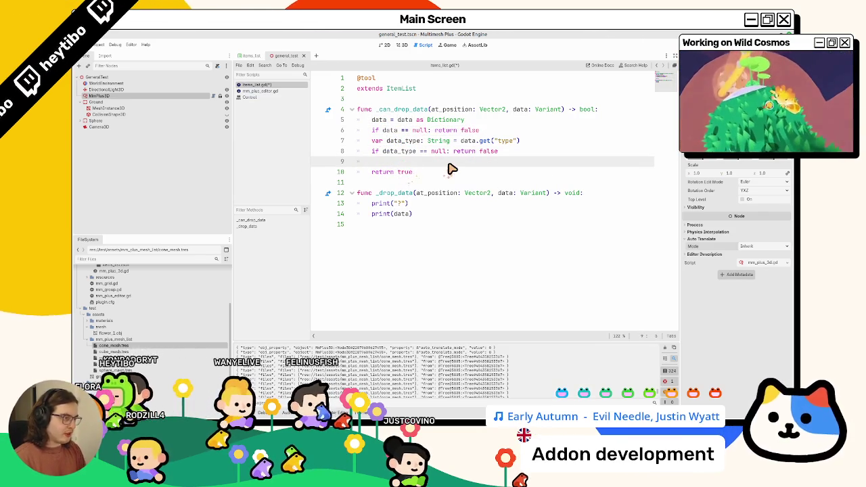
pyautogui.write('if data_type != "files')
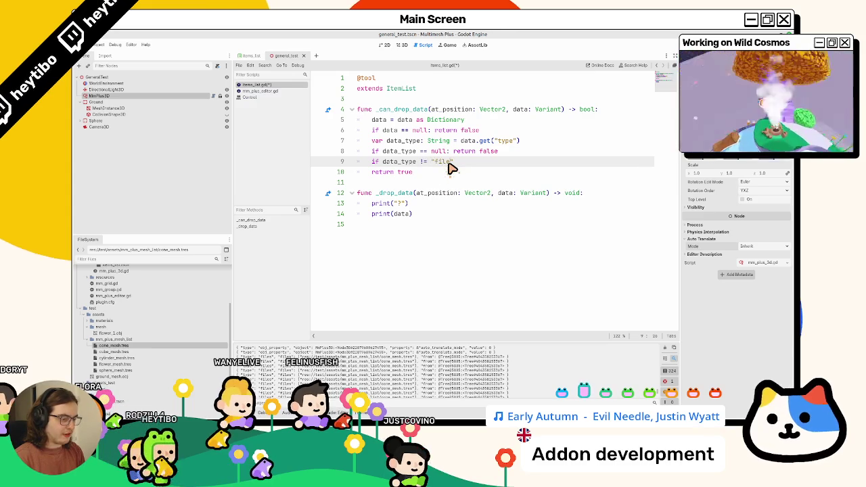
pyautogui.write('"')
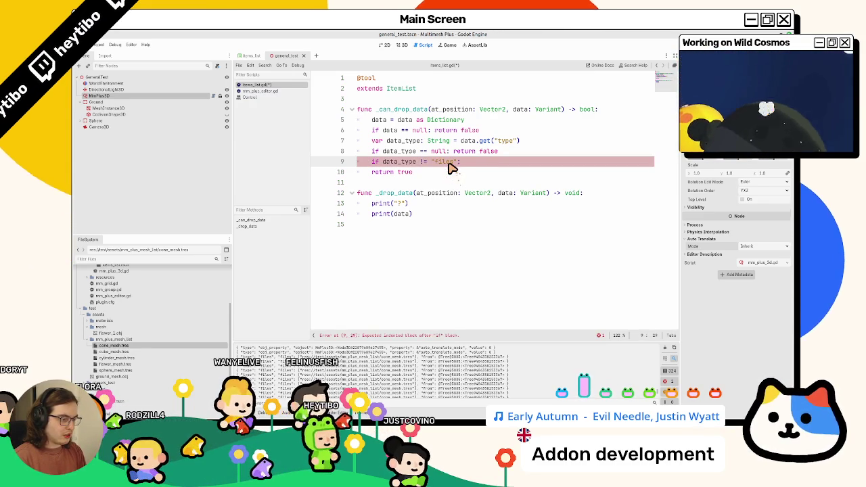
pyautogui.write(': return fa')
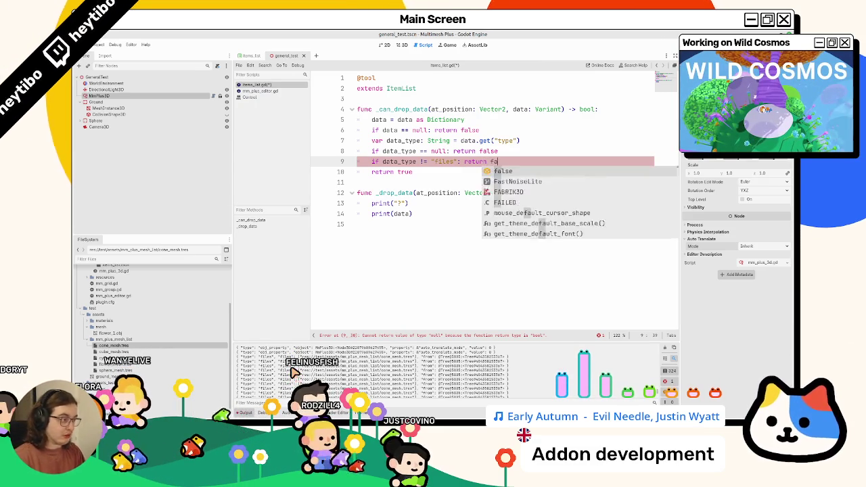
pyautogui.write('lse')
pyautogui.press('Return')
pyautogui.write('print(')
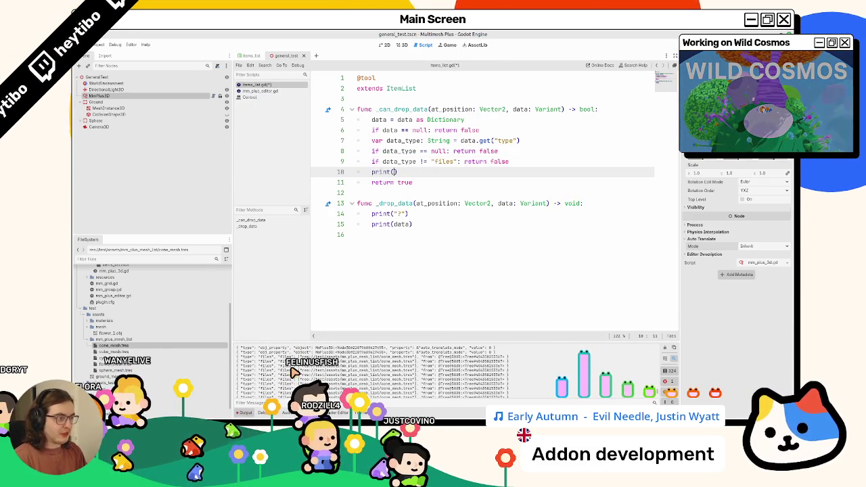
pyautogui.write('"ITSAFILE')
pyautogui.hotkey('ctrl', 's')
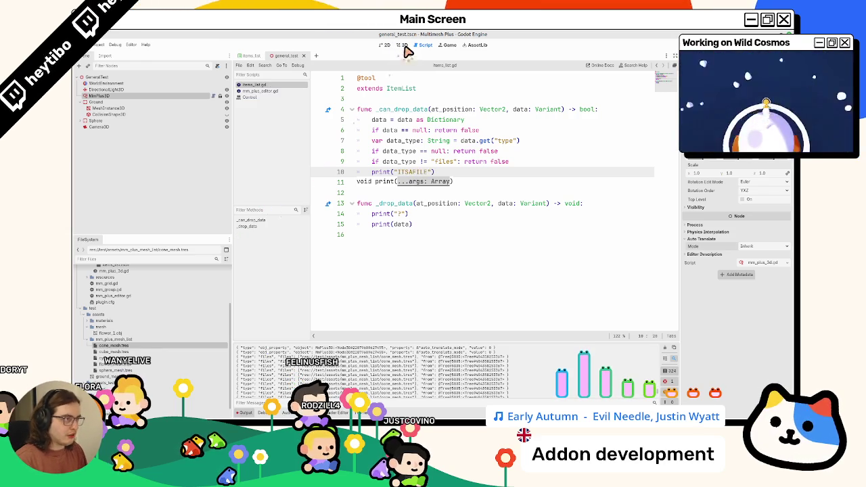
pyautogui.moveTo(385, 223); pyautogui.dragTo(381, 217)
pyautogui.press('BackSpace')
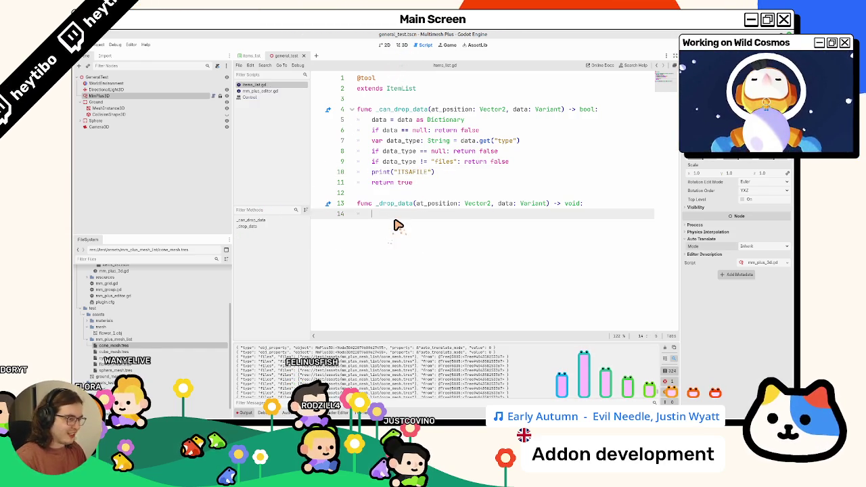
# Leave only pass in _drop_data and drop cone_mesh.tres on the plugin dock, printing ITSAFILE
pyautogui.write('pass')
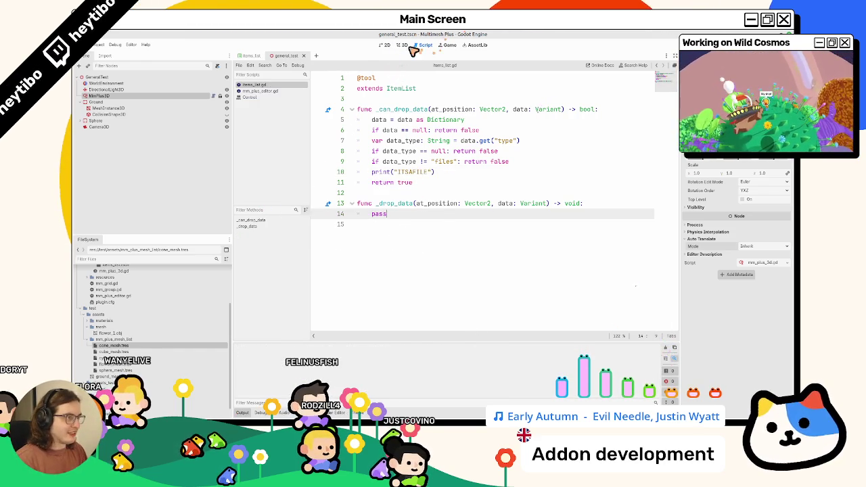
pyautogui.click(401, 45)
pyautogui.moveTo(585, 259)
pyautogui.mouseDown()
pyautogui.moveTo(576, 223)
pyautogui.moveTo(605, 239)
pyautogui.moveTo(554, 162)
pyautogui.mouseUp()
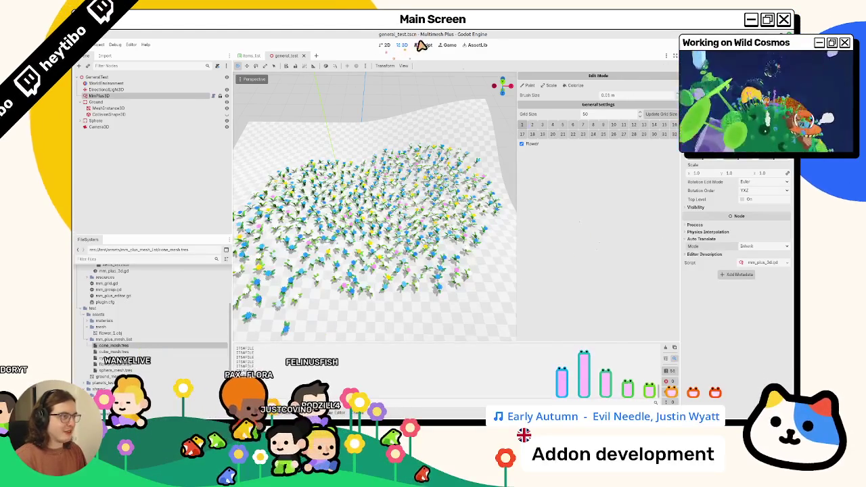
pyautogui.click(420, 45)
# Select line 10's ITSAFILE print and begin replacing it with a files Array declaration
pyautogui.doubleClick(381, 173)
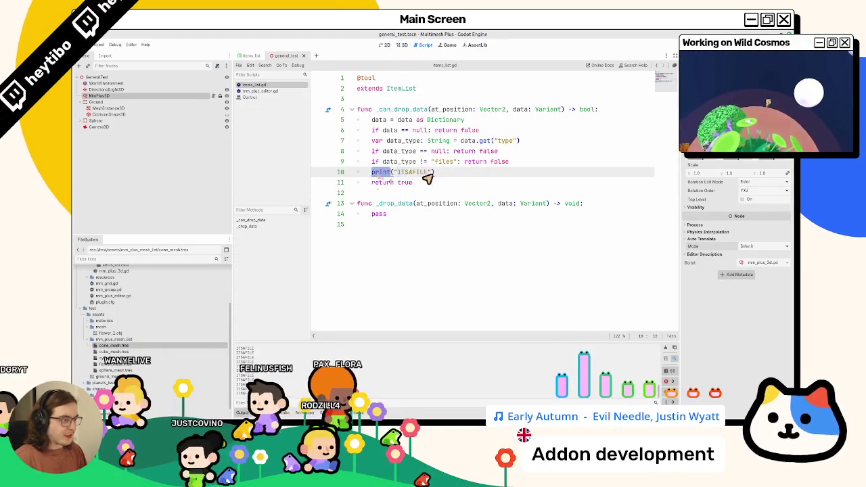
pyautogui.moveTo(407, 174); pyautogui.dragTo(467, 176)
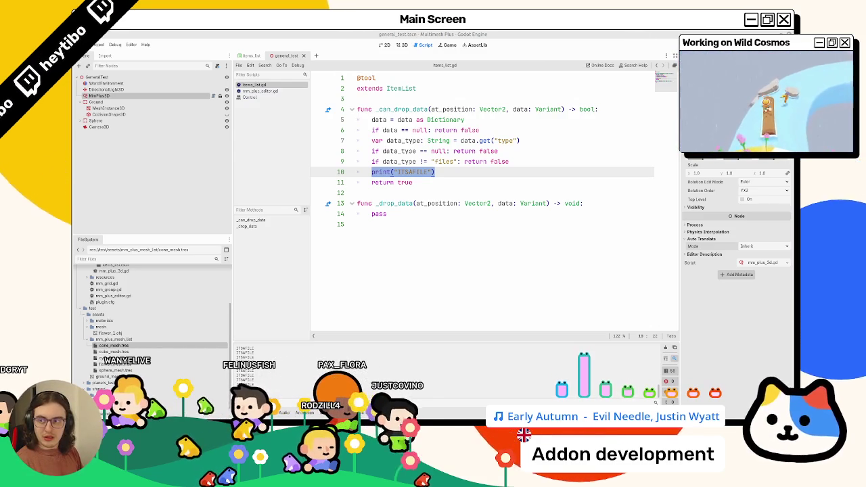
pyautogui.click(449, 181)
pyautogui.moveTo(429, 172); pyautogui.dragTo(398, 177)
pyautogui.tripleClick(405, 174)
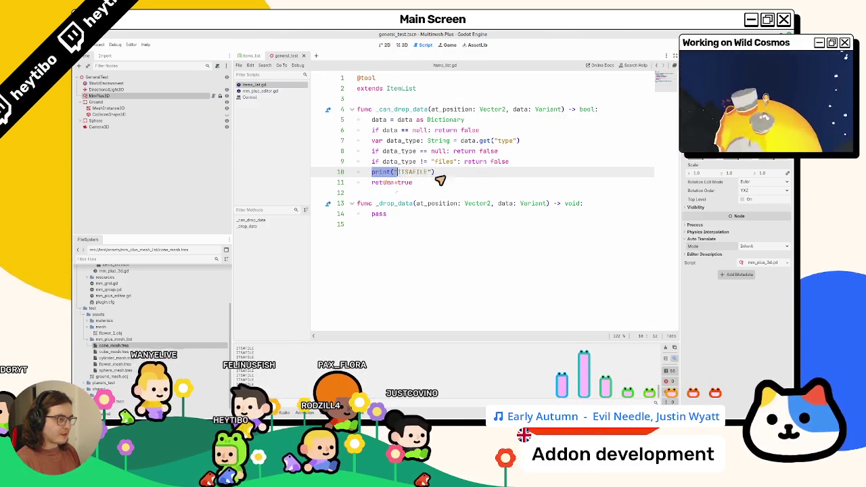
pyautogui.doubleClick(409, 163)
pyautogui.tripleClick(416, 172)
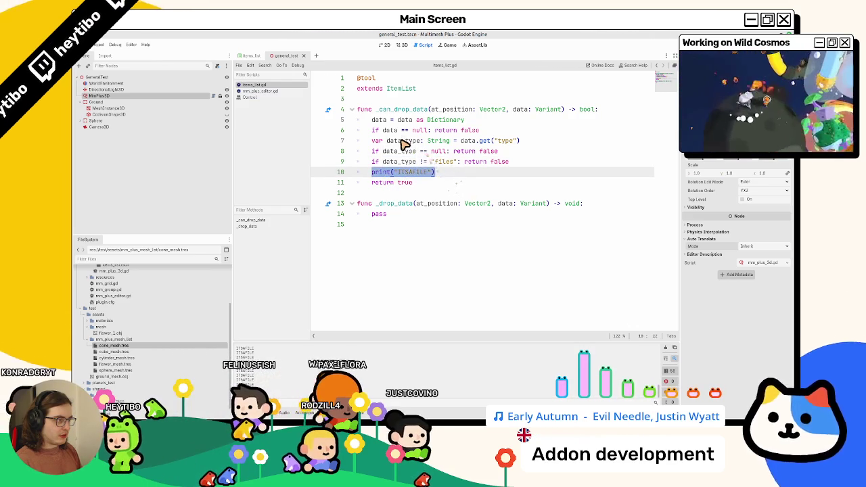
pyautogui.doubleClick(404, 141)
pyautogui.click(441, 173)
pyautogui.write('var files: Arr')
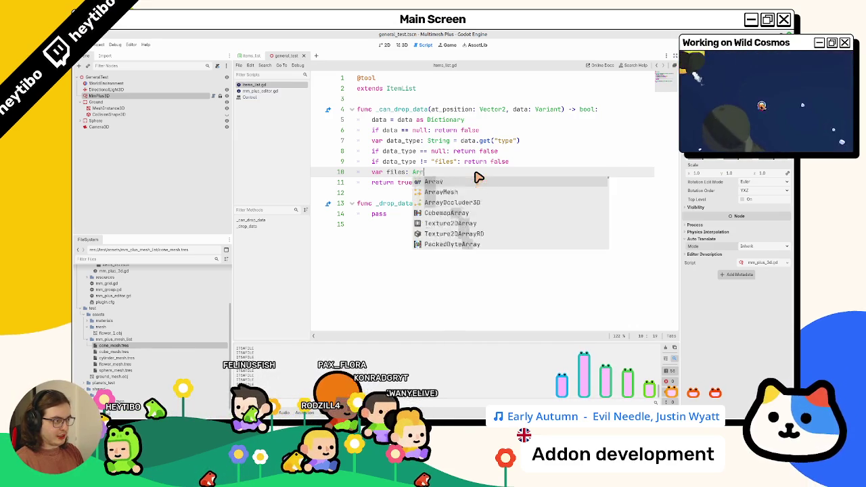
# Declare files as Array[String] from data.get("files") and save the script
pyautogui.press('Return')
pyautogui.press('Return')
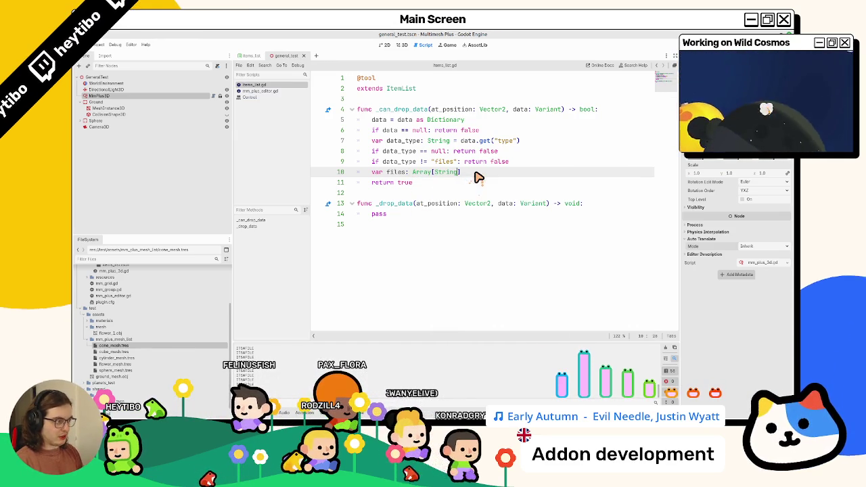
pyautogui.write('] = ')
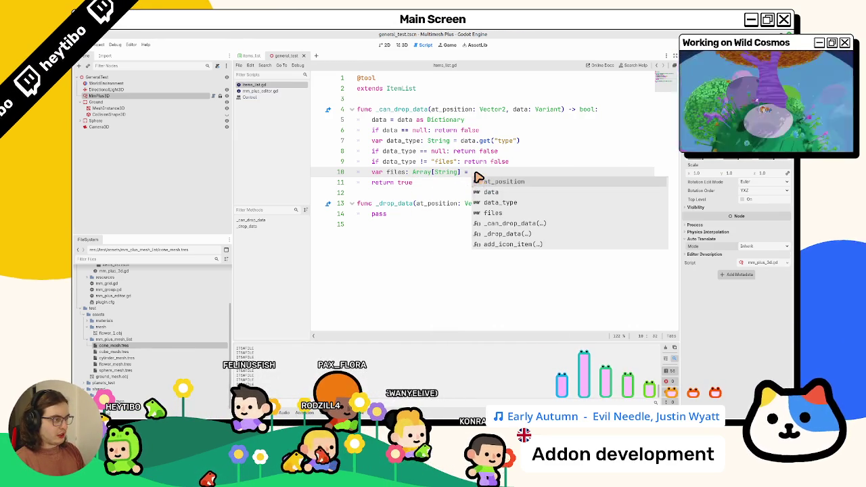
pyautogui.write('d')
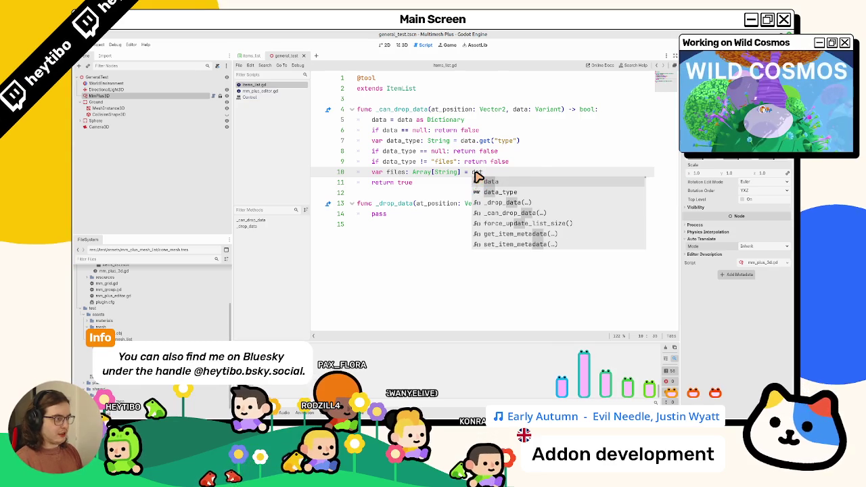
pyautogui.write('ata.get(')
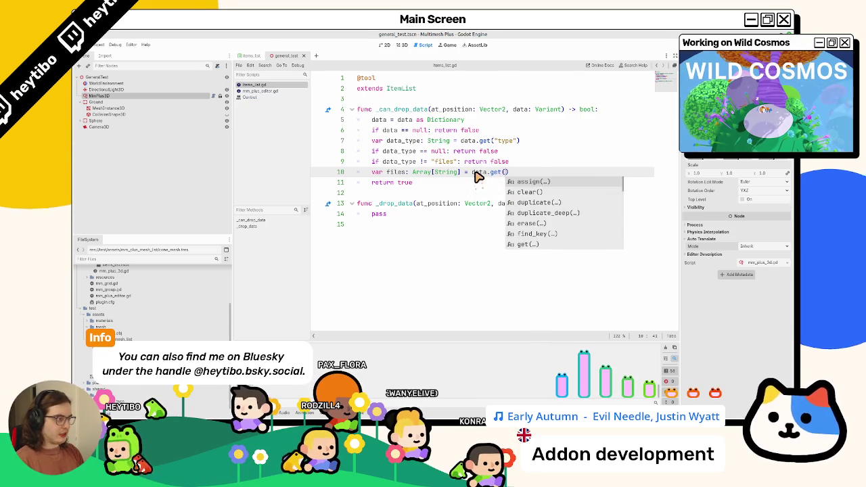
pyautogui.write('"files", {')
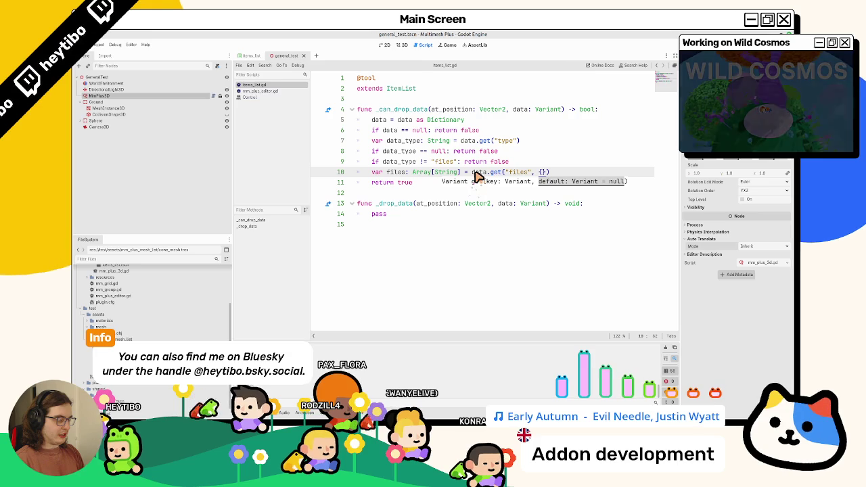
pyautogui.press('BackSpace')
pyautogui.press('BackSpace')
pyautogui.press('BackSpace')
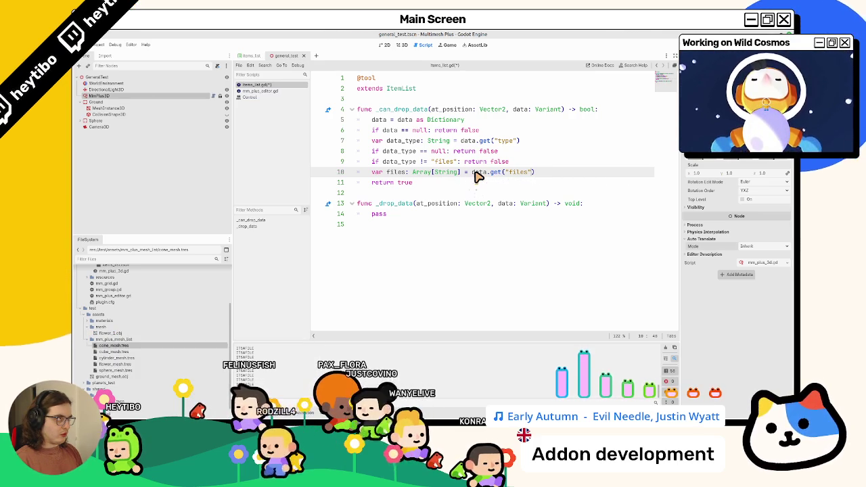
pyautogui.press('Return')
pyautogui.write('fi')
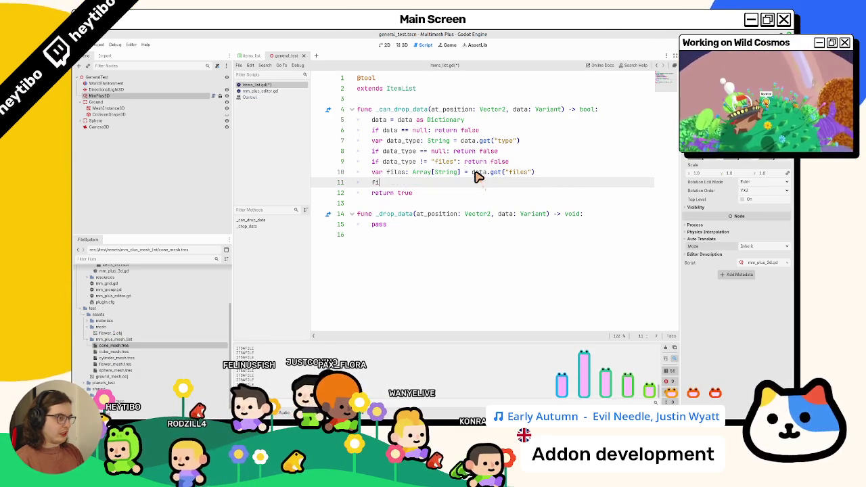
pyautogui.press('BackSpace')
pyautogui.write('null')
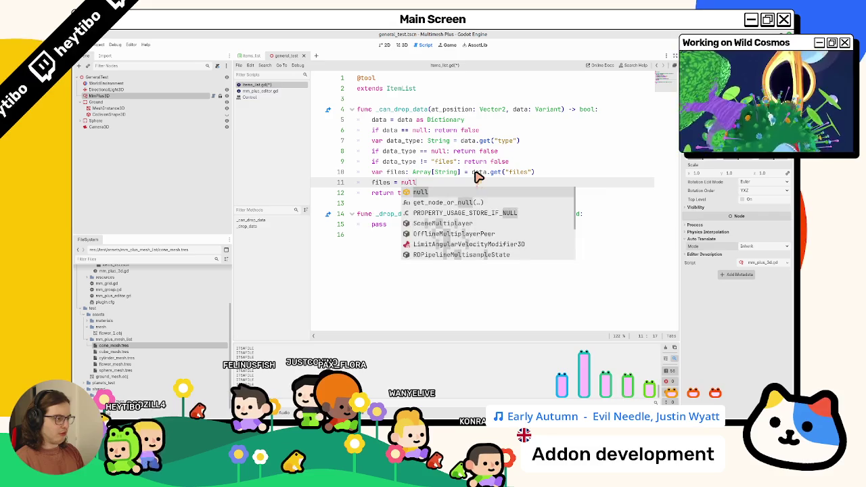
pyautogui.hotkey('ctrl', 's')
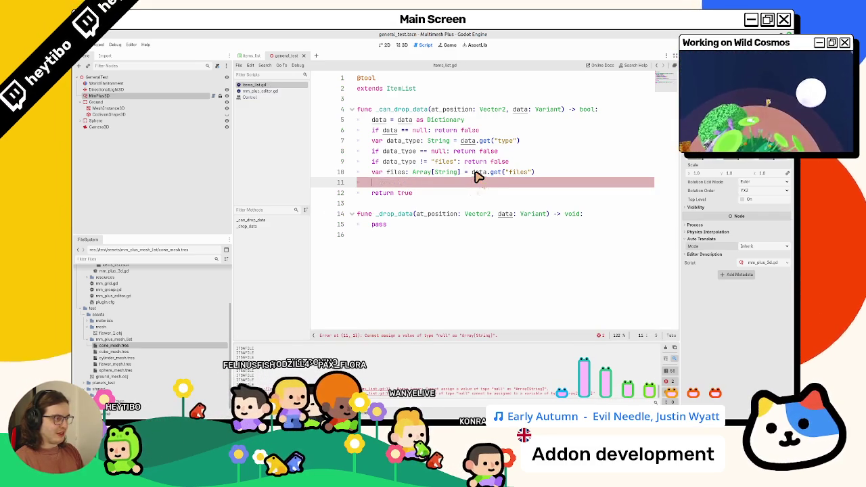
# Delete the stray null line, give the get call a [] default, and add print(files) below
pyautogui.hotkey('ctrl', 'shift', 'k')
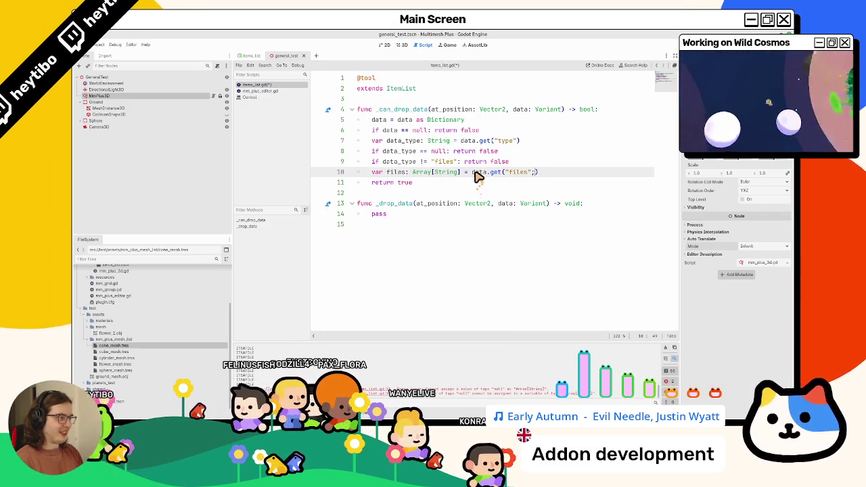
pyautogui.write(', [')
pyautogui.press('Return')
pyautogui.write('print(')
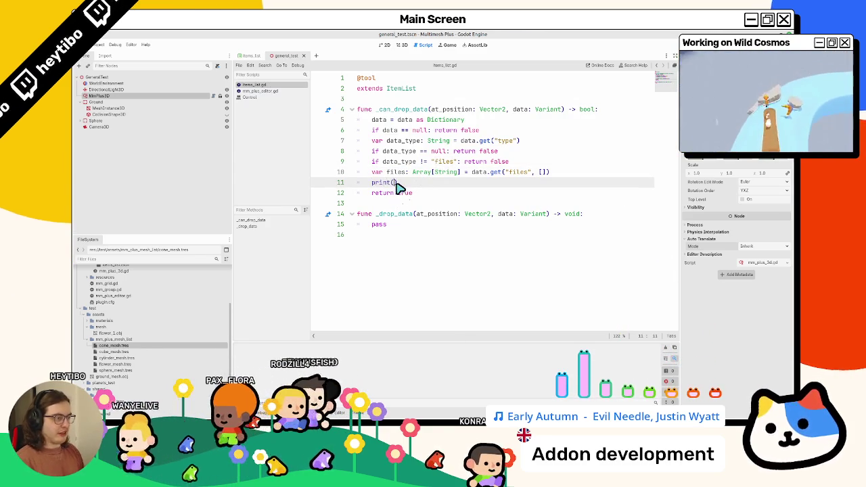
pyautogui.write('files')
pyautogui.click(399, 44)
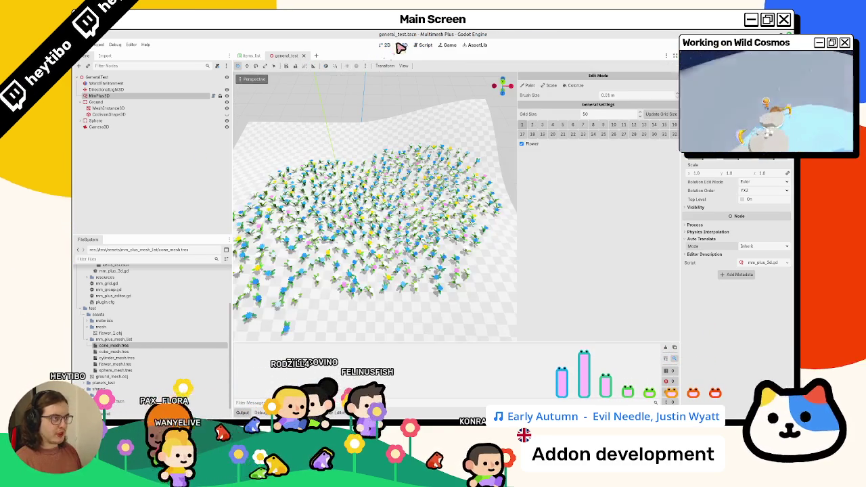
# Drop cone_mesh.tres to see the error, then type and cast files as PackedStringArray
pyautogui.moveTo(113, 350); pyautogui.dragTo(617, 228)
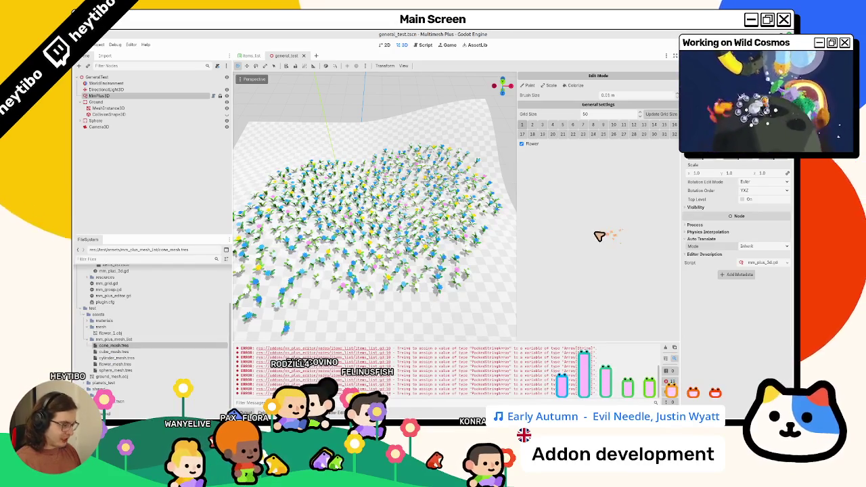
pyautogui.click(425, 45)
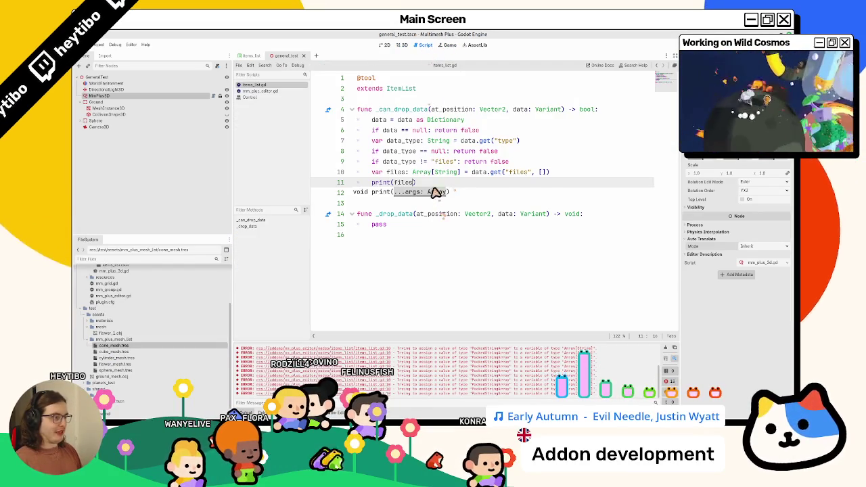
pyautogui.moveTo(412, 172); pyautogui.dragTo(459, 174)
pyautogui.write('packedsc')
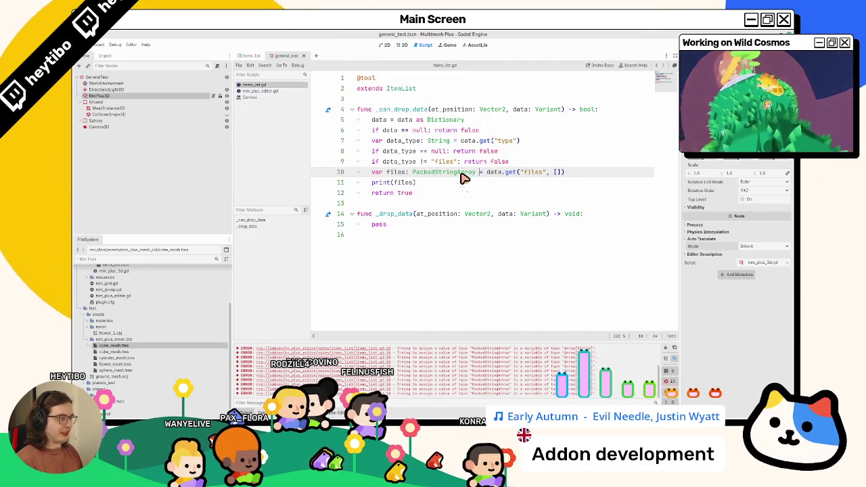
pyautogui.click(590, 174)
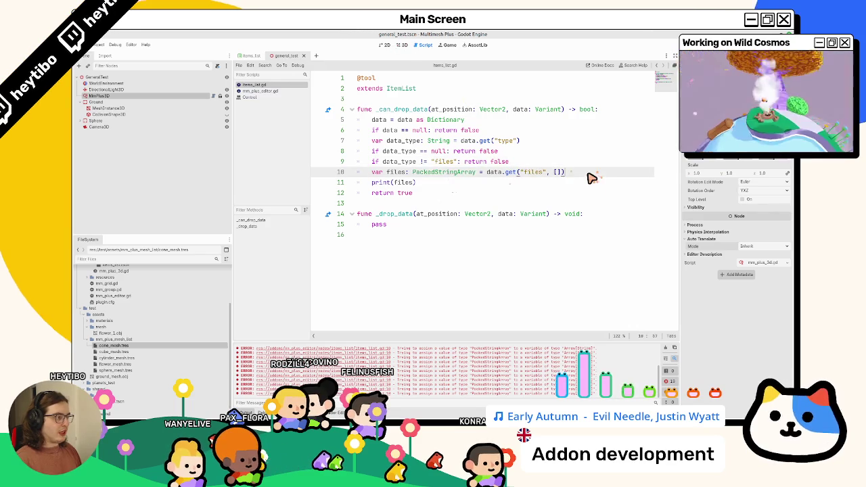
pyautogui.write('asPackedStringArray')
# Retest by dropping cone_mesh.tres and all five mesh files, then clear the Output log
pyautogui.click(401, 44)
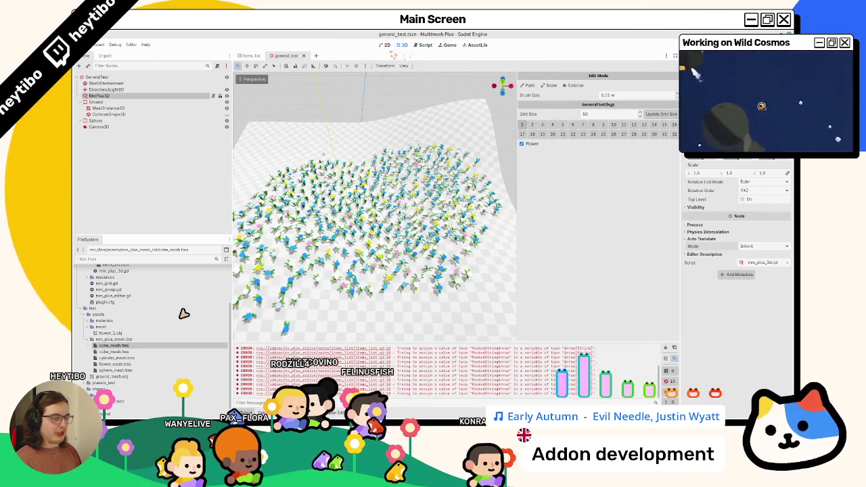
pyautogui.moveTo(173, 351)
pyautogui.mouseDown()
pyautogui.moveTo(609, 248)
pyautogui.moveTo(135, 366)
pyautogui.moveTo(568, 292)
pyautogui.moveTo(562, 263)
pyautogui.mouseUp()
pyautogui.keyDown('shift'); pyautogui.click(135, 369); pyautogui.keyUp('shift')
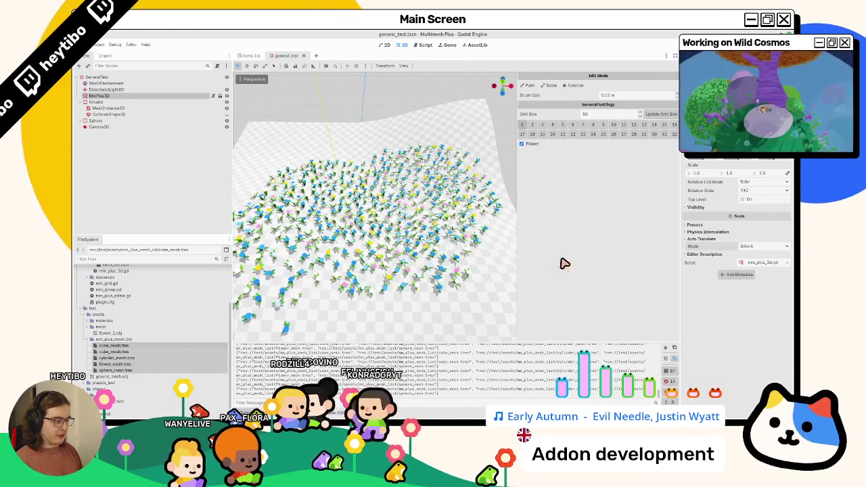
pyautogui.click(665, 347)
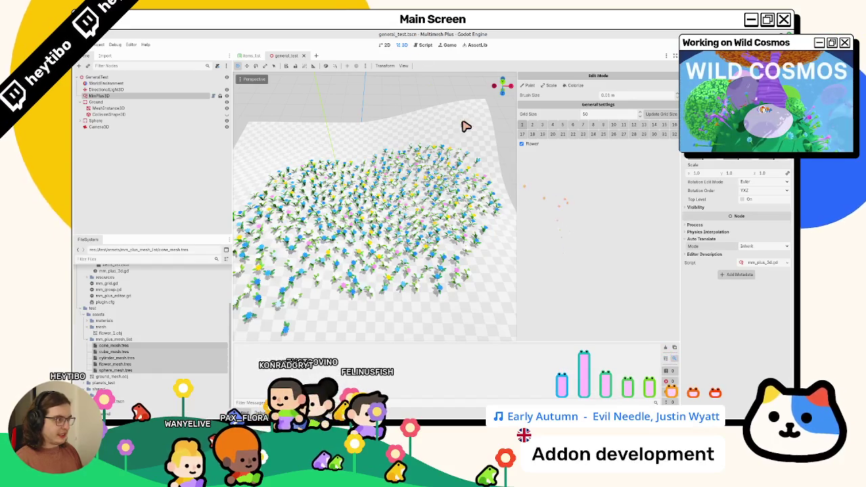
pyautogui.click(422, 47)
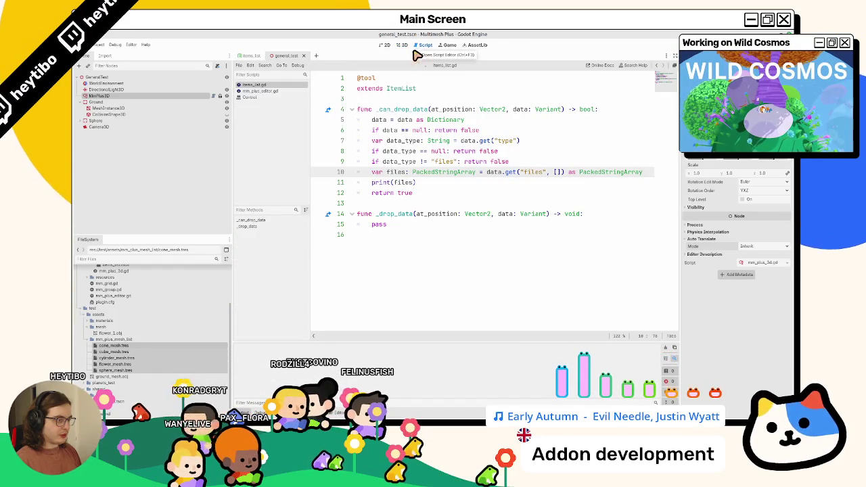
# Replace the print(files) line above return true with files[0] and select it
pyautogui.doubleClick(403, 182)
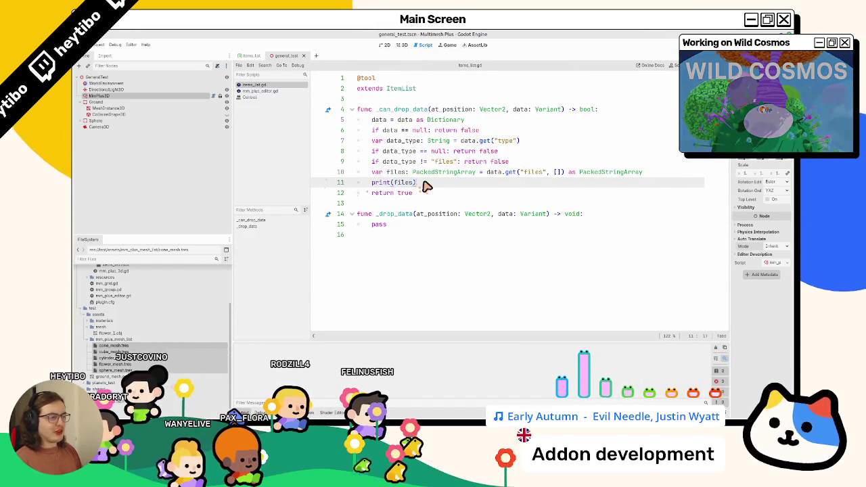
pyautogui.tripleClick(423, 187)
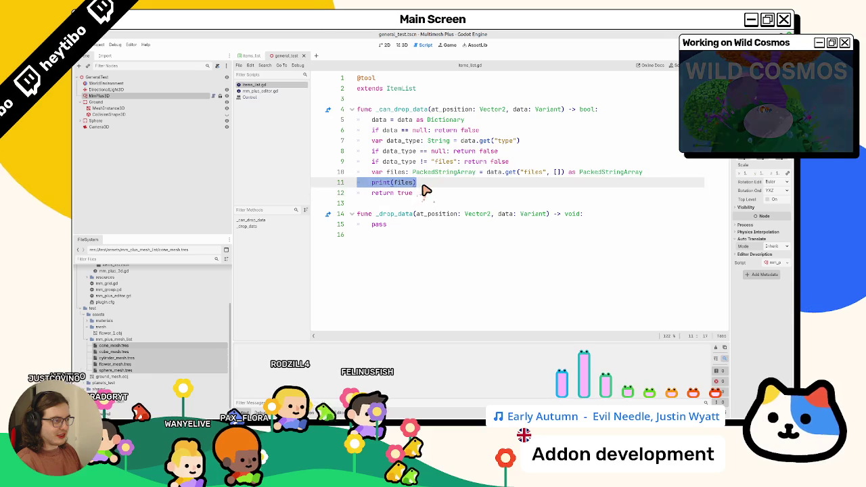
pyautogui.press('BackSpace')
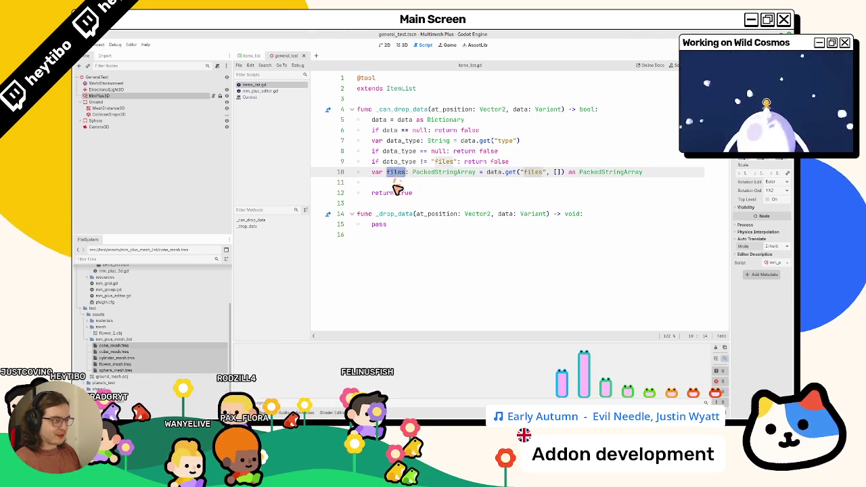
pyautogui.press('Return')
pyautogui.press('BackSpace')
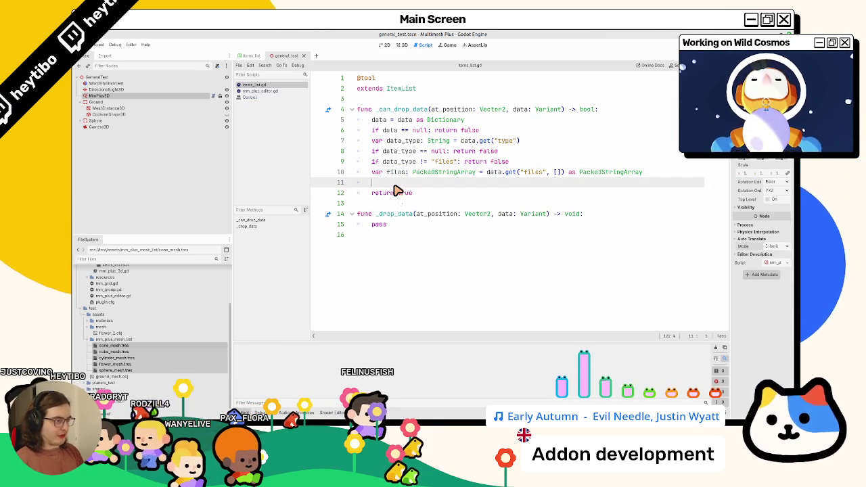
pyautogui.write('files.popf')
pyautogui.press('BackSpace')
pyautogui.press('BackSpace')
pyautogui.press('BackSpace')
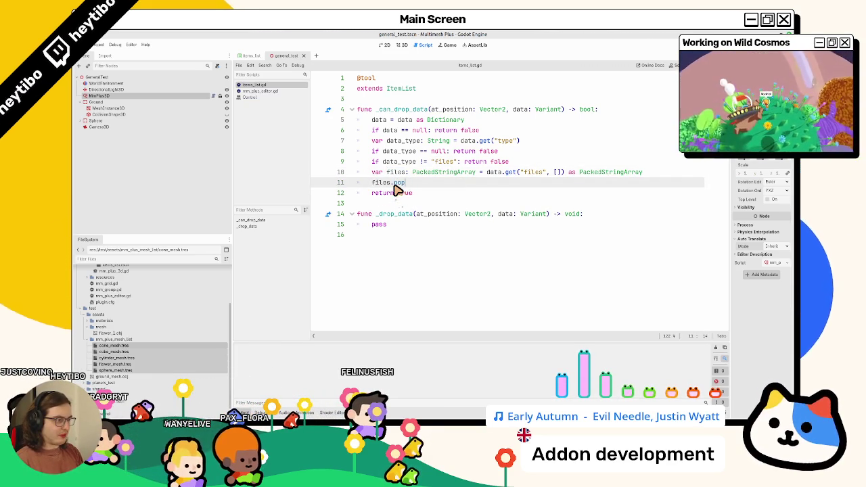
pyautogui.write('o')
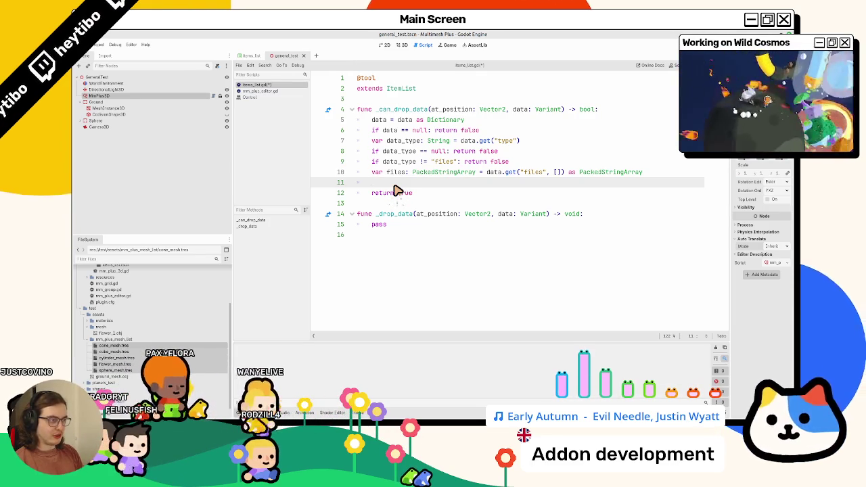
pyautogui.write('files[0]')
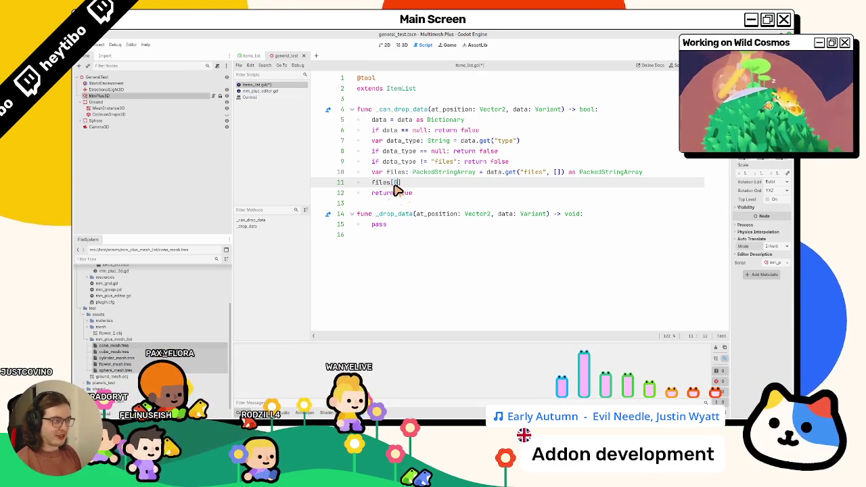
pyautogui.moveTo(400, 182)
pyautogui.mouseDown()
pyautogui.moveTo(440, 174)
pyautogui.moveTo(372, 183)
pyautogui.mouseUp()
# Check the Rat Shack drop_data example in the browser, then return to Godot
pyautogui.hotkey('alt', 'Tab')
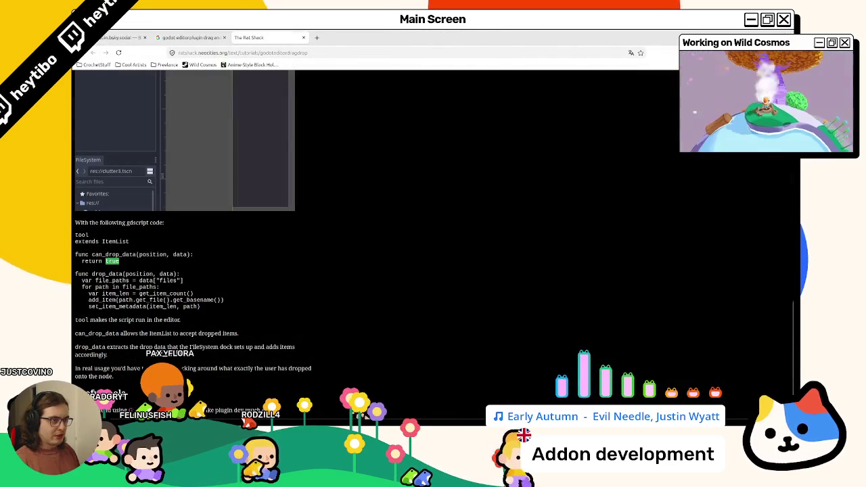
pyautogui.hotkey('alt', 'Tab')
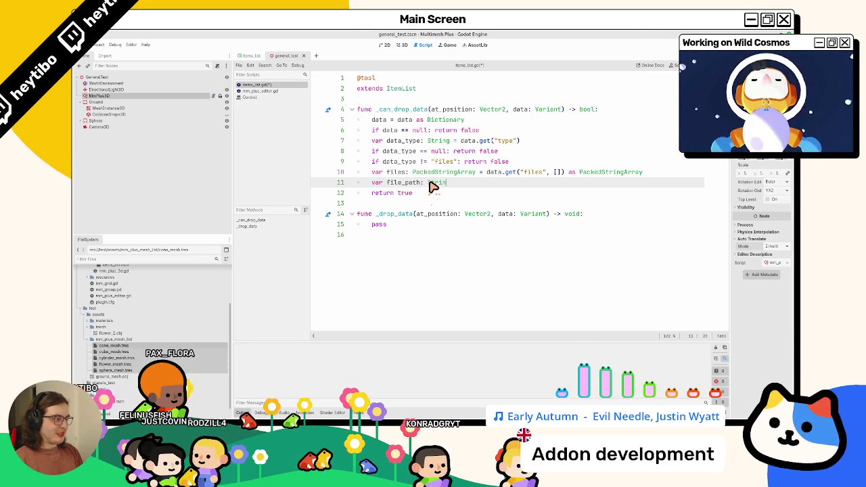
# Store files[0] in file_path and print whether load(file_path) is MMPlusMesh
pyautogui.write(' = files[0]')
pyautogui.press('Return')
pyautogui.write('l')
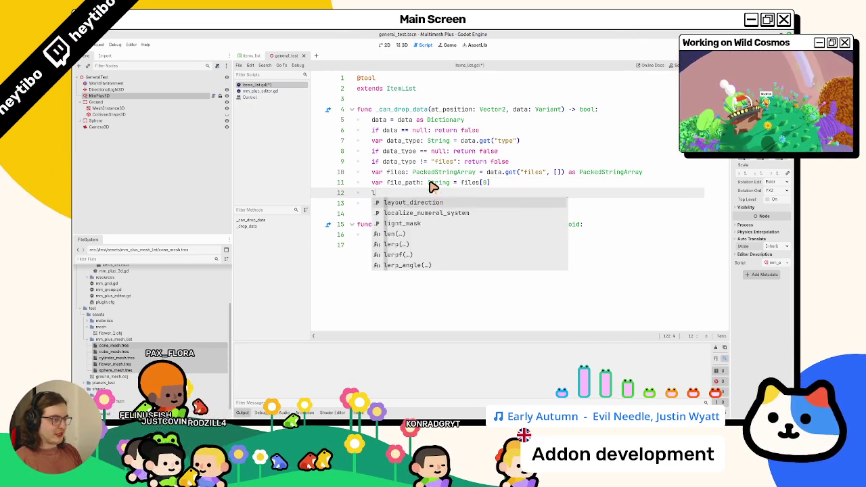
pyautogui.write('oad(file')
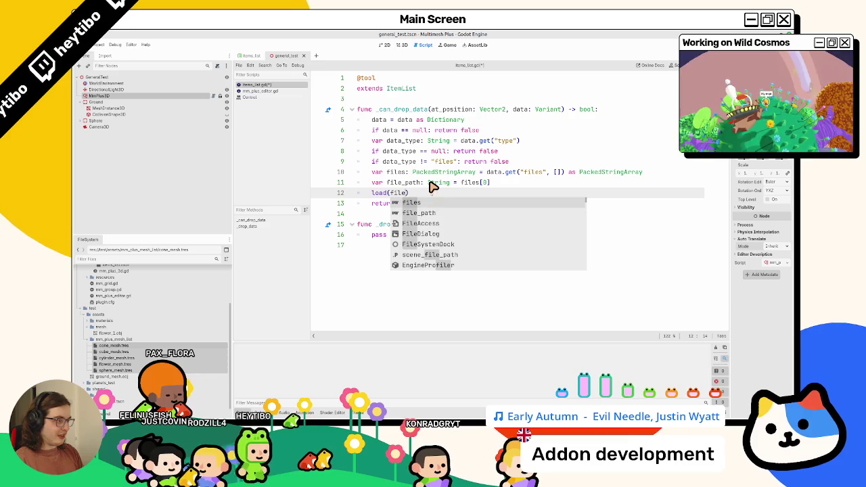
pyautogui.press('Down')
pyautogui.press('Return')
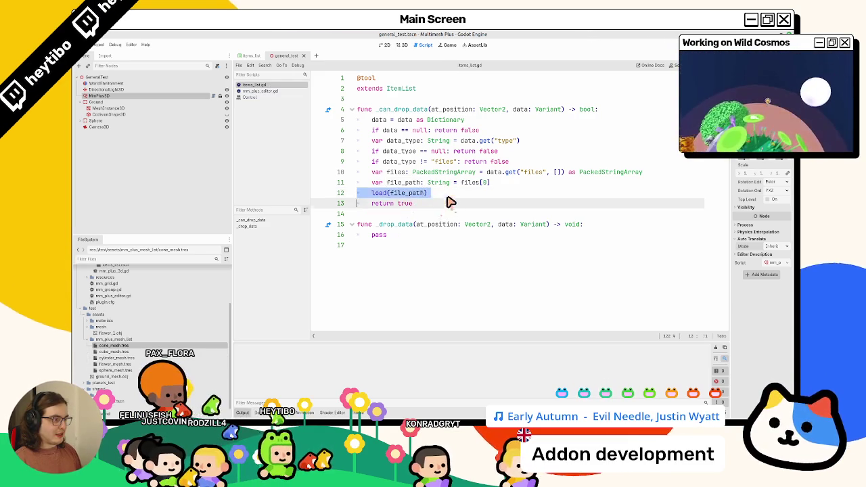
pyautogui.tripleClick(381, 197)
pyautogui.write('print(')
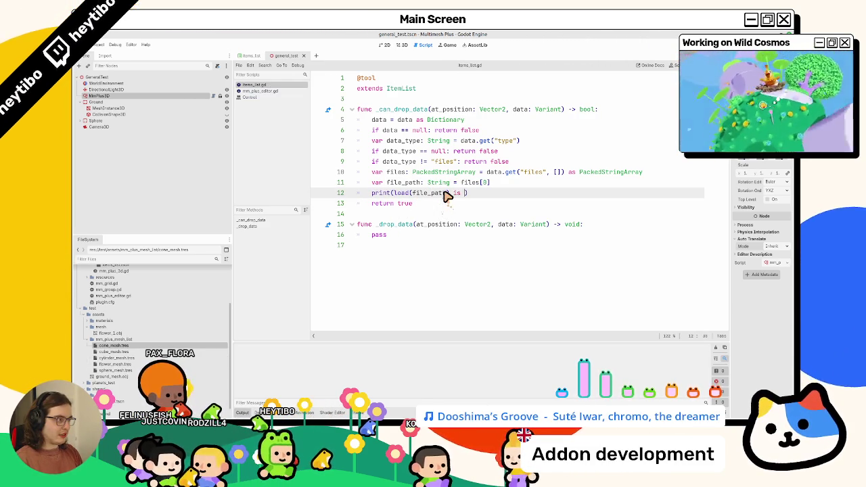
pyautogui.write('mmplus')
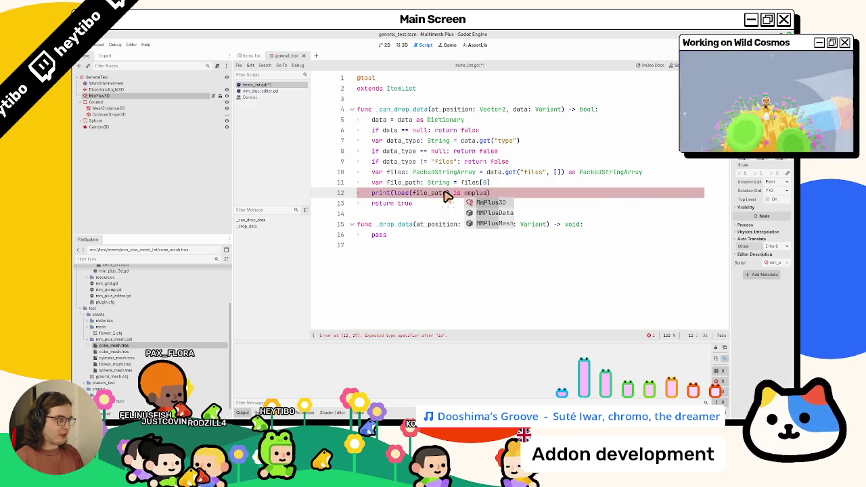
pyautogui.press('Down')
pyautogui.press('Down')
pyautogui.press('Return')
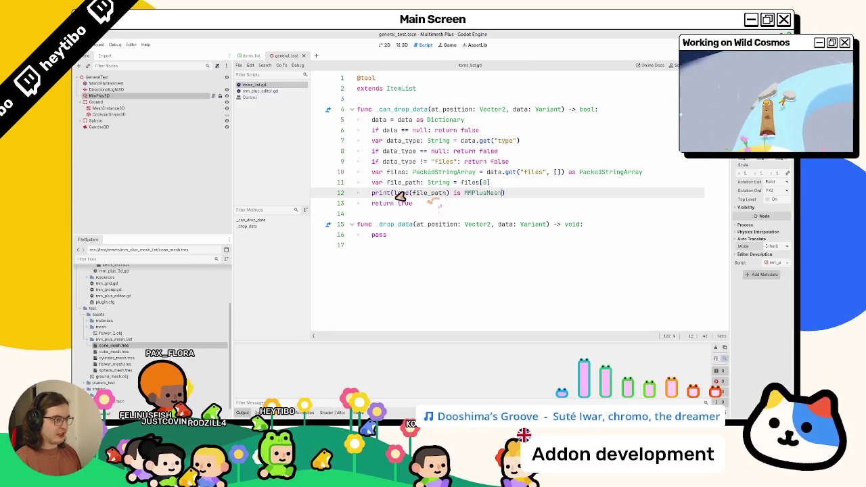
# Test the MMPlusMesh check in the 3D view, then bring up the Figma MMPlus Tool mockup
pyautogui.doubleClick(146, 96)
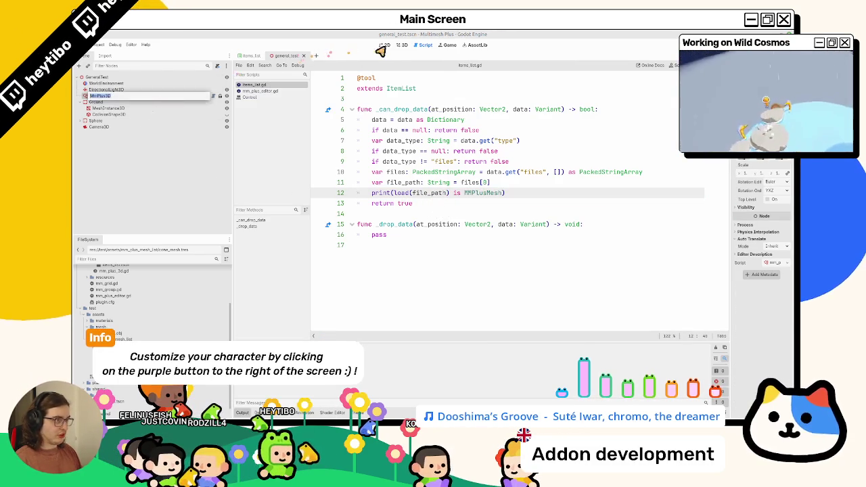
pyautogui.click(401, 46)
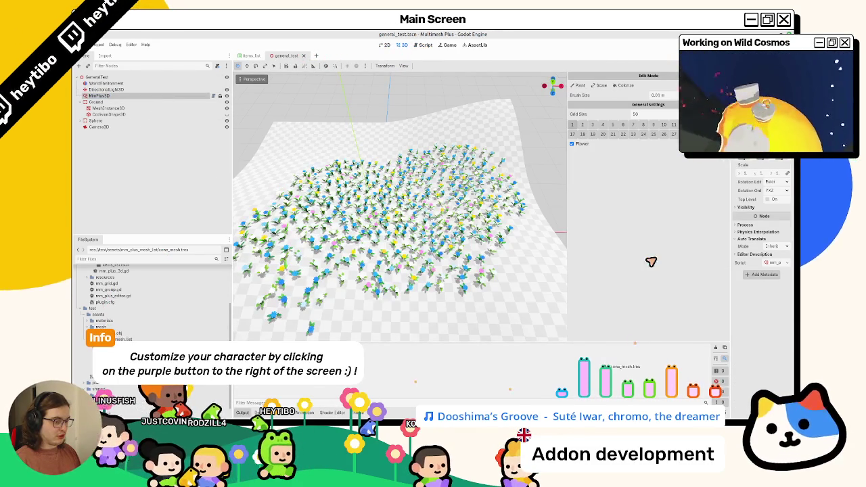
pyautogui.click(426, 45)
pyautogui.moveTo(395, 194); pyautogui.dragTo(502, 195)
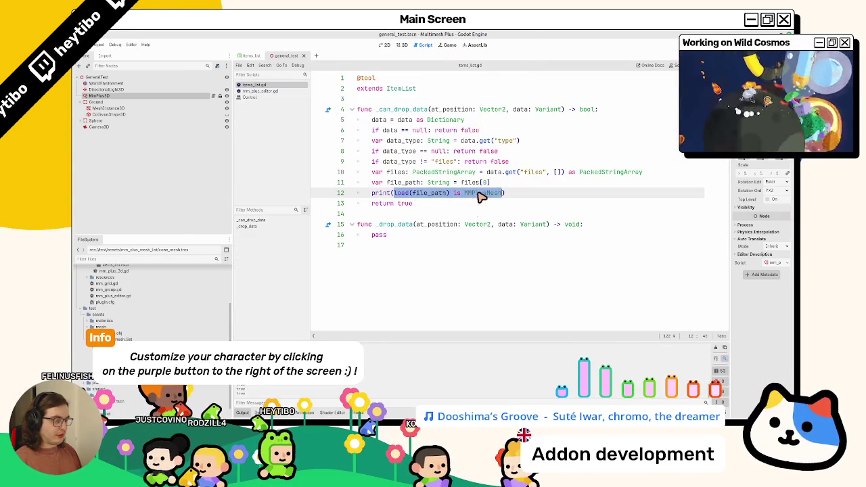
pyautogui.doubleClick(400, 194)
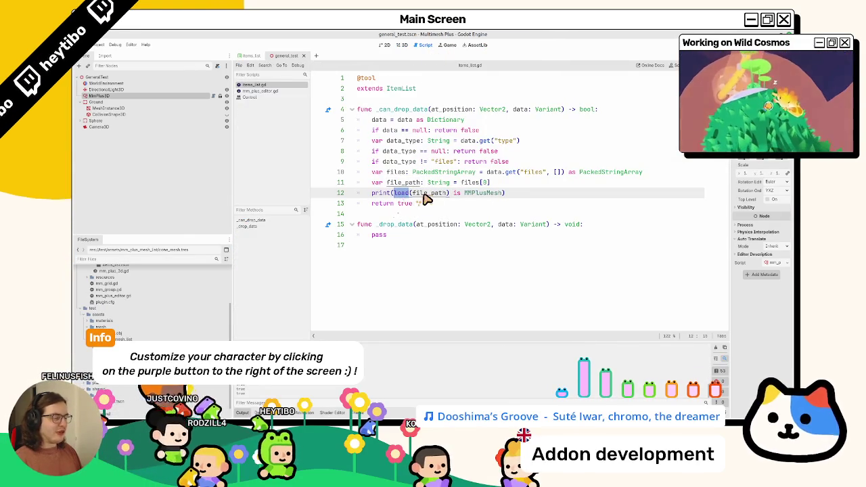
pyautogui.click(402, 395)
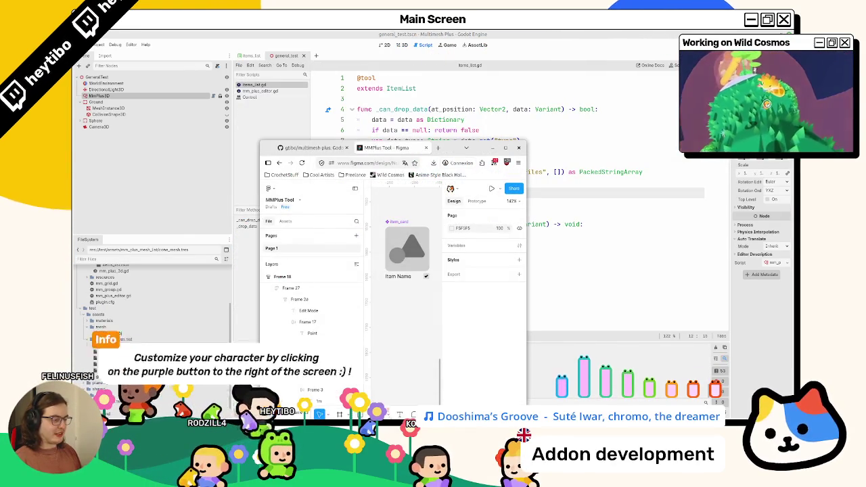
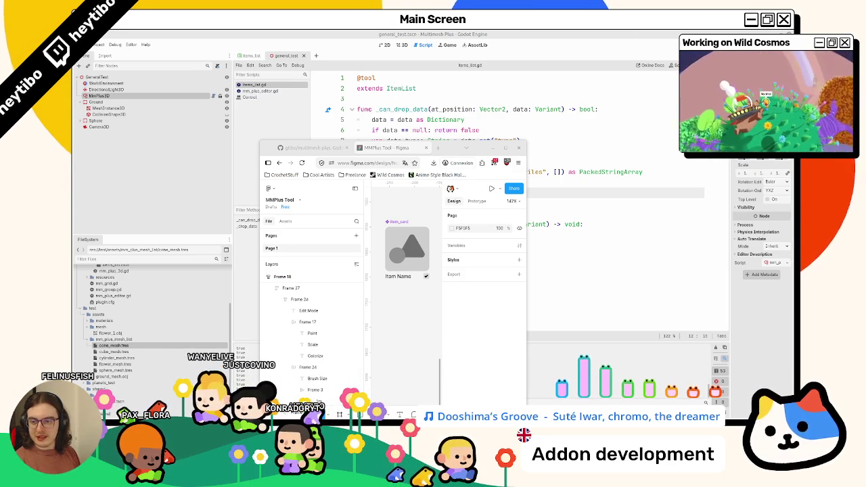
# Bring Godot forward, add EditorFileSystem on a new line 13, and view its class docs
pyautogui.click(170, 33)
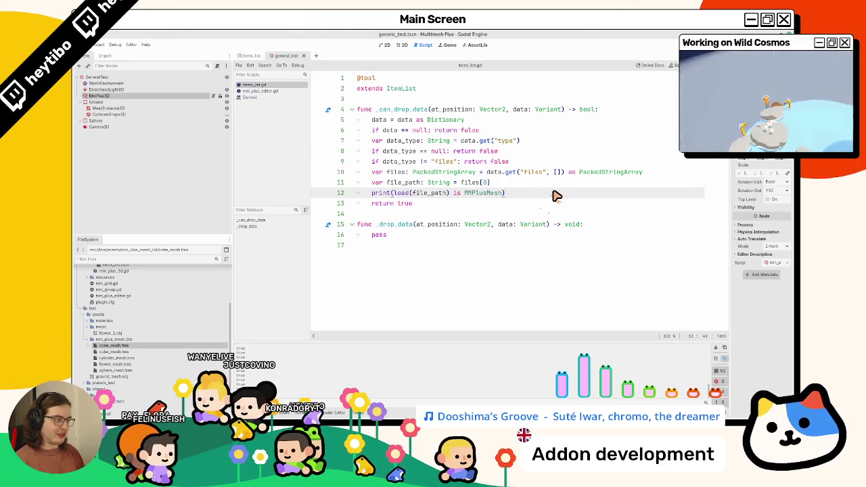
pyautogui.press('Return')
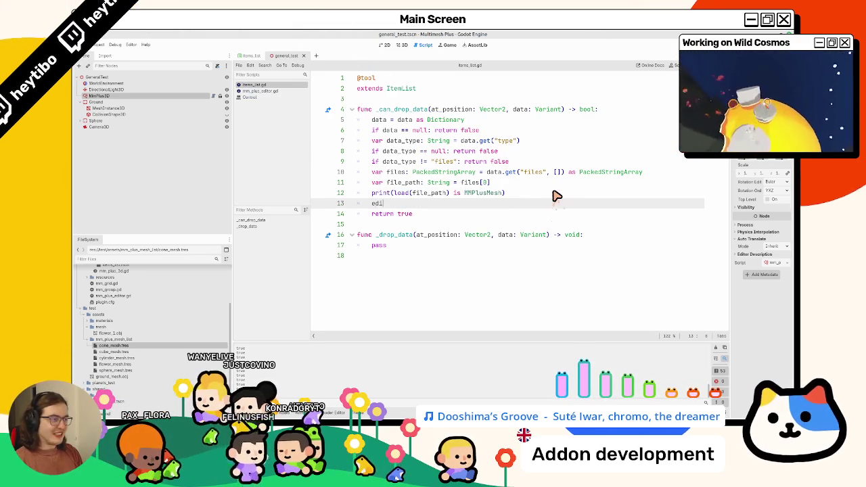
pyautogui.write('to')
pyautogui.write('rfilesy')
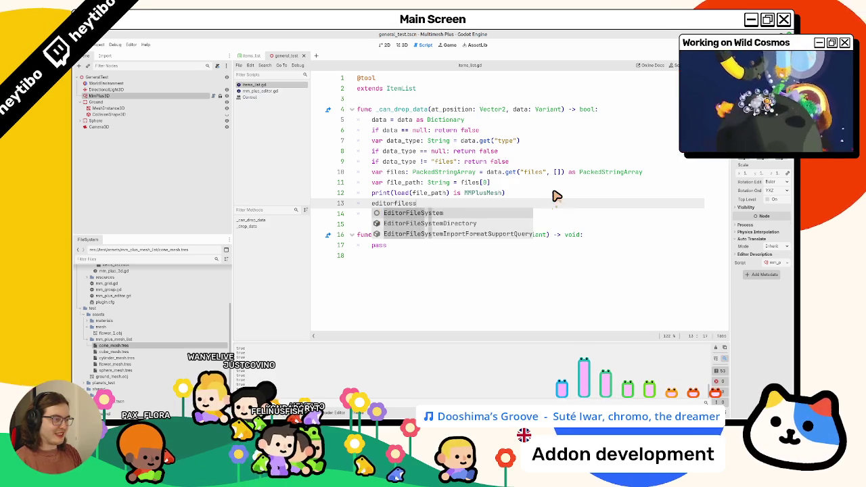
pyautogui.press('Return')
pyautogui.keyDown('ctrl'); pyautogui.click(403, 203); pyautogui.keyUp('ctrl')
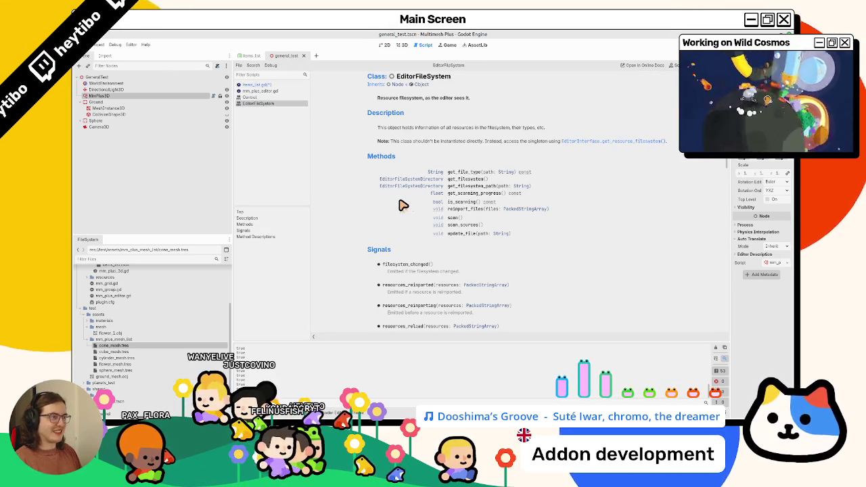
pyautogui.middleClick(286, 105)
# Try get_ method calls on line 13, then clear it back to an empty line
pyautogui.click(463, 194)
pyautogui.click(466, 203)
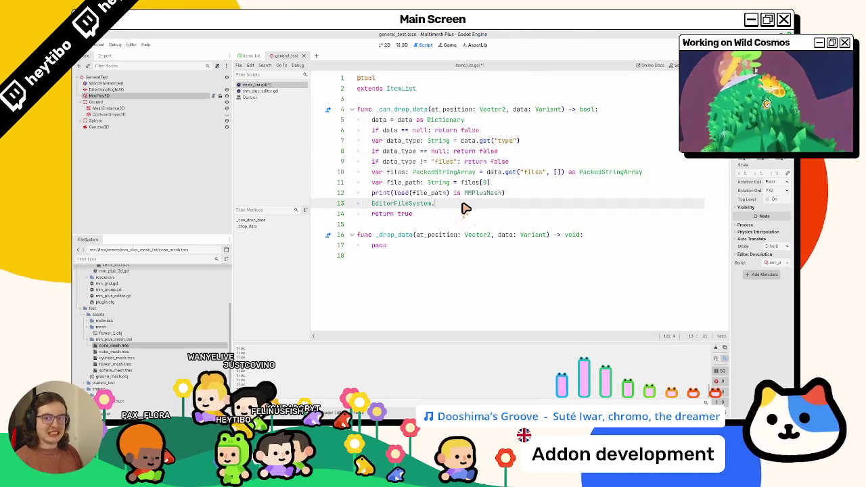
pyautogui.write('.get_fil')
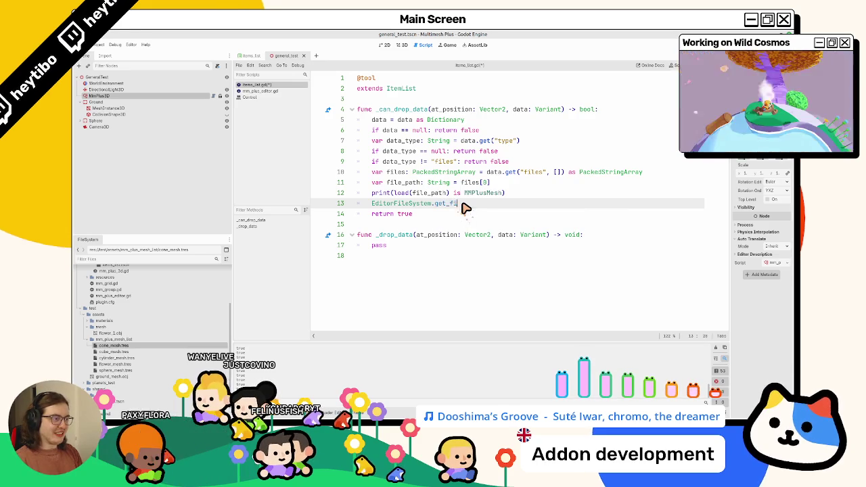
pyautogui.press('BackSpace')
pyautogui.write('get_')
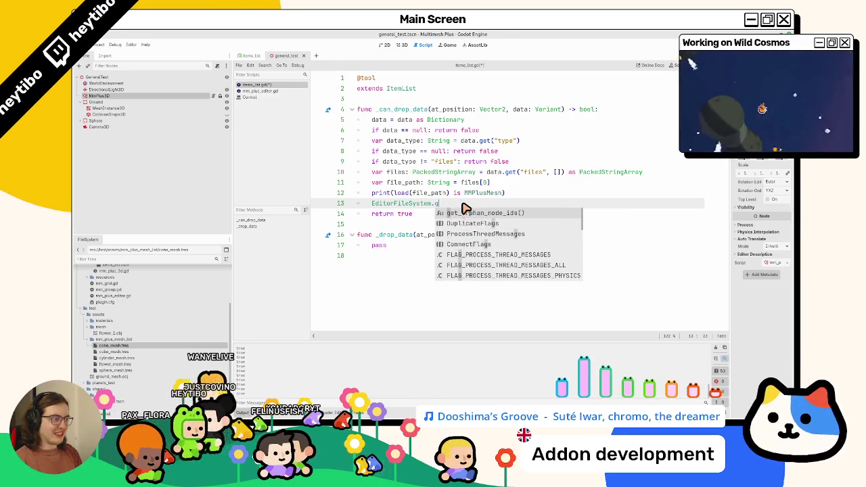
pyautogui.press('BackSpace')
pyautogui.press('BackSpace')
pyautogui.press('BackSpace')
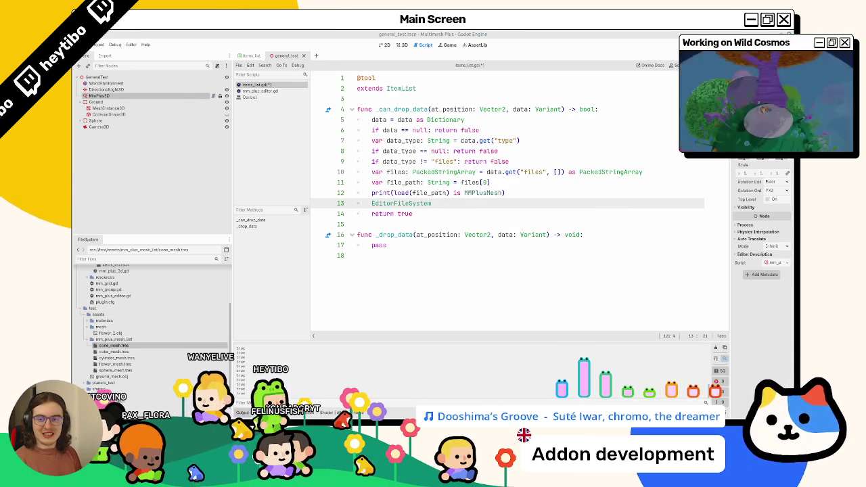
pyautogui.doubleClick(403, 204)
pyautogui.write('get_editor_')
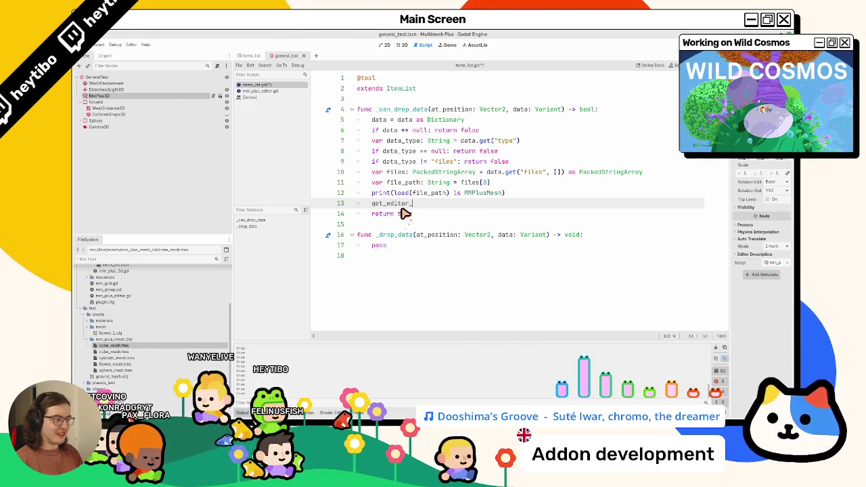
pyautogui.hotkey('ctrl', 'BackSpace')
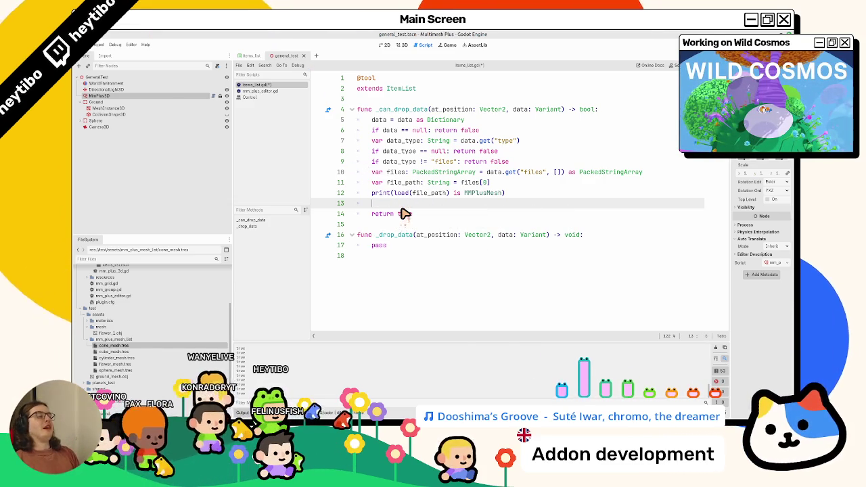
pyautogui.press('BackSpace')
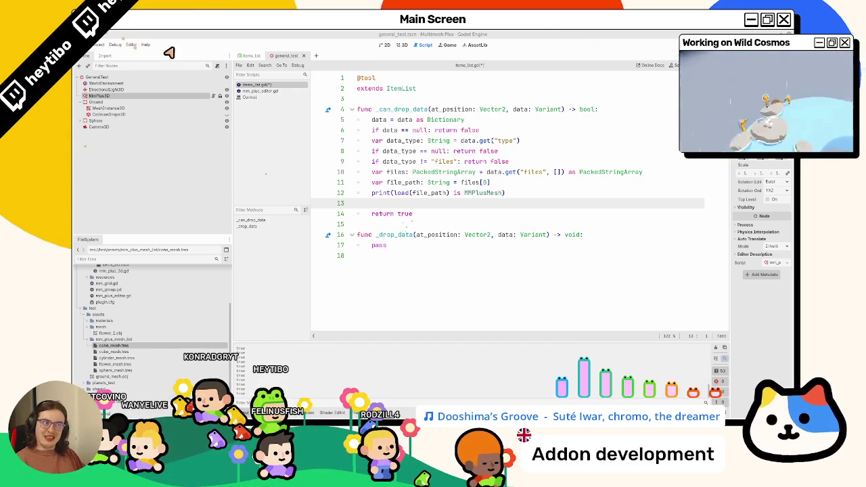
pyautogui.click(259, 91)
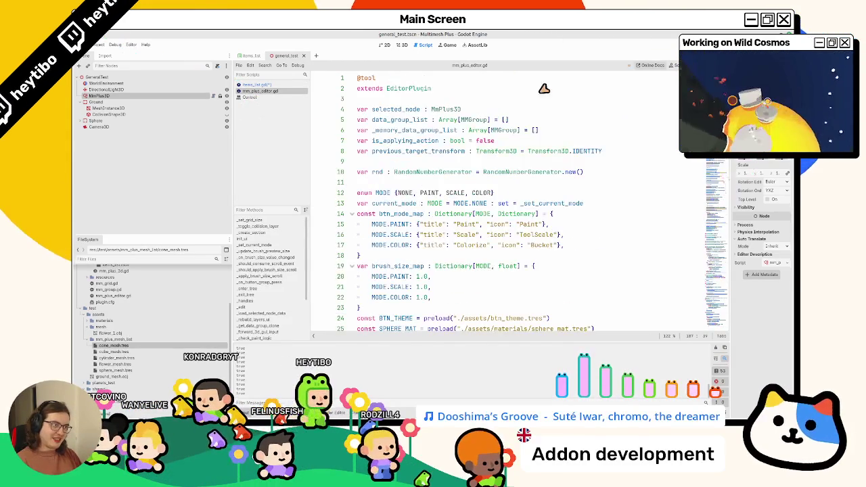
# Insert an empty line after line 186 in mm_plus_editor.gd
pyautogui.scroll(-20, 471, 232)
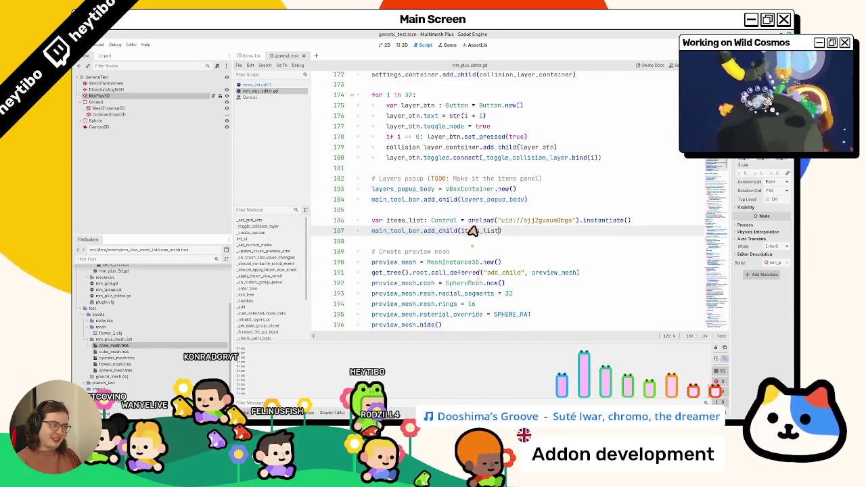
pyautogui.click(429, 224)
pyautogui.click(646, 223)
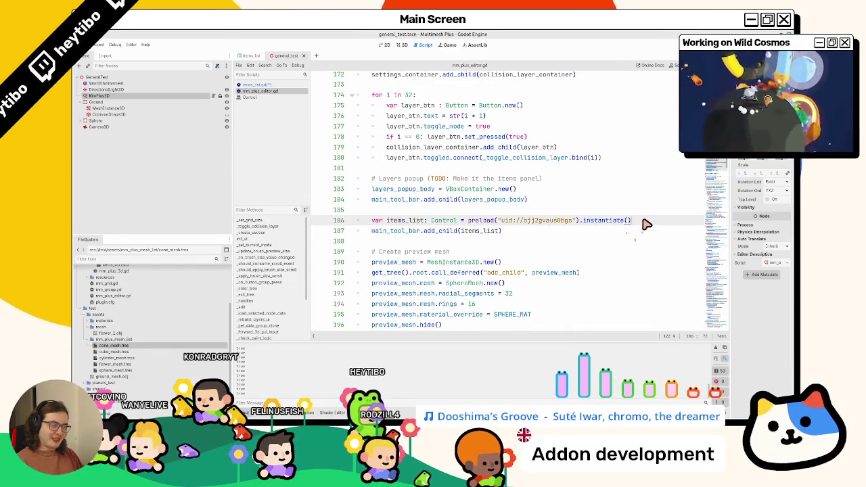
pyautogui.press('Return')
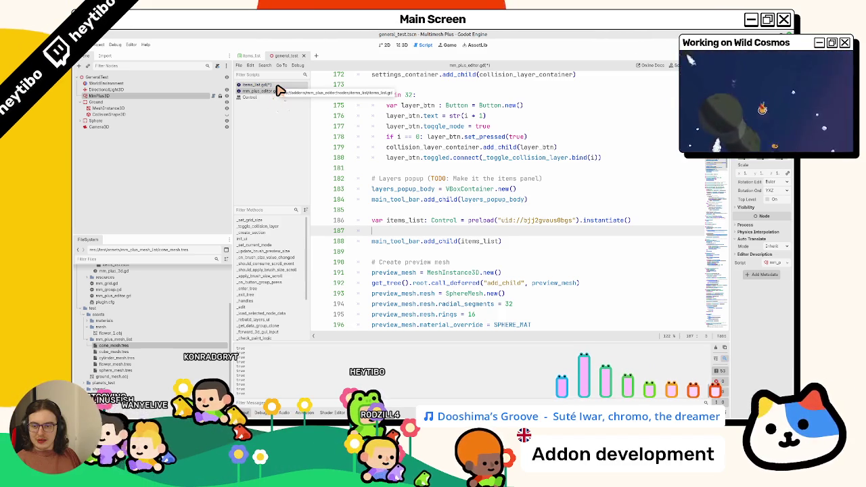
pyautogui.click(278, 86)
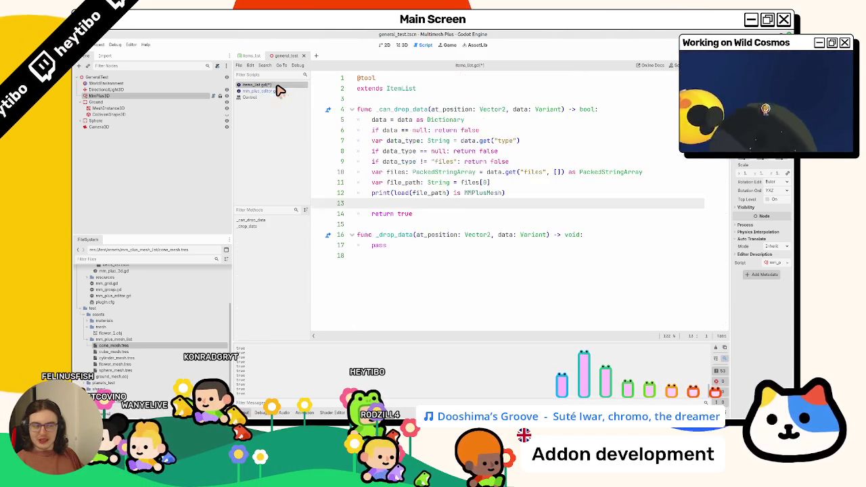
pyautogui.hotkey('alt', 'Left')
# Write 'items_list.editor_interface = get_editor_interface()' on line 187 of mm_plus_editor.gd
pyautogui.write('get_e')
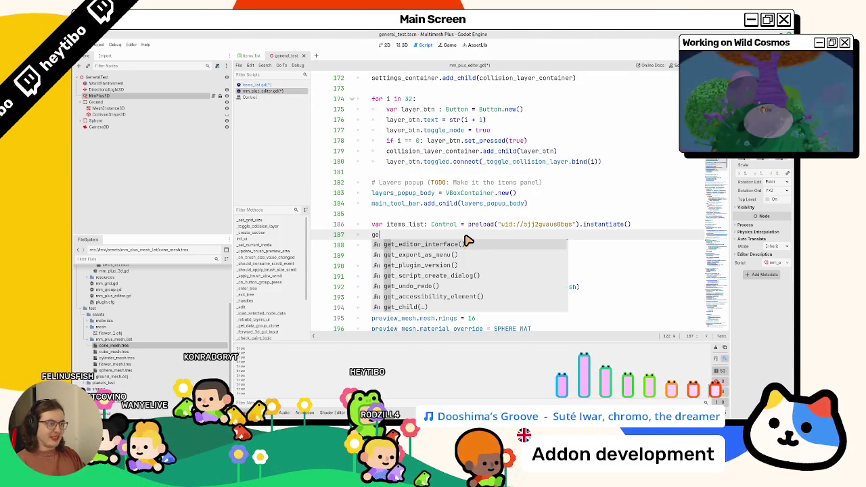
pyautogui.press('Return')
pyautogui.write('.')
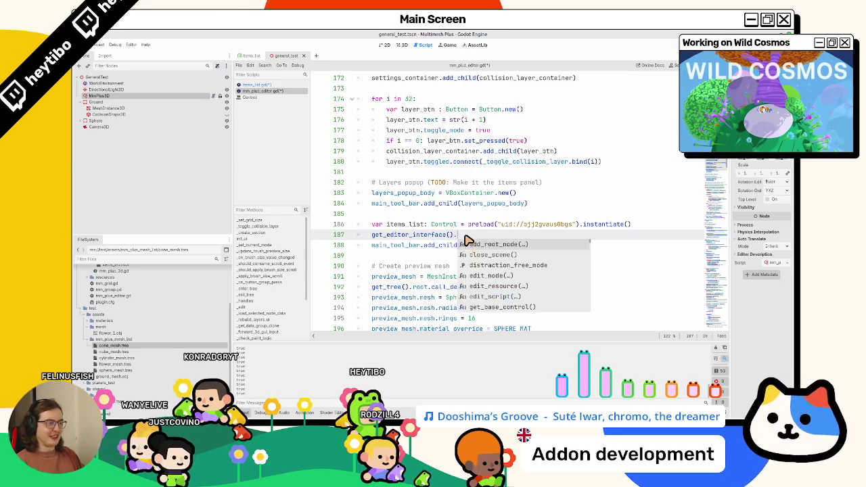
pyautogui.press('BackSpace')
pyautogui.click(371, 234)
pyautogui.write('items_list =')
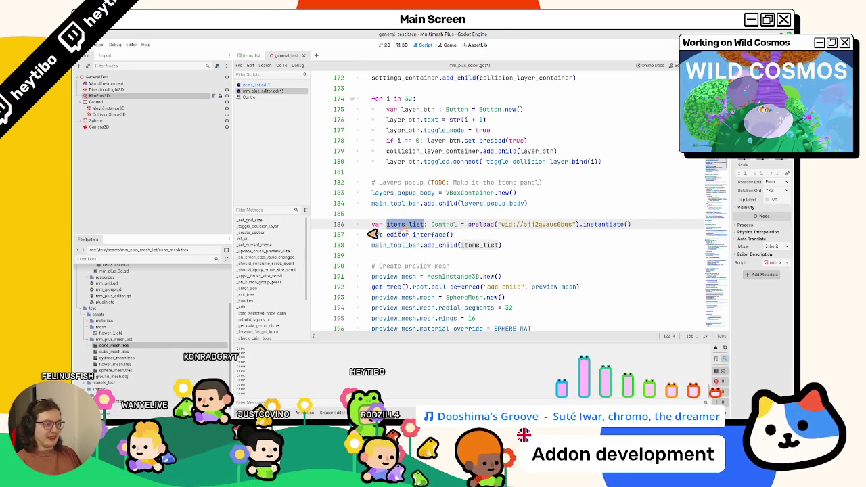
pyautogui.press('Left')
pyautogui.press('Left')
pyautogui.press('Left')
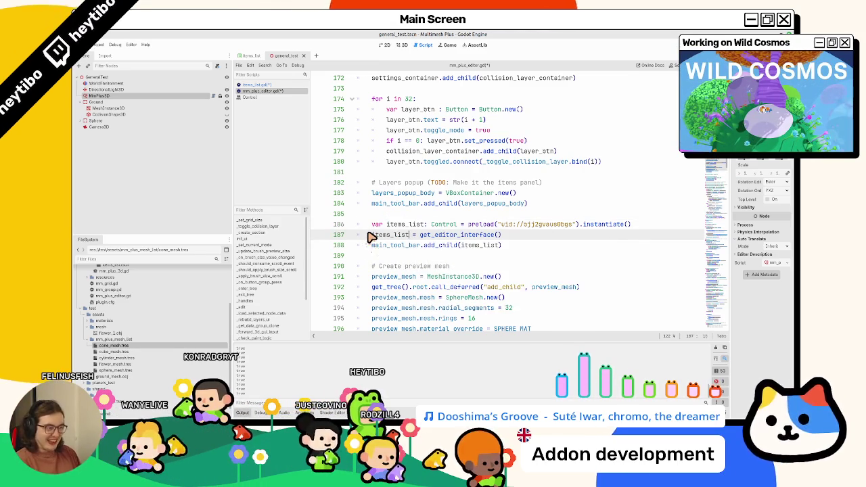
pyautogui.write('.edit')
pyautogui.write('or_inter')
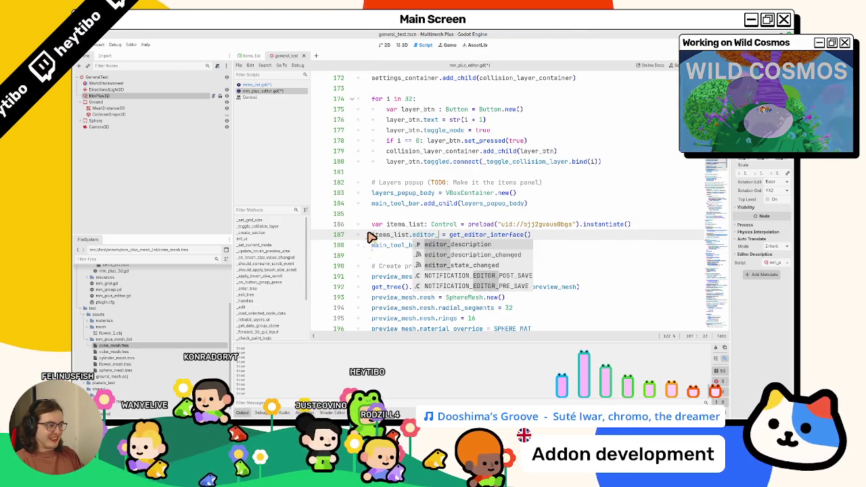
pyautogui.write('face')
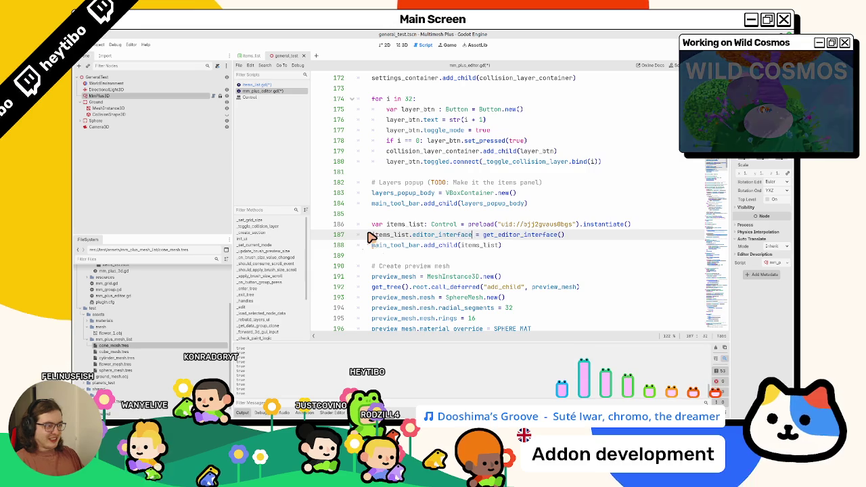
# Declare 'var editor_interface: EditorInterface' below extends ItemList in items_list.gd
pyautogui.keyDown('ctrl'); pyautogui.click(436, 235); pyautogui.keyUp('ctrl')
pyautogui.press('Return')
pyautogui.press('Return')
pyautogui.press('Up')
pyautogui.write('var editor_interface: ')
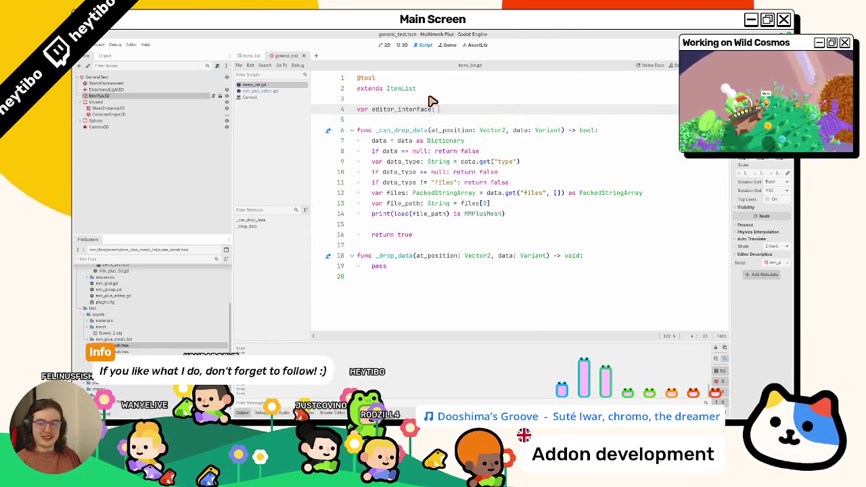
pyautogui.write('EditorInter')
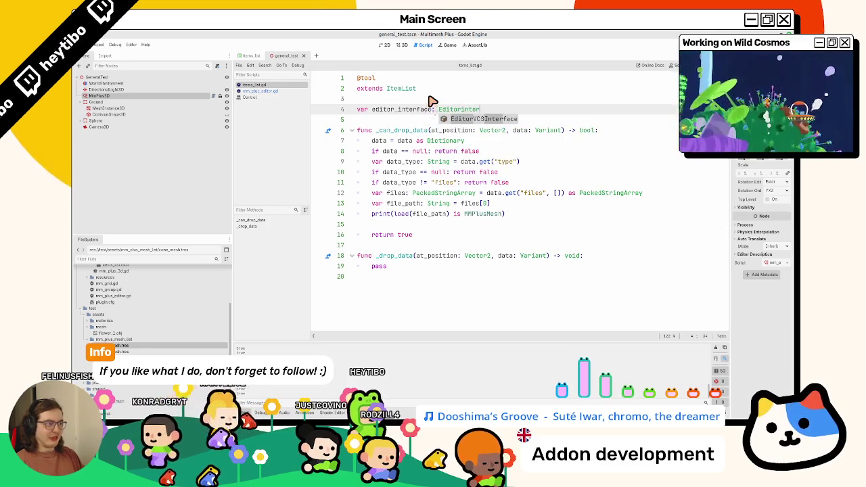
# Look up the get_editor_interface and EditorInterface class documentation
pyautogui.click(280, 90)
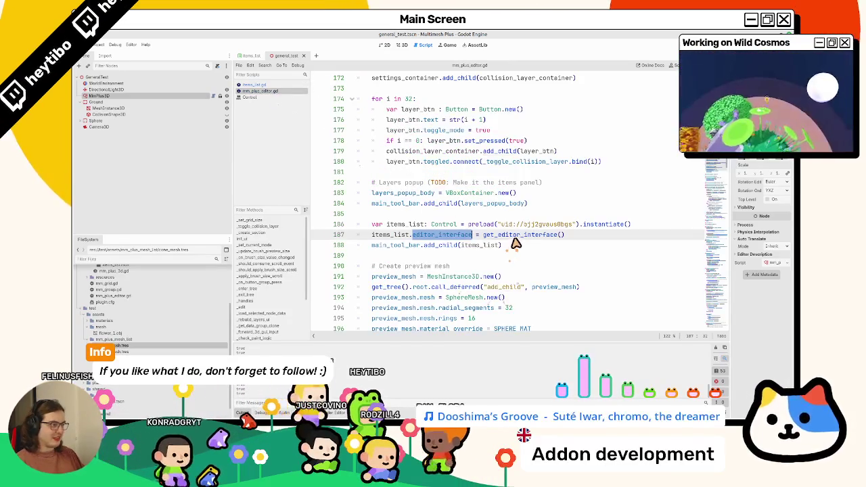
pyautogui.keyDown('ctrl'); pyautogui.click(514, 235); pyautogui.keyUp('ctrl')
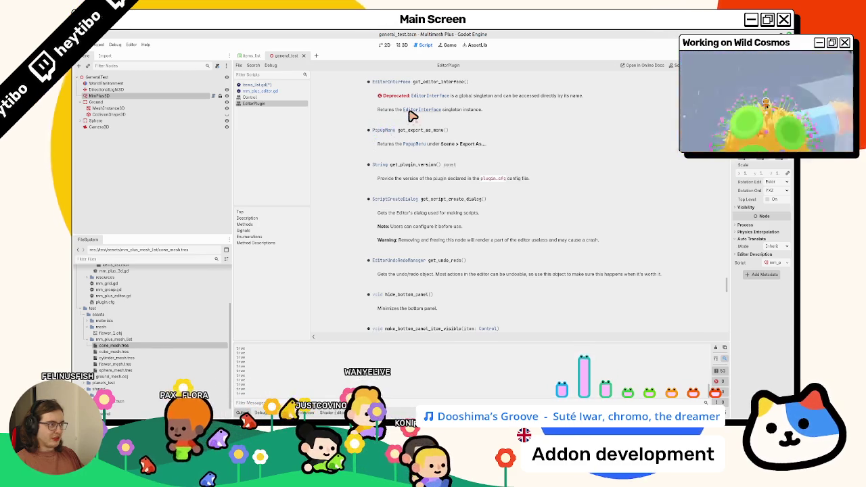
pyautogui.click(411, 110)
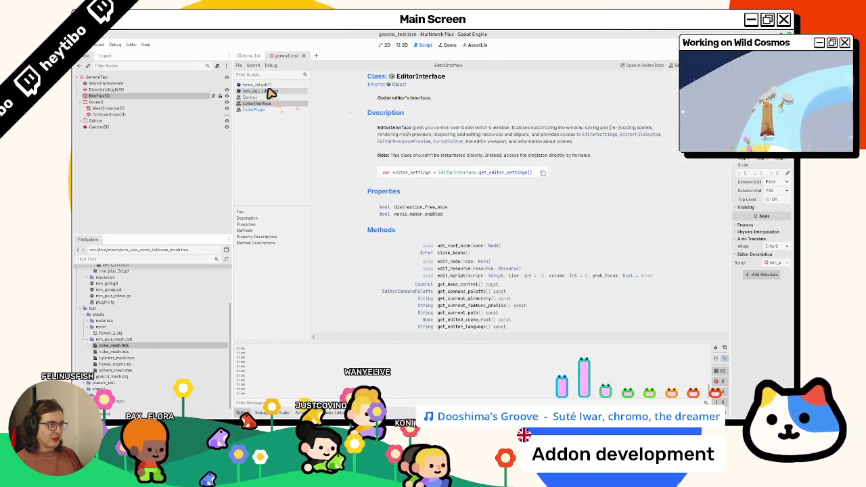
pyautogui.click(264, 86)
pyautogui.click(270, 90)
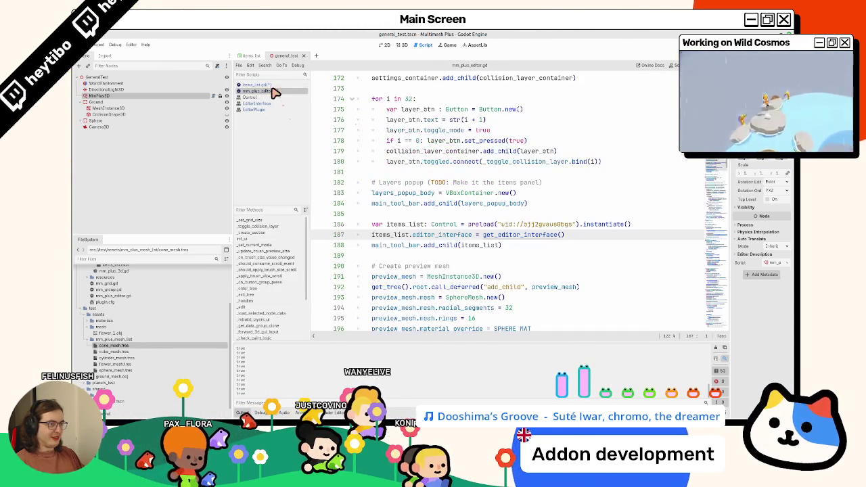
# Cut the editor_interface assignment from mm_plus_editor.gd and remove the editor_interface declaration in items_list.gd
pyautogui.doubleClick(377, 225)
pyautogui.tripleClick(384, 234)
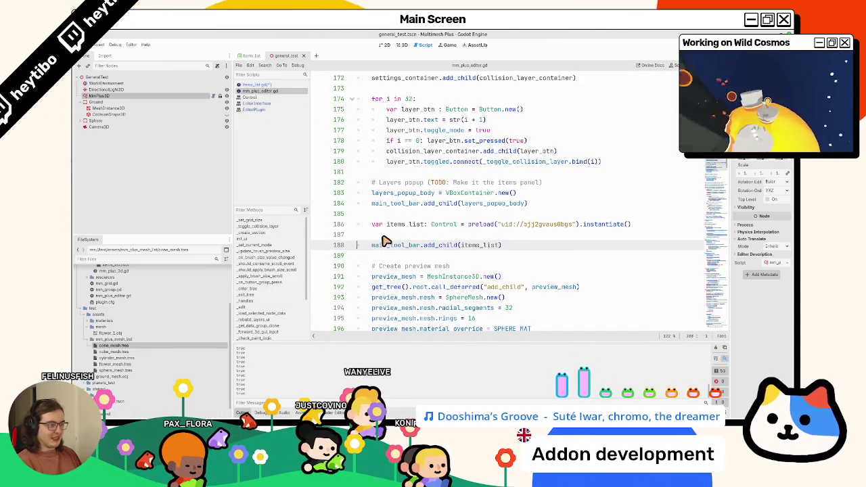
pyautogui.hotkey('ctrl', 'x')
pyautogui.click(258, 86)
pyautogui.hotkey('alt', 'Left')
pyautogui.hotkey('alt', 'Left')
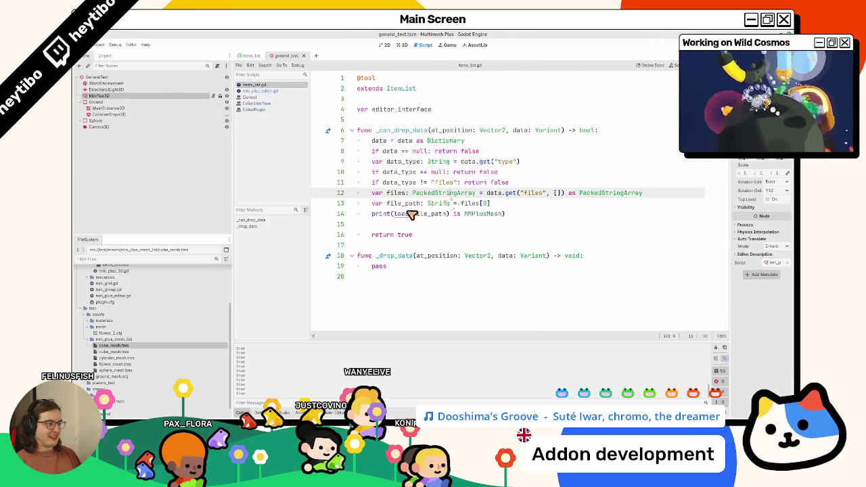
pyautogui.press('BackSpace')
pyautogui.press('BackSpace')
pyautogui.press('BackSpace')
# Write EditorInterface.get_resource_filesystem() on line 12 of _can_drop_data
pyautogui.click(386, 202)
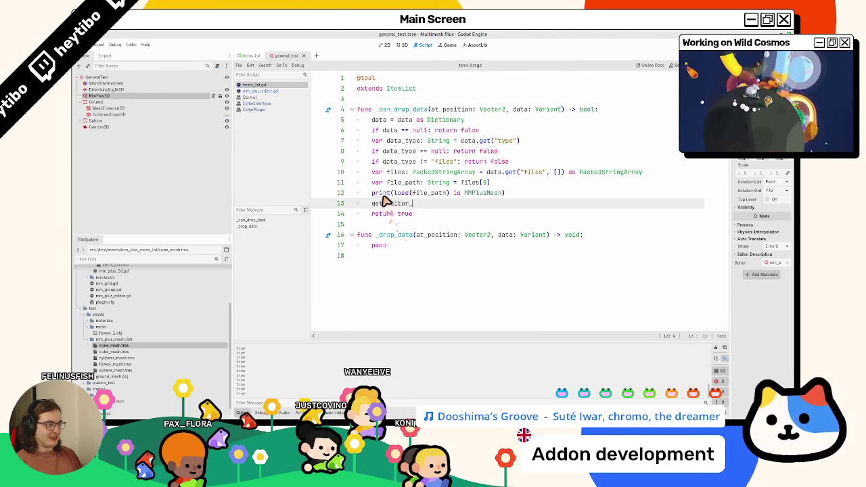
pyautogui.write('get_editor_')
pyautogui.press('BackSpace')
pyautogui.write('Edit')
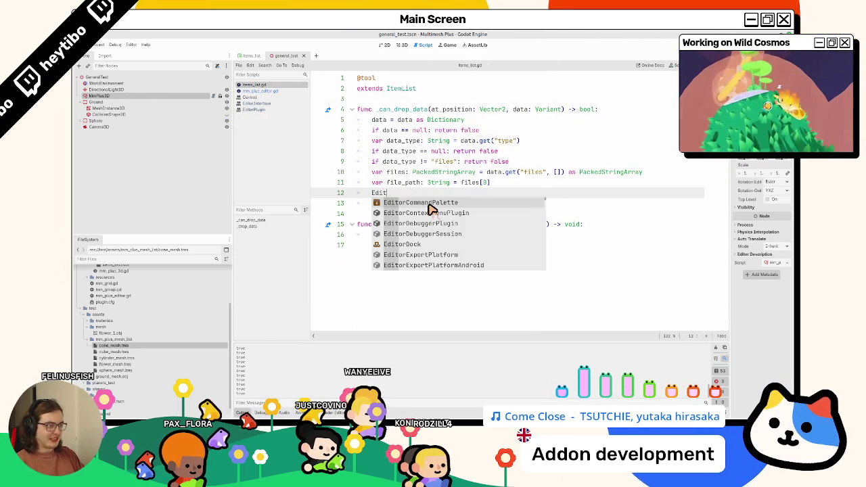
pyautogui.write('orinterf')
pyautogui.press('Return')
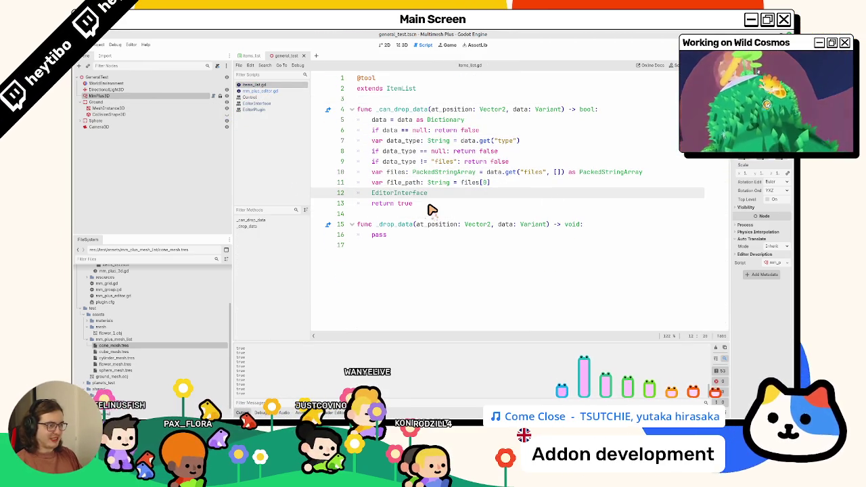
pyautogui.write('.get_')
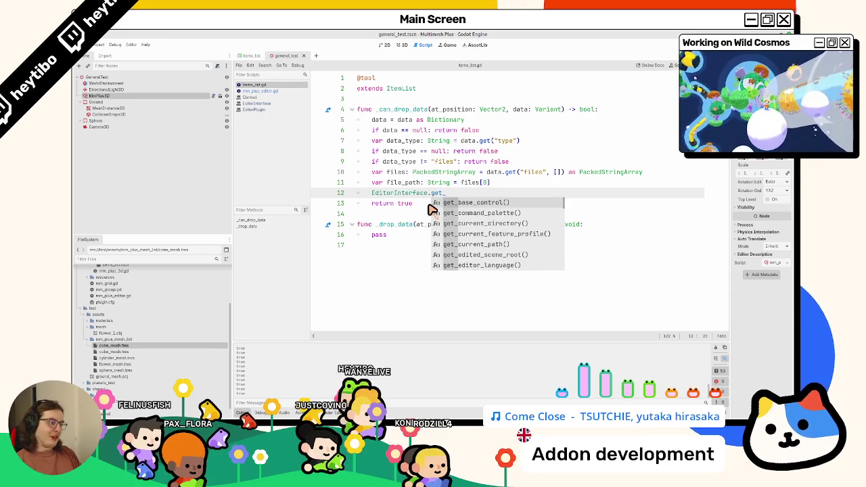
pyautogui.write('resour')
pyautogui.press('Return')
pyautogui.press('Return')
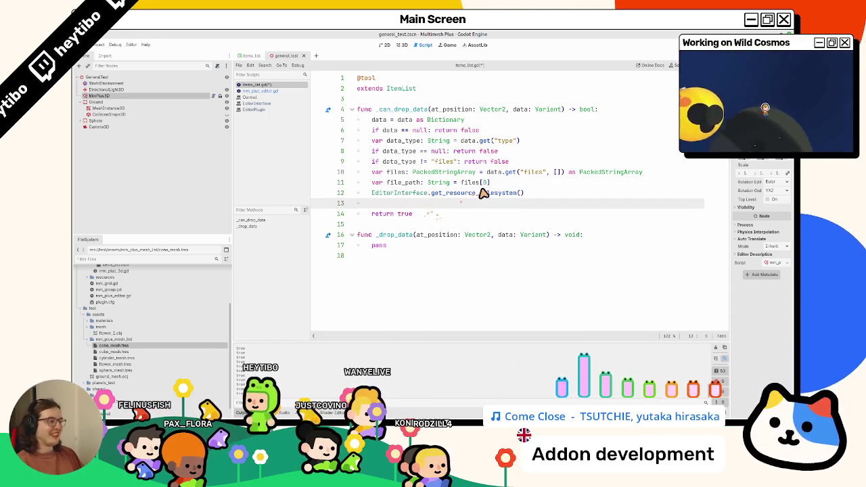
# Read the get_resource_filesystem documentation, then return to the items_list.gd code
pyautogui.keyDown('ctrl'); pyautogui.click(483, 194); pyautogui.keyUp('ctrl')
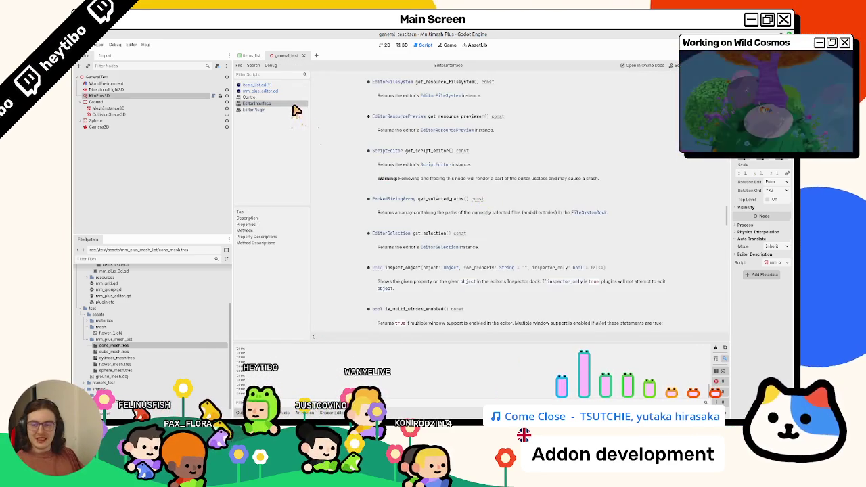
pyautogui.hotkey('alt', 'Left')
pyautogui.hotkey('alt', 'Right')
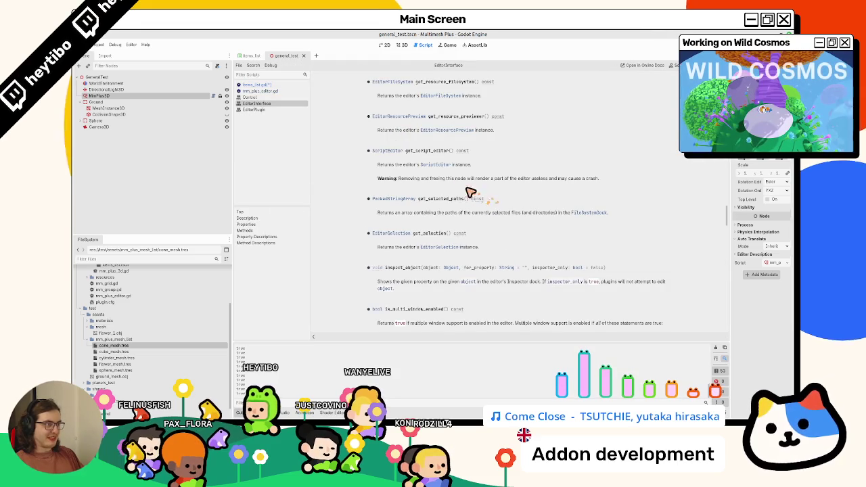
pyautogui.hotkey('ctrl', 'w')
pyautogui.moveTo(371, 193); pyautogui.dragTo(570, 197)
pyautogui.keyDown('ctrl'); pyautogui.click(504, 195); pyautogui.keyUp('ctrl')
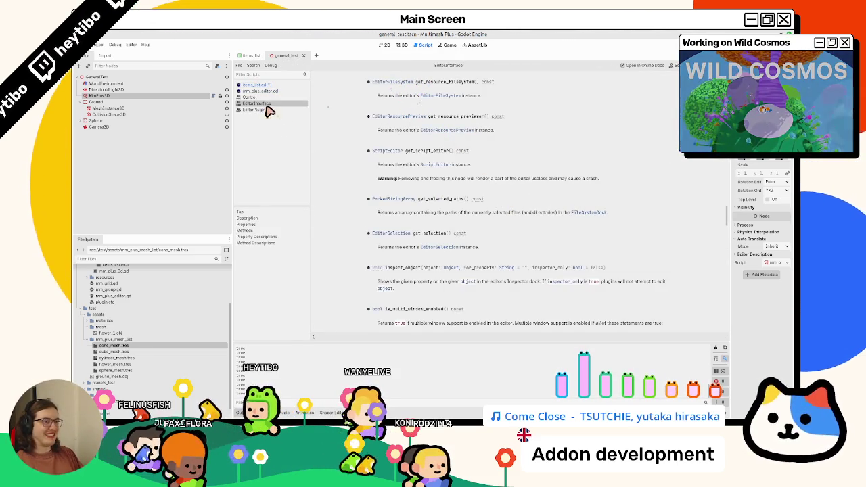
pyautogui.click(280, 85)
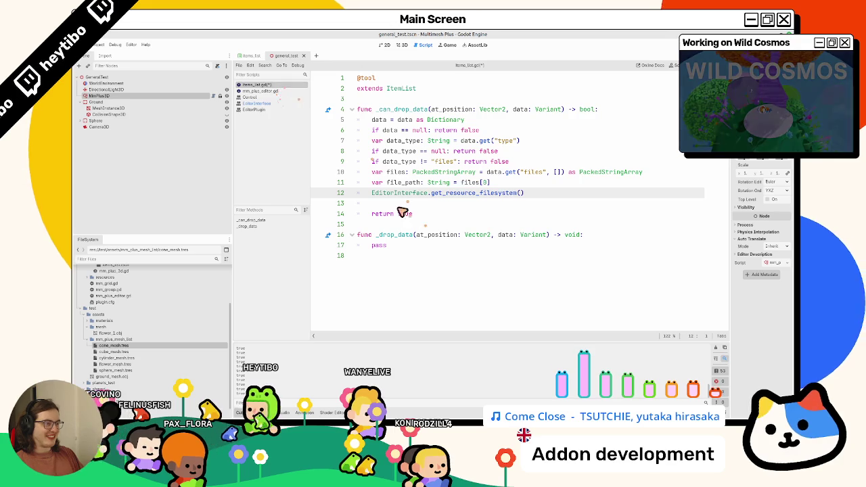
# Prefix line 12 with 'var editor_file_system: EditorFileSystem ='
pyautogui.click(372, 193)
pyautogui.write('var ed ')
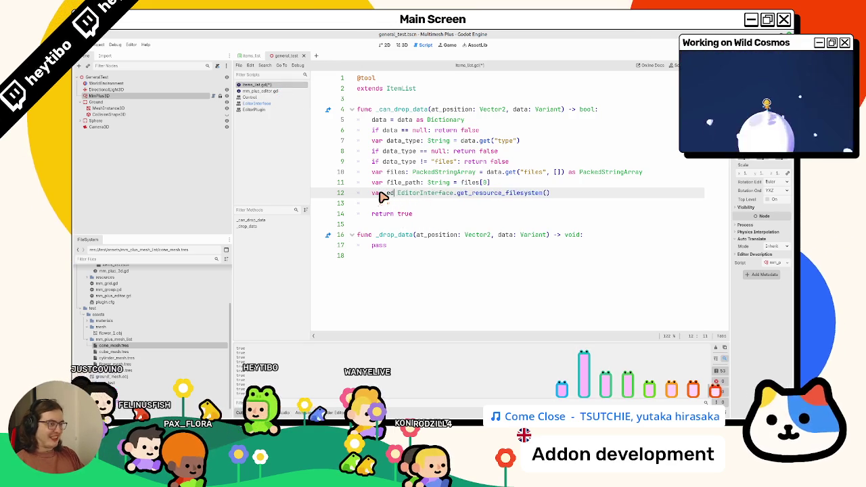
pyautogui.write('itor_files_')
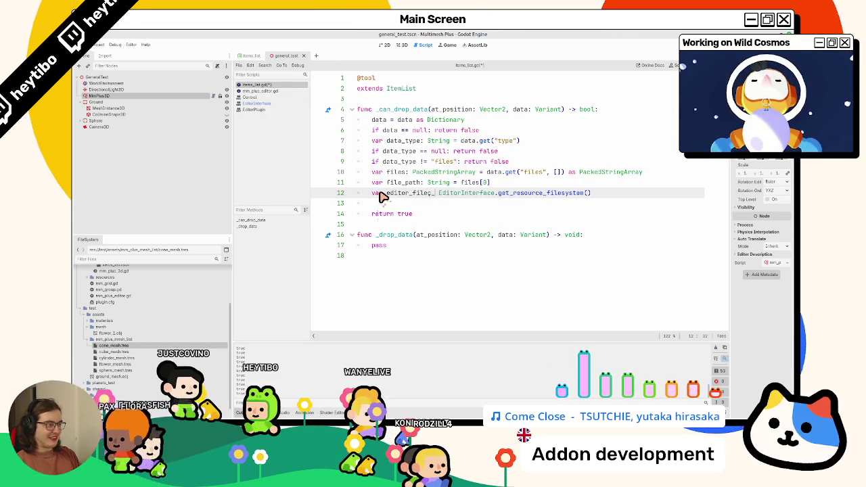
pyautogui.press('BackSpace')
pyautogui.press('BackSpace')
pyautogui.write('_system')
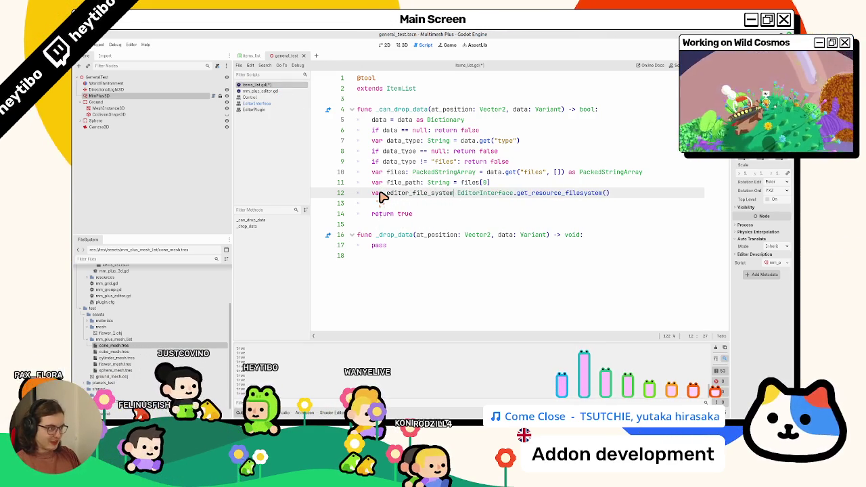
pyautogui.write(': editorfile')
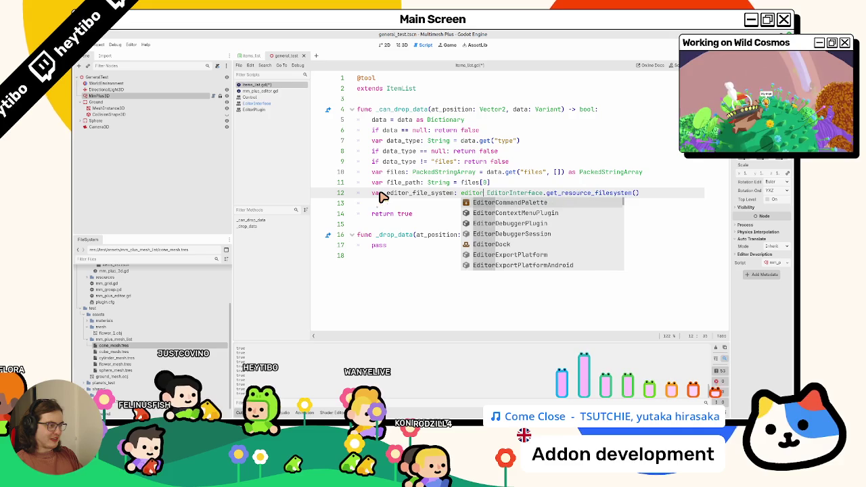
pyautogui.press('Down')
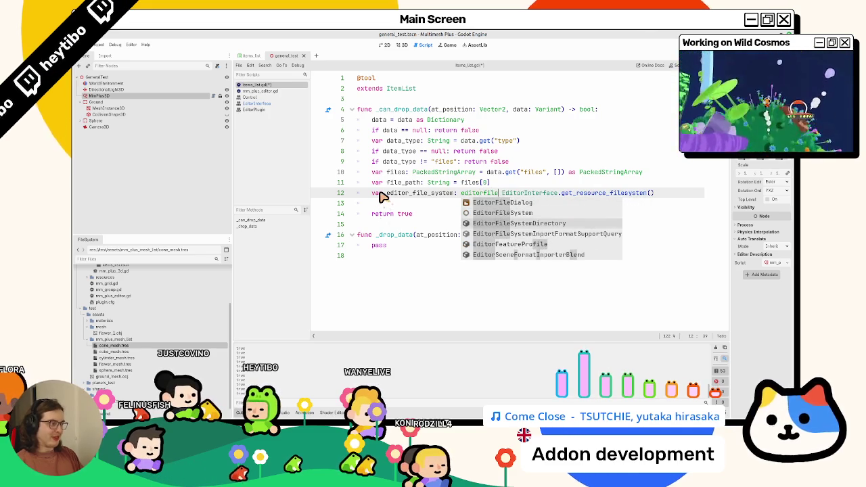
pyautogui.press('Return')
pyautogui.write('=')
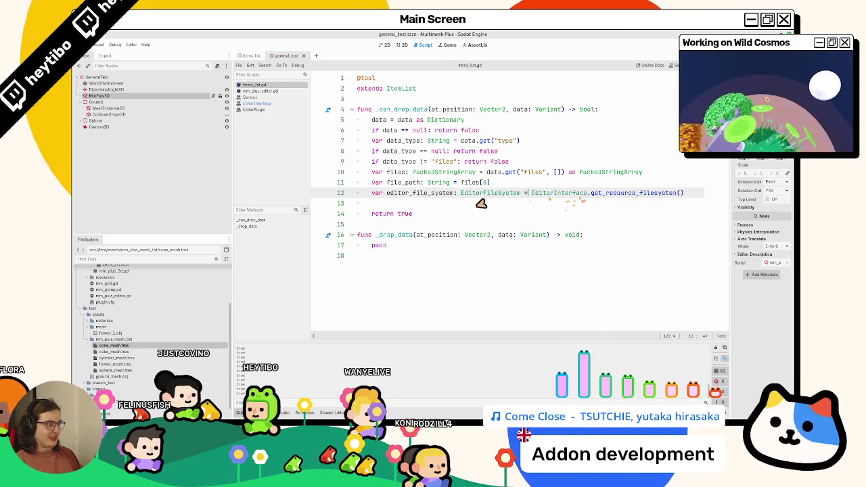
# Add print(editor_file_system.get_file_type(file_path)) on line 13, then show the 3D view
pyautogui.click(397, 205)
pyautogui.write('editor_file_system.')
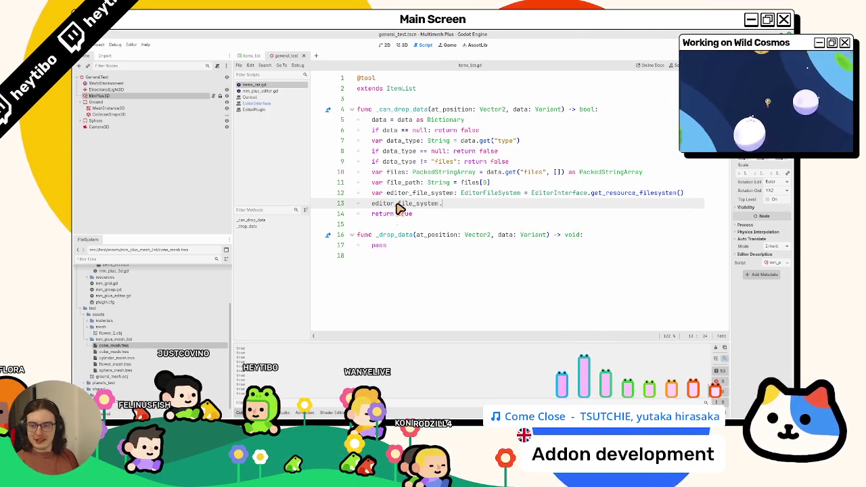
pyautogui.write('ge')
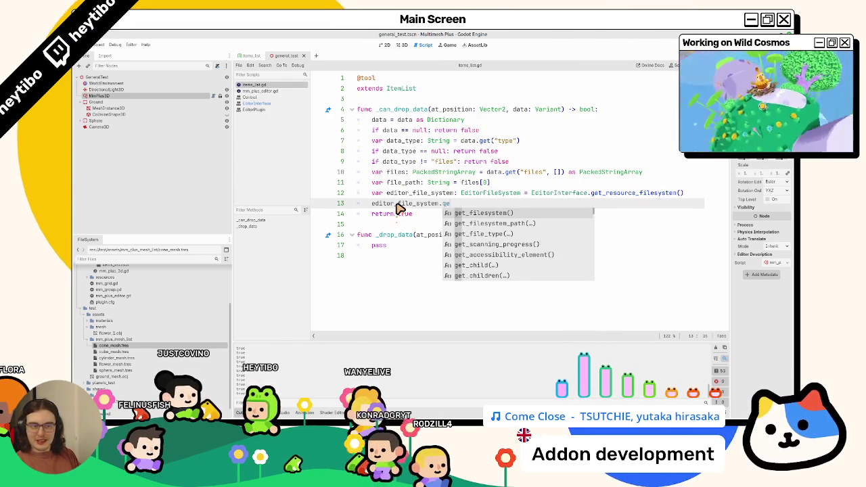
pyautogui.write('t_file_type(')
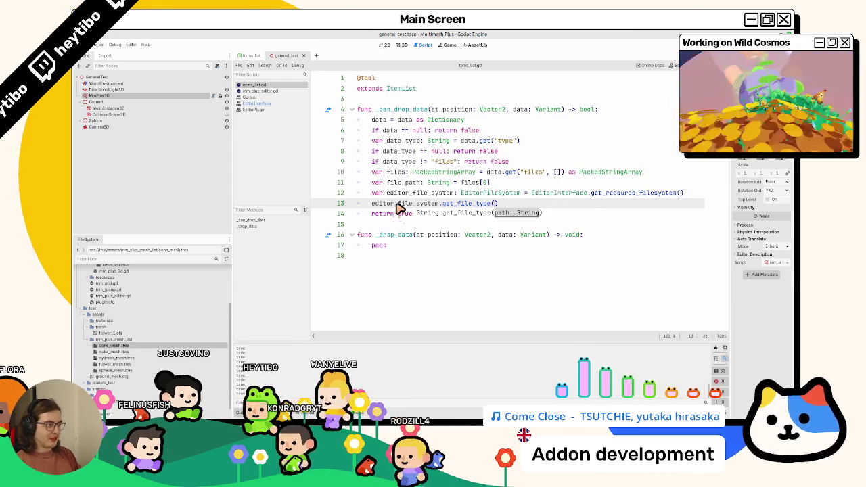
pyautogui.press('Return')
pyautogui.doubleClick(399, 183)
pyautogui.hotkey('ctrl', 'c')
pyautogui.click(497, 203)
pyautogui.hotkey('ctrl', 'v')
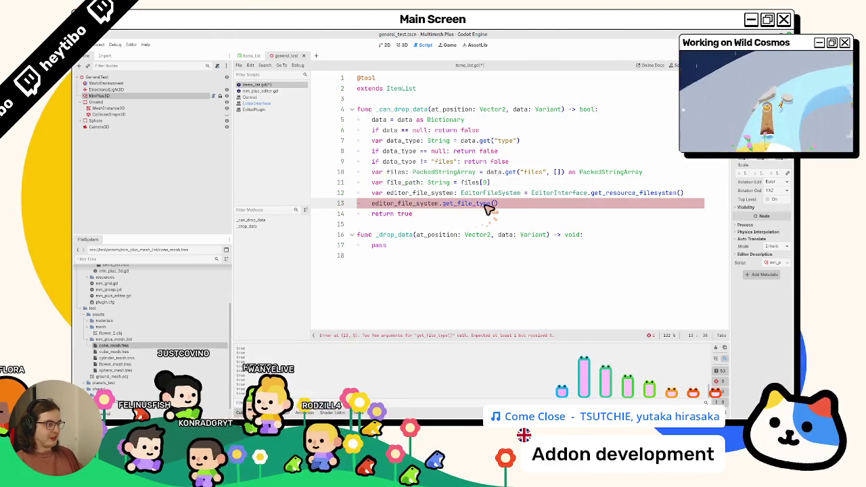
pyautogui.moveTo(371, 203); pyautogui.dragTo(565, 205)
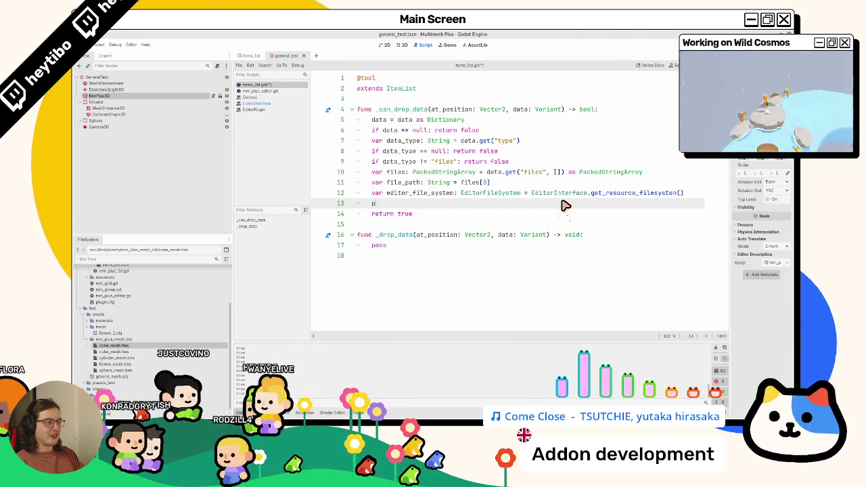
pyautogui.write('(')
pyautogui.press('Home')
pyautogui.write('print')
pyautogui.click(400, 44)
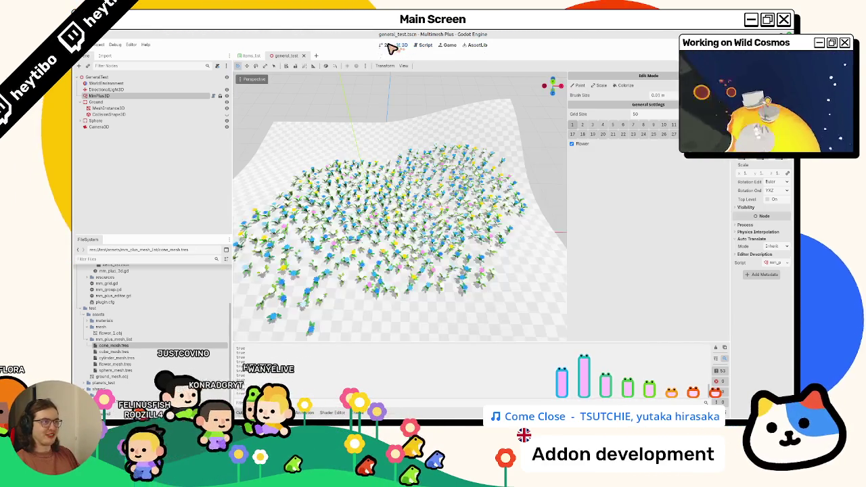
# Test by dropping cube_mesh.tres, then read the get_file_type entry in EditorFileSystem docs
pyautogui.click(114, 352)
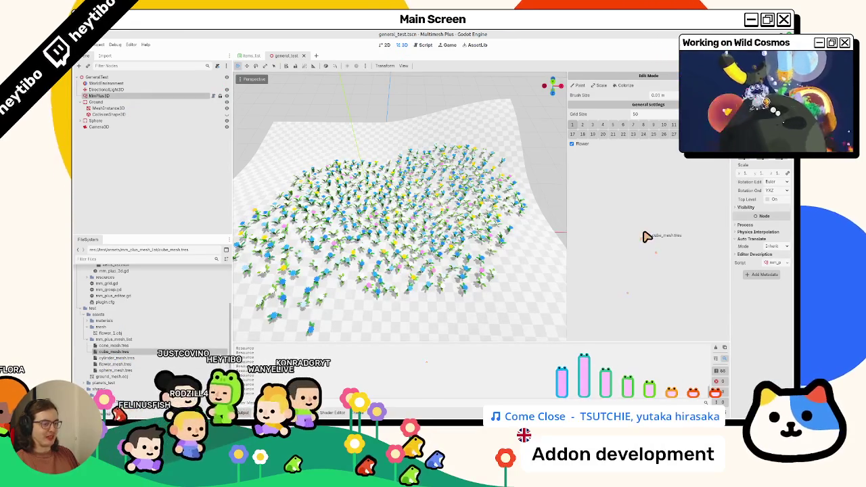
pyautogui.click(425, 44)
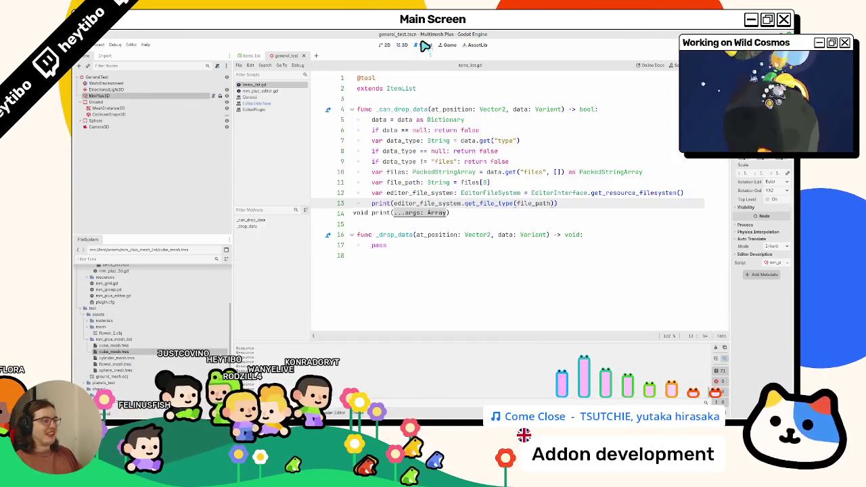
pyautogui.keyDown('ctrl'); pyautogui.click(498, 203); pyautogui.keyUp('ctrl')
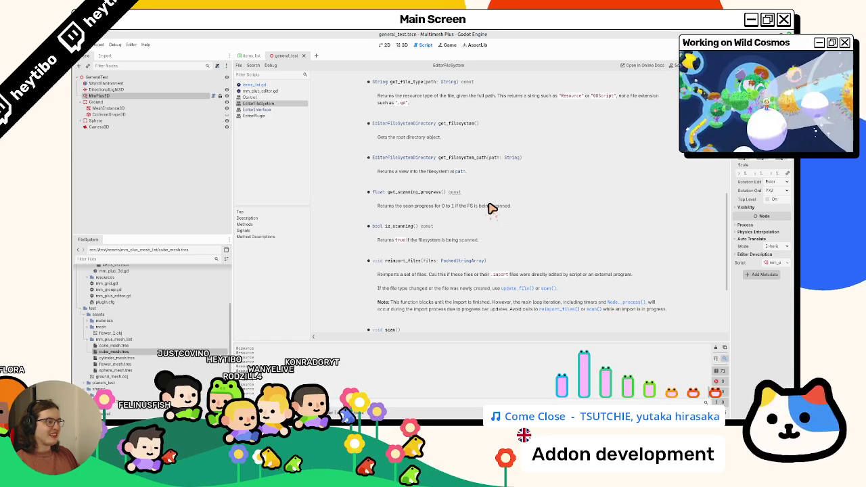
pyautogui.scroll(-3, 489, 209)
pyautogui.scroll(6, 488, 209)
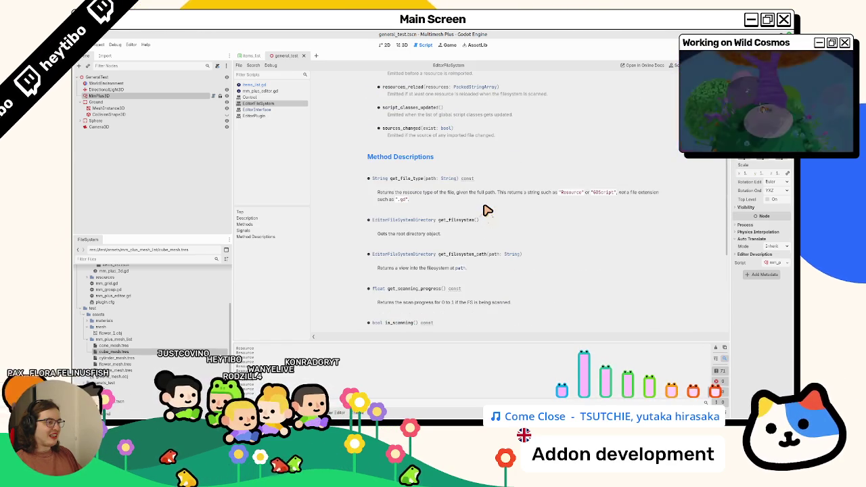
pyautogui.moveTo(440, 405)
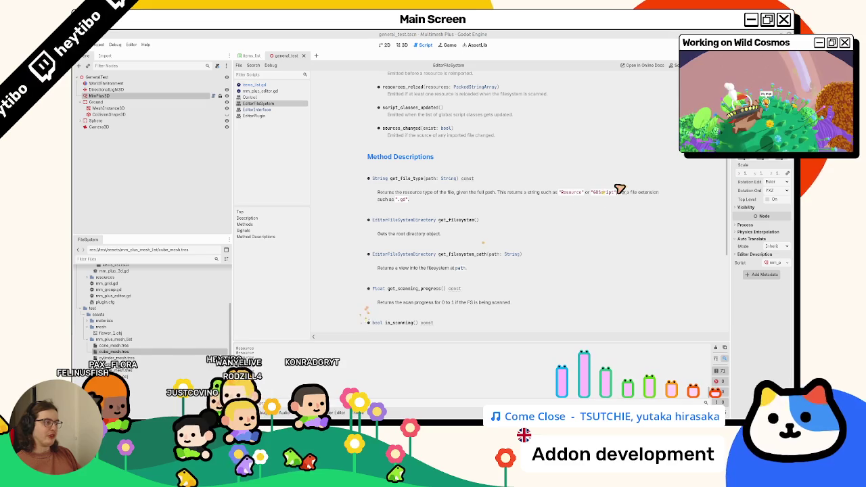
pyautogui.scroll(3, 476, 210)
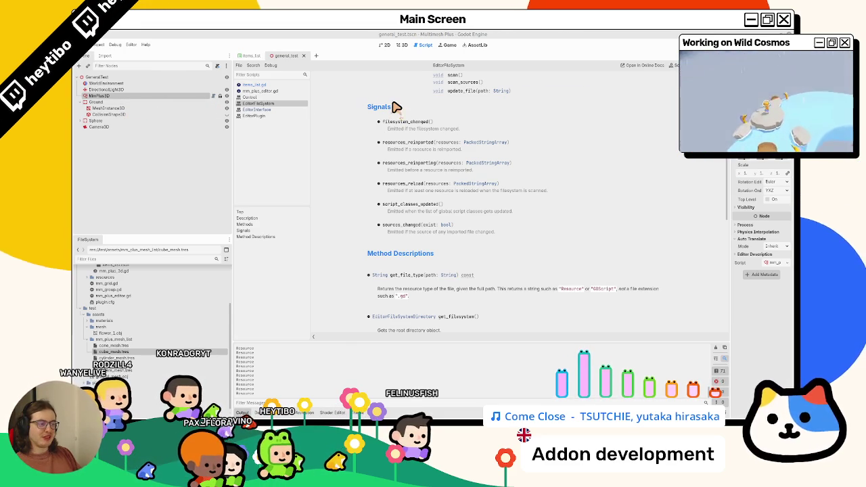
pyautogui.scroll(-3, 392, 109)
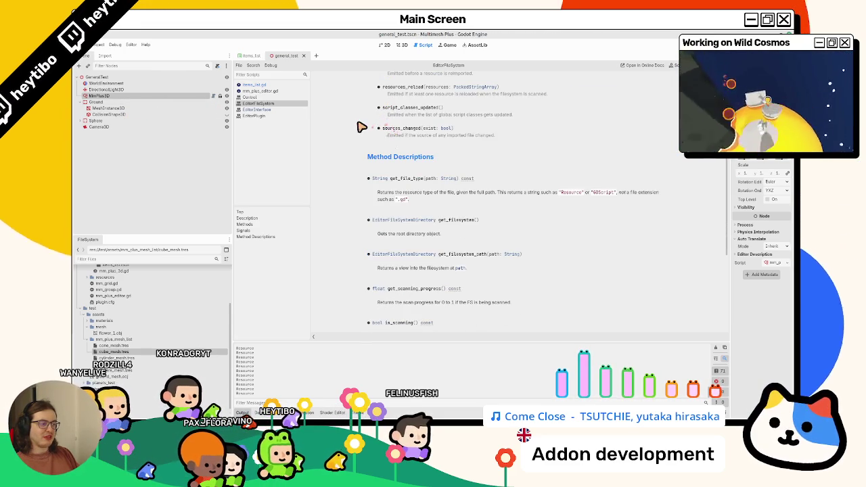
# Recheck get_file_type's docs from line 13, return to items_list.gd, and select the print line
pyautogui.click(286, 85)
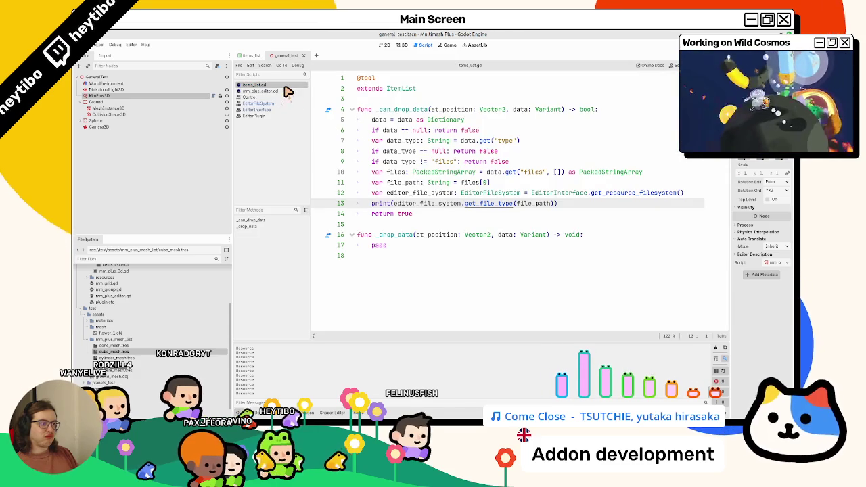
pyautogui.doubleClick(434, 204)
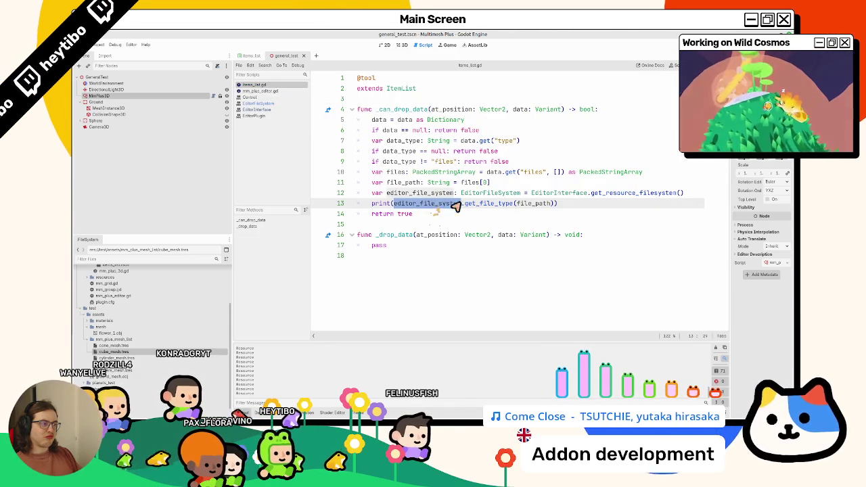
pyautogui.keyDown('ctrl'); pyautogui.click(501, 206); pyautogui.keyUp('ctrl')
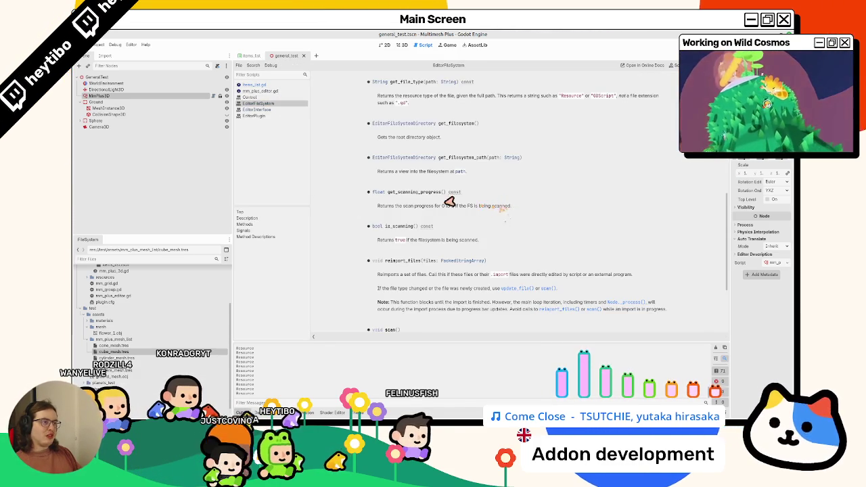
pyautogui.click(269, 86)
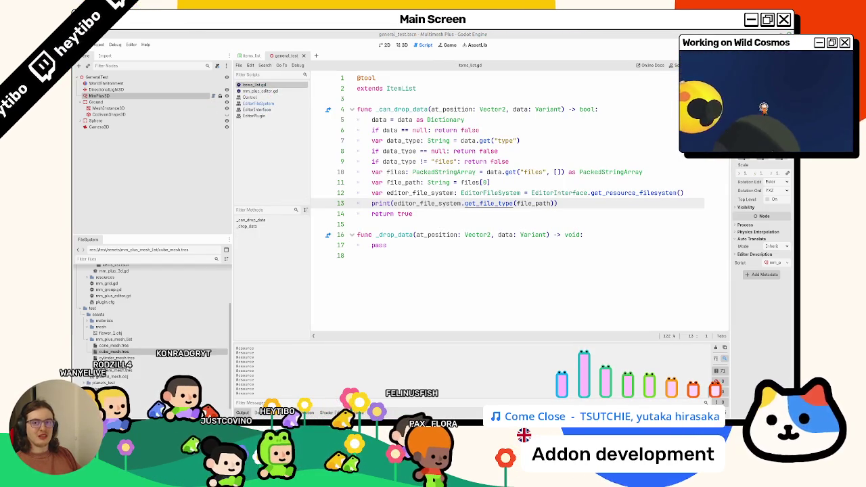
pyautogui.tripleClick(409, 205)
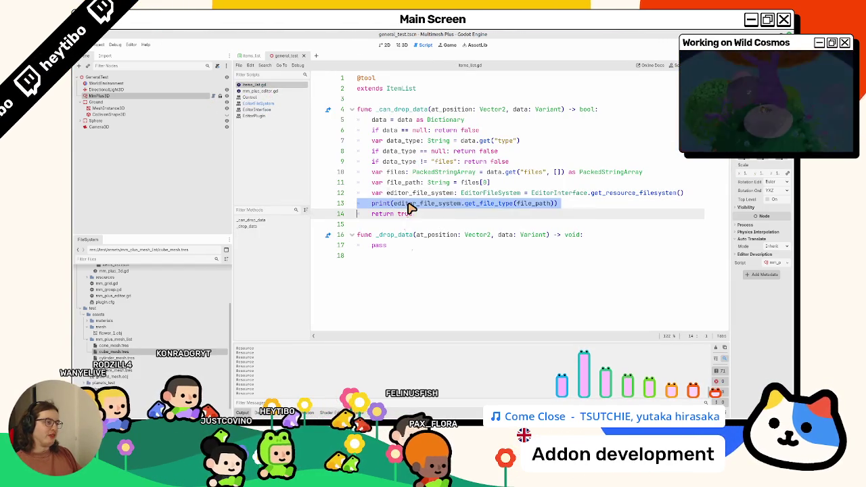